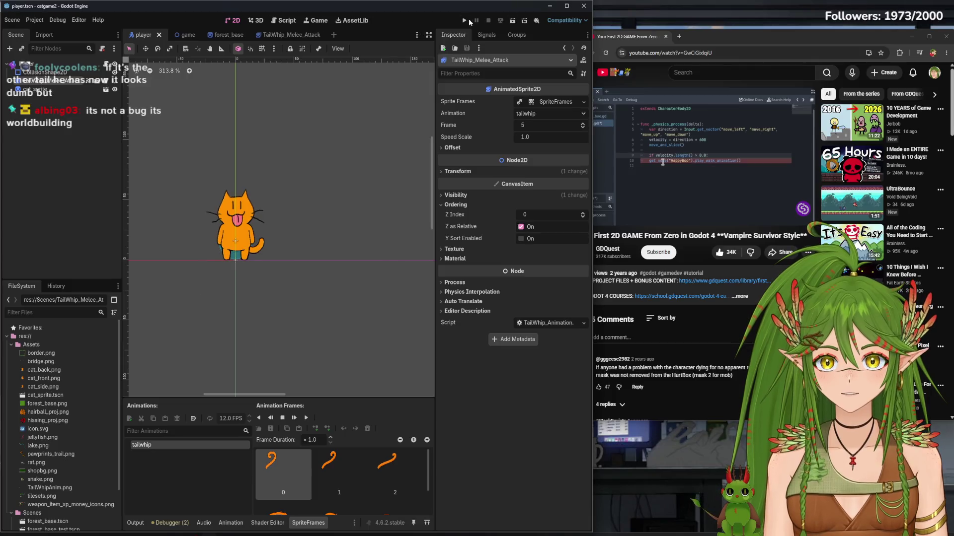
Test-run the cat game, close it, and switch to the game scene tab
click(465, 20)
key(w)
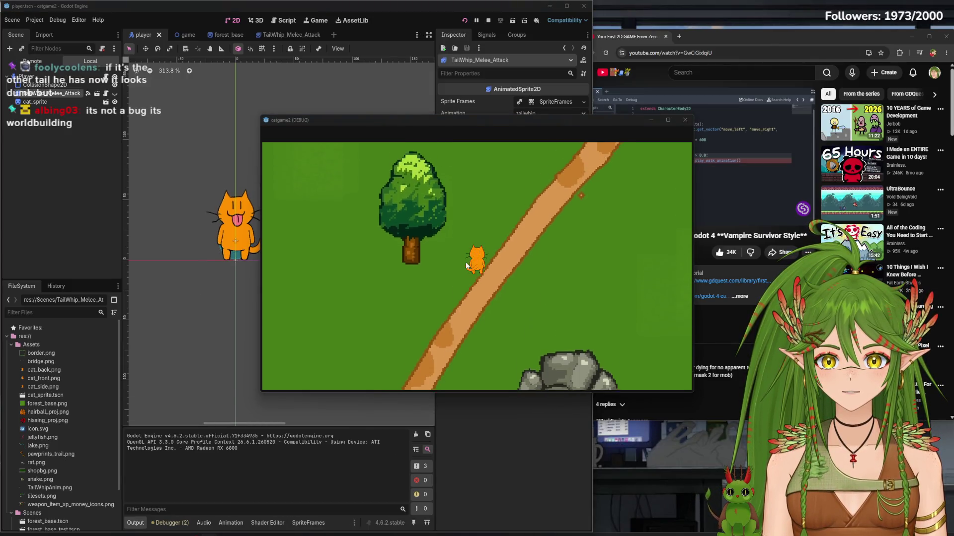
click(685, 119)
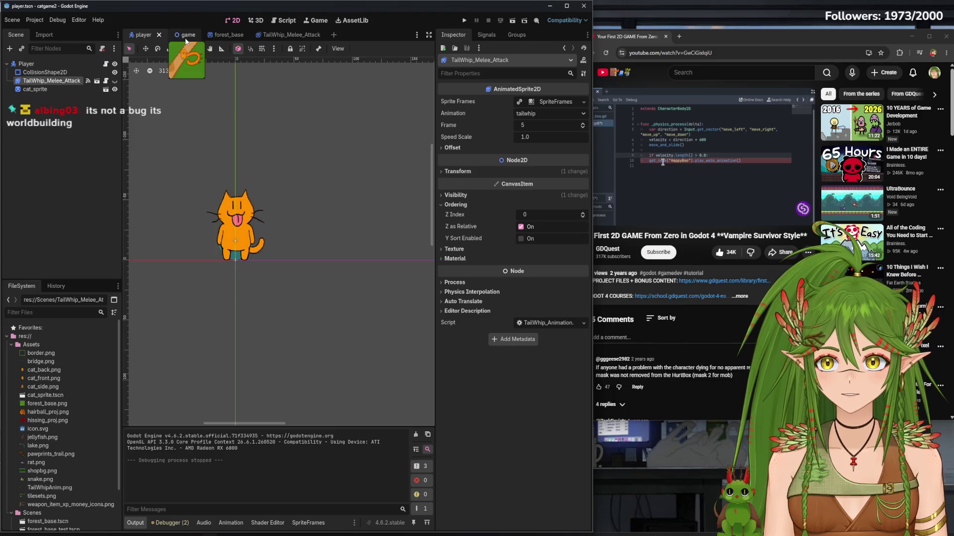
click(177, 34)
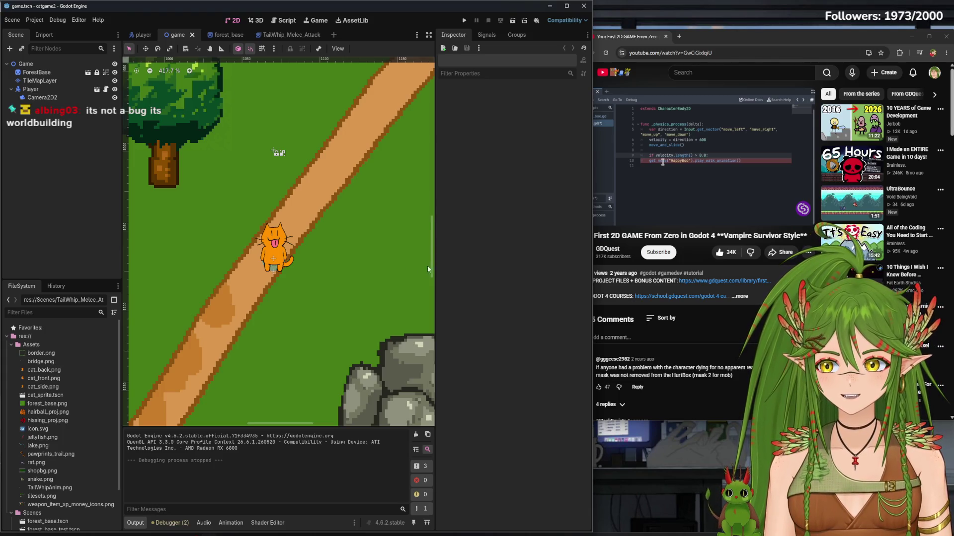
Set the narrowed editor beside the browser, enlarge the tutorial video, and run the game again
drag(752, 37, 755, 15)
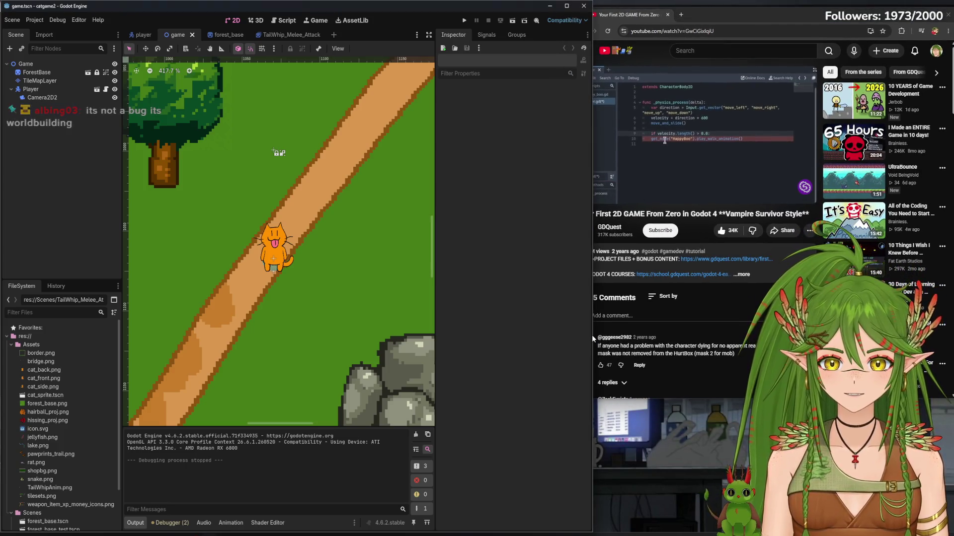
drag(592, 334, 557, 318)
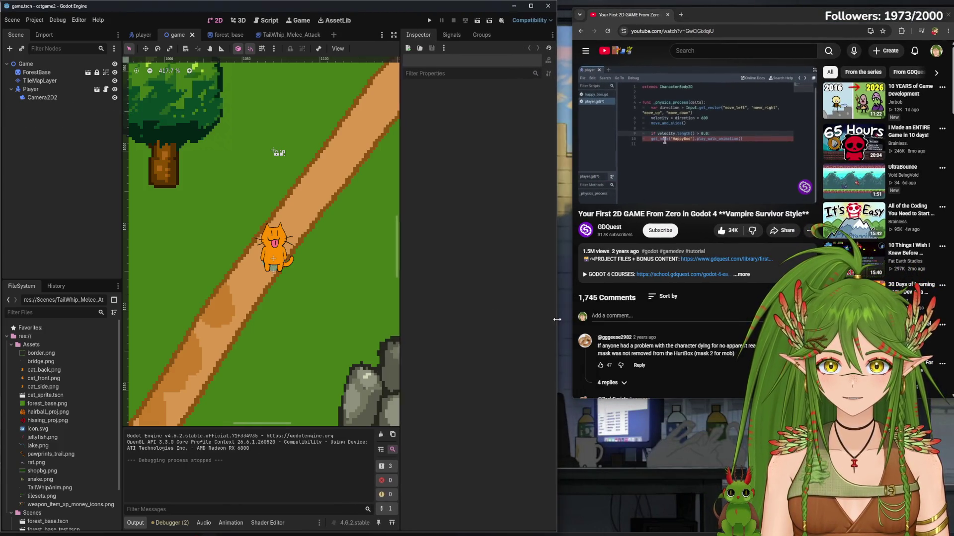
drag(750, 18, 746, 13)
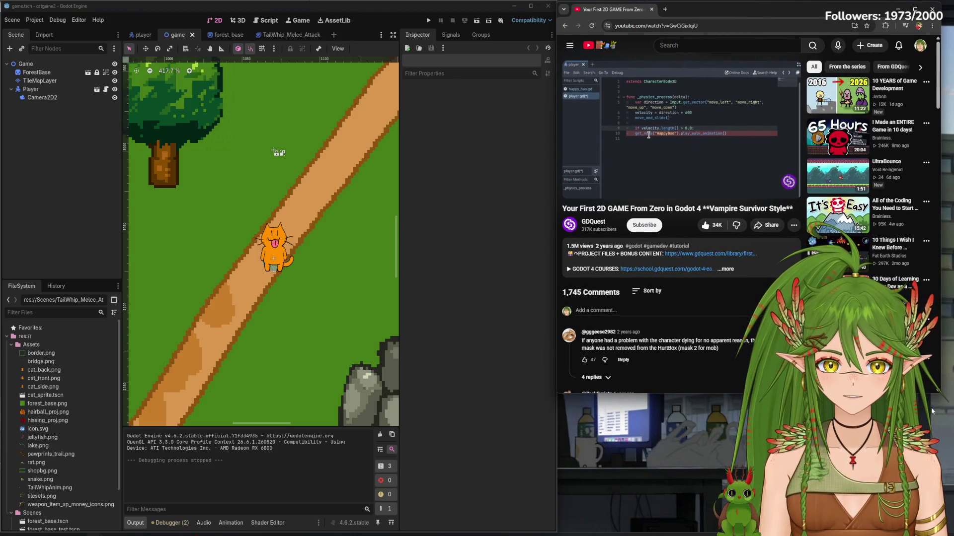
mouse_move(936, 394)
mouse_down()
mouse_move(936, 535)
mouse_move(952, 534)
mouse_up()
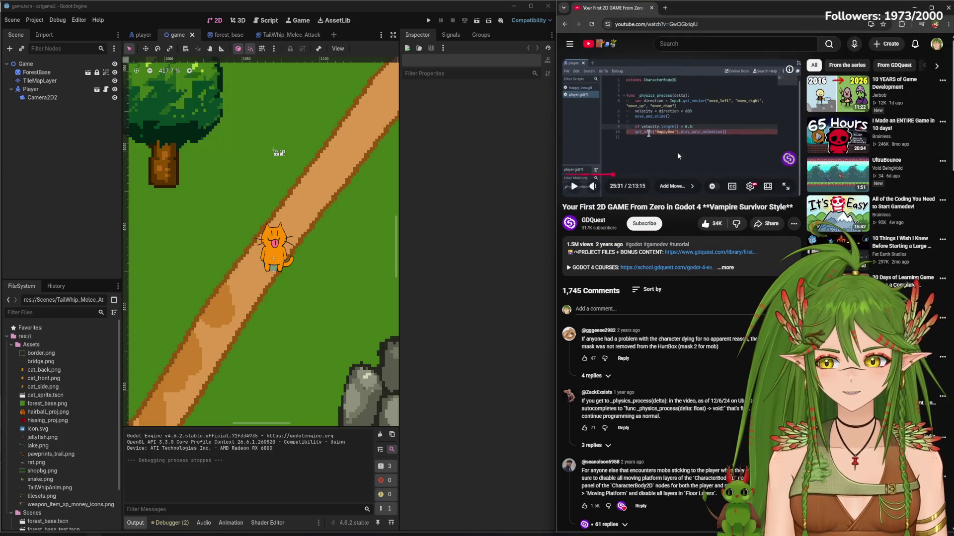
click(765, 189)
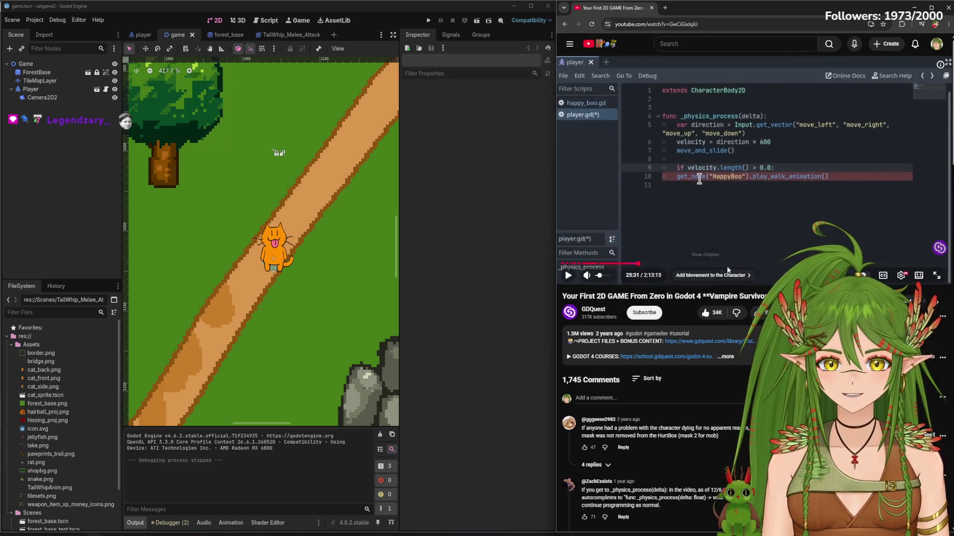
mouse_move(661, 264)
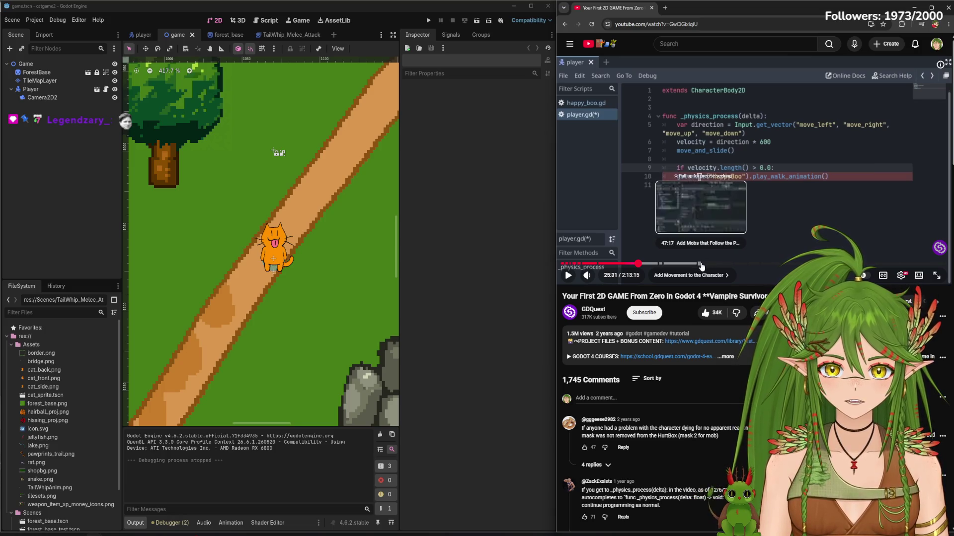
click(429, 20)
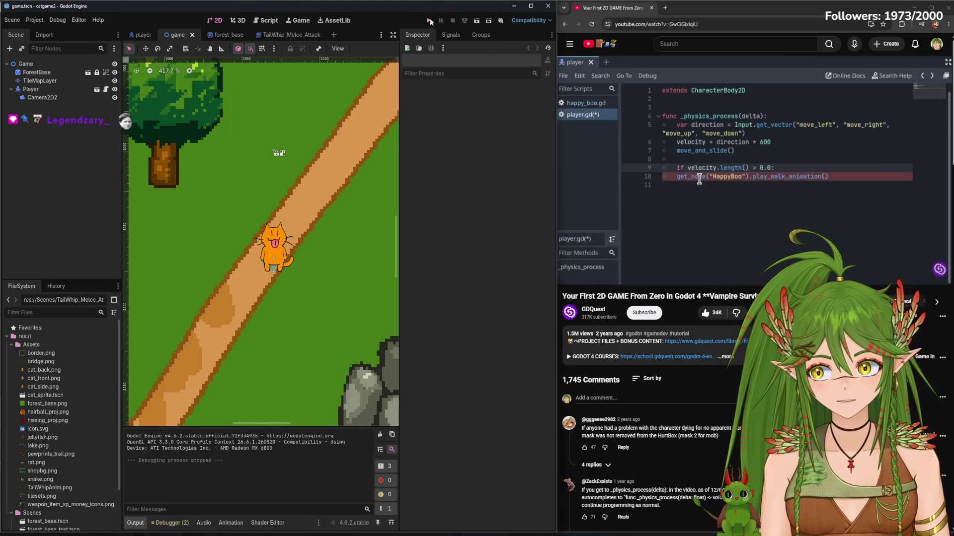
key(Left)
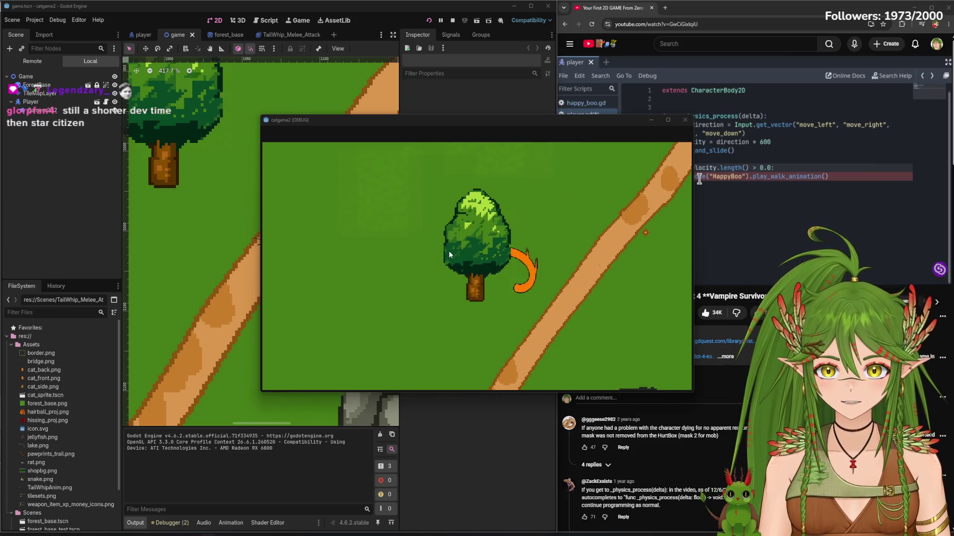
key(Down)
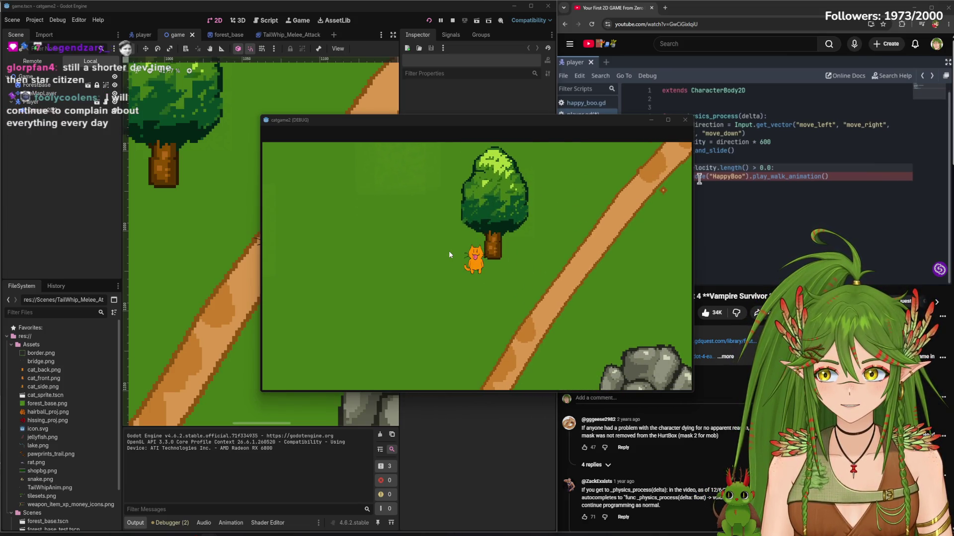
key(Up)
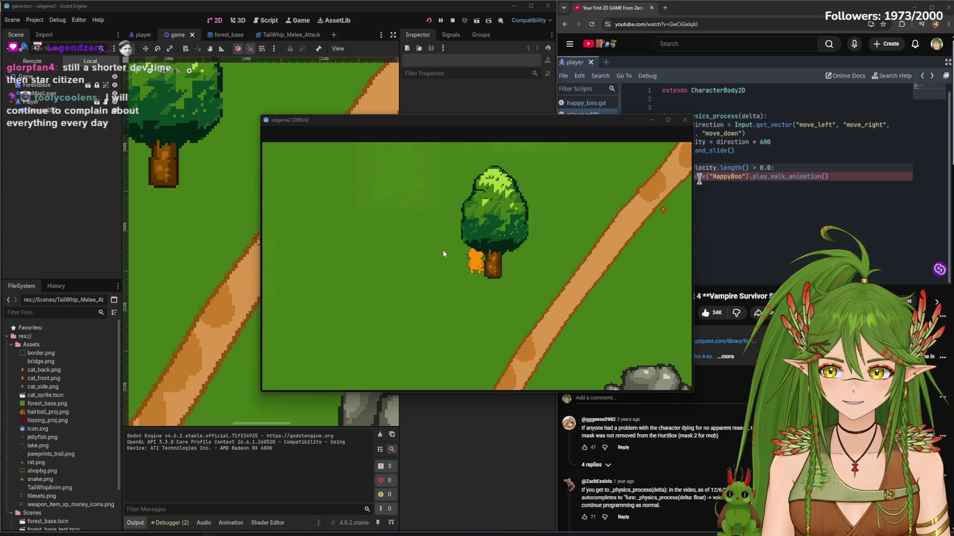
key(Down)
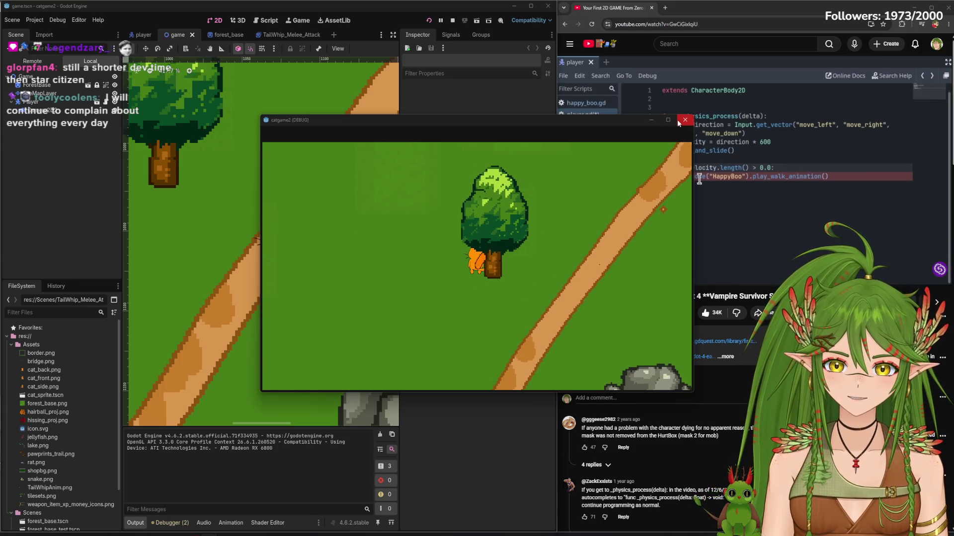
key(Left)
key(Up)
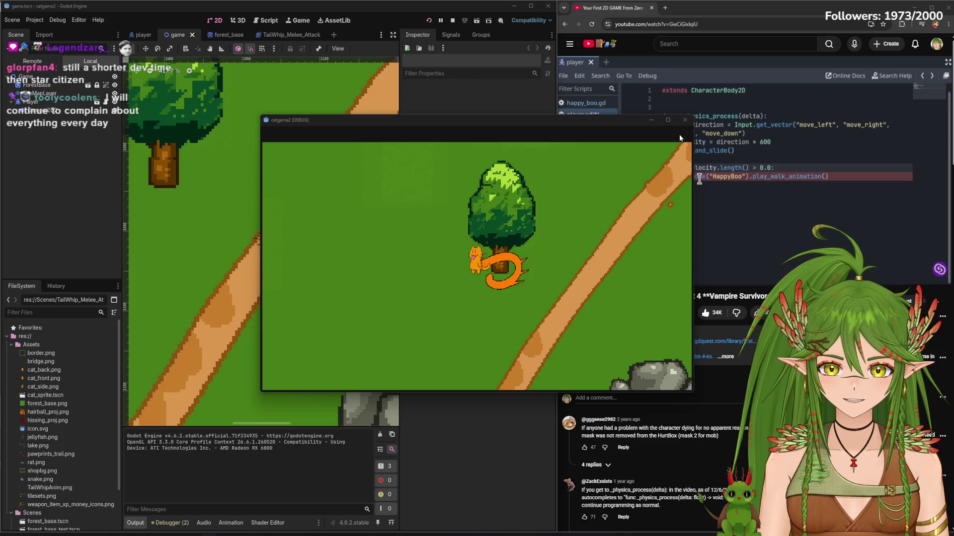
key(Up)
key(Down)
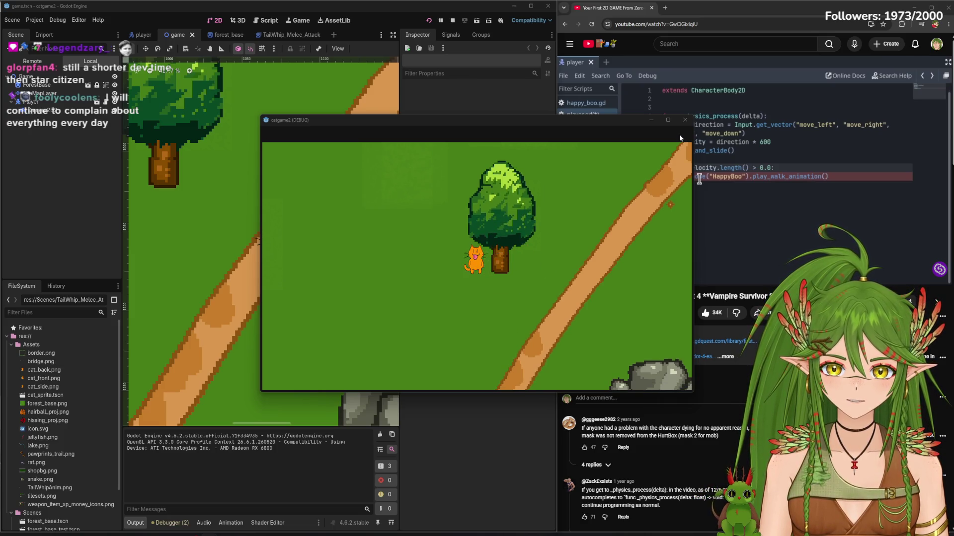
key(Right)
key(Down)
key(Right)
key(Up)
key(Right)
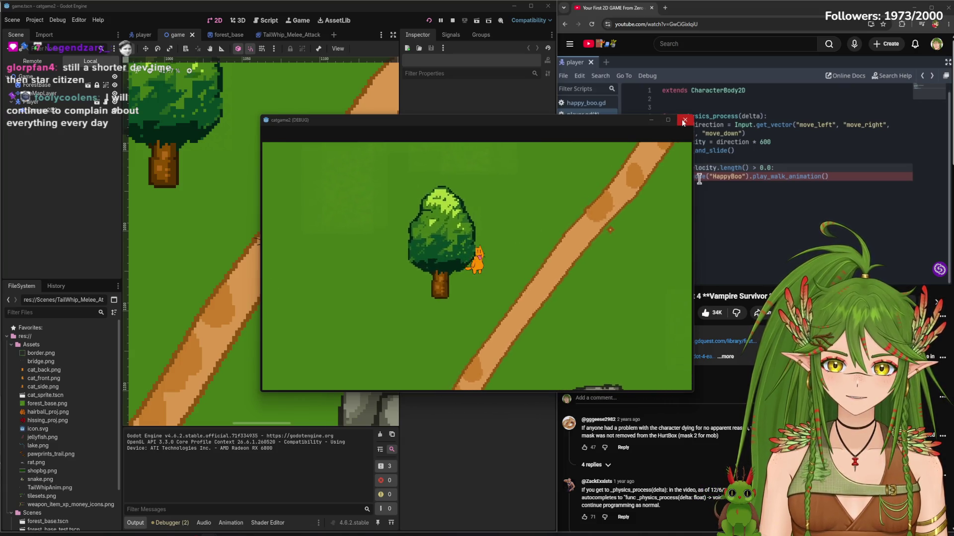
key(Down)
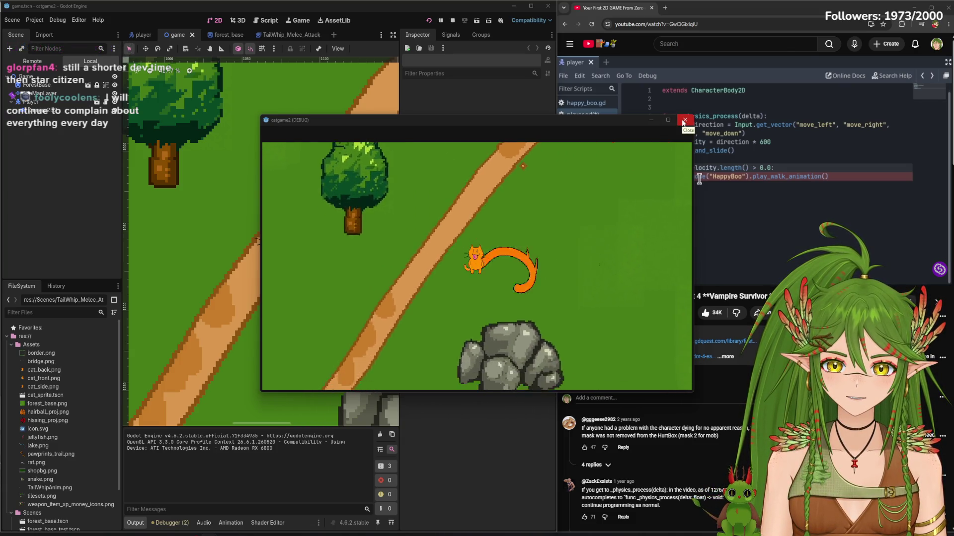
key(Up)
key(Left)
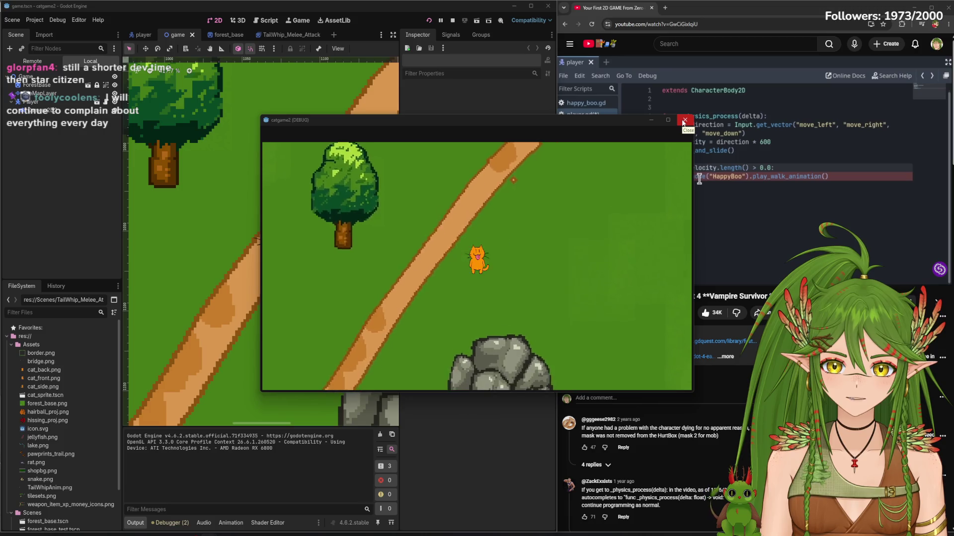
key(Right)
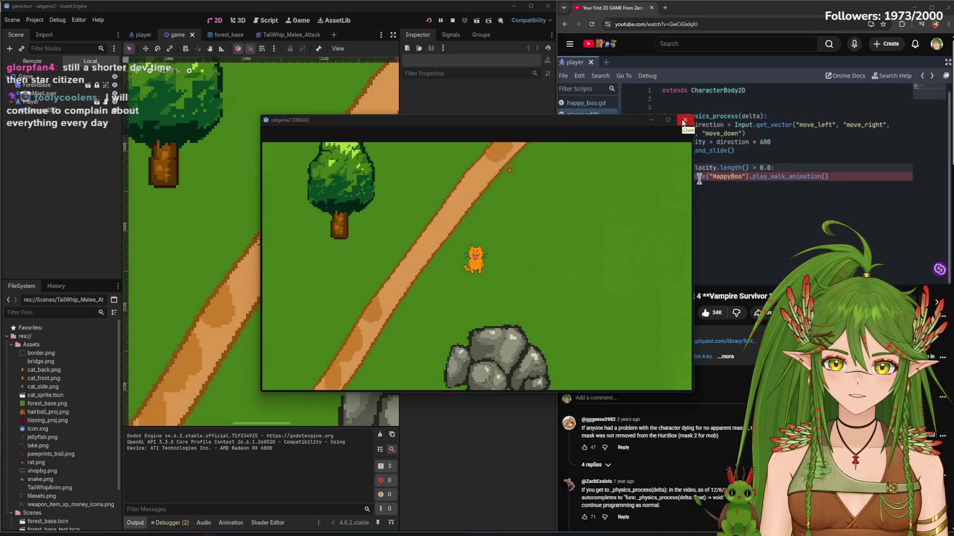
click(684, 122)
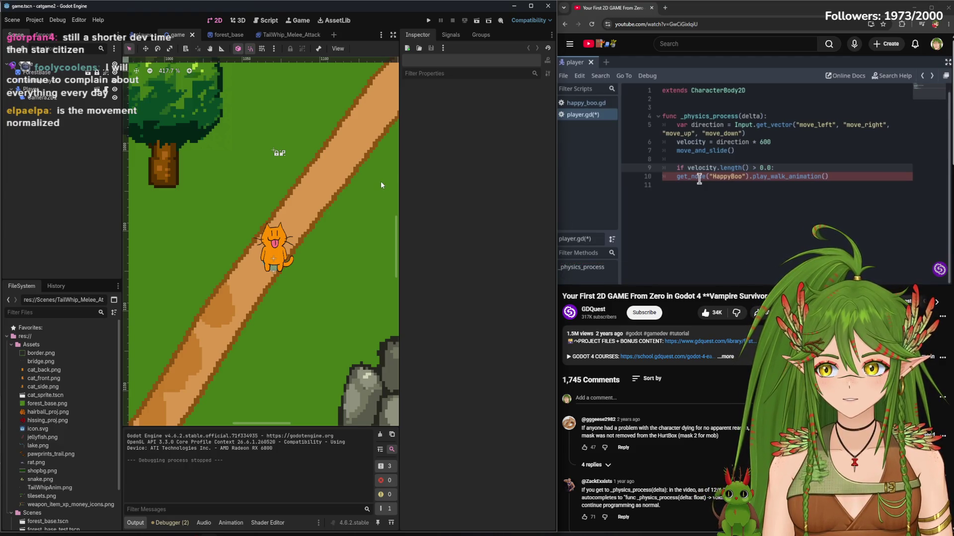
Open player.gd in the Script workspace and widen its code area
click(266, 20)
click(147, 74)
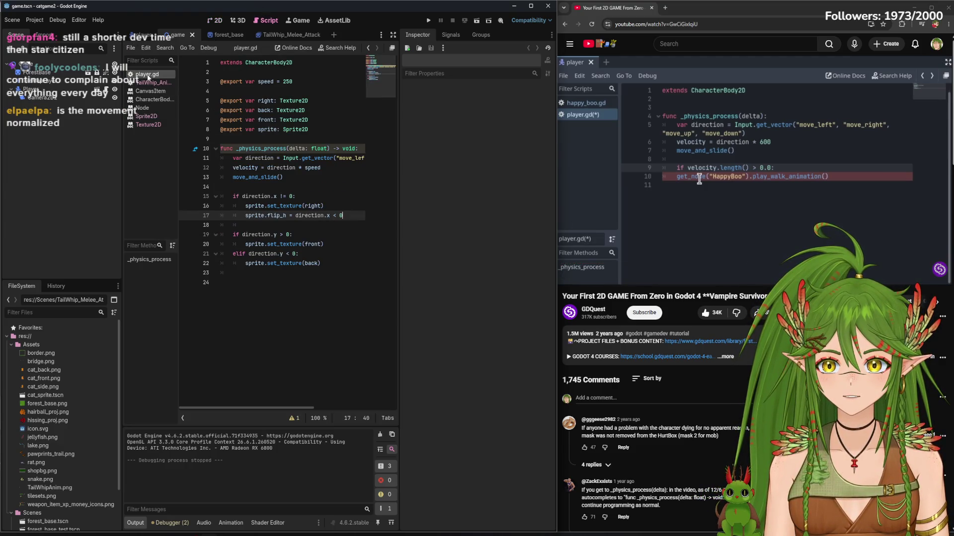
mouse_move(399, 310)
mouse_down()
mouse_move(464, 312)
mouse_move(449, 312)
mouse_up()
click(355, 174)
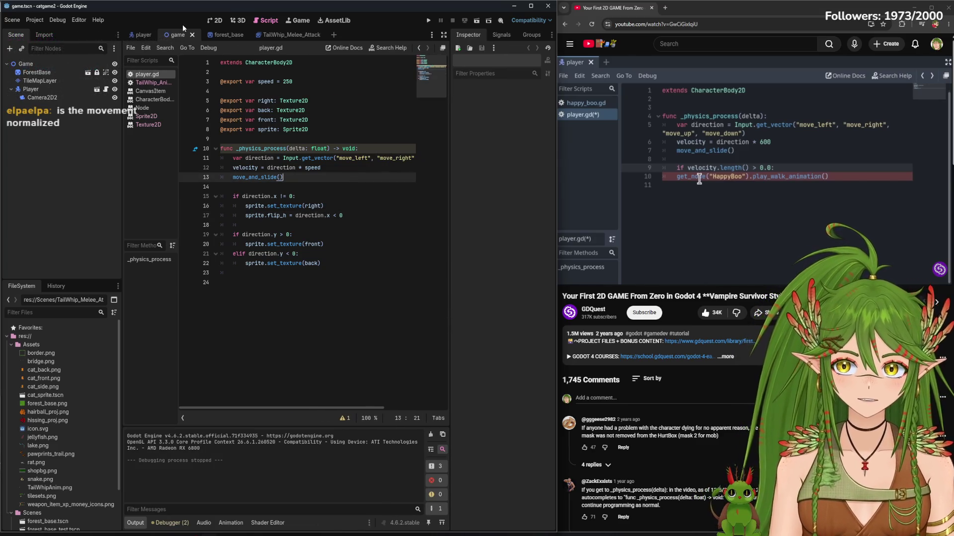
Widen the Godot window, browse the Editor and Debug menus, then minimize the editor
click(72, 20)
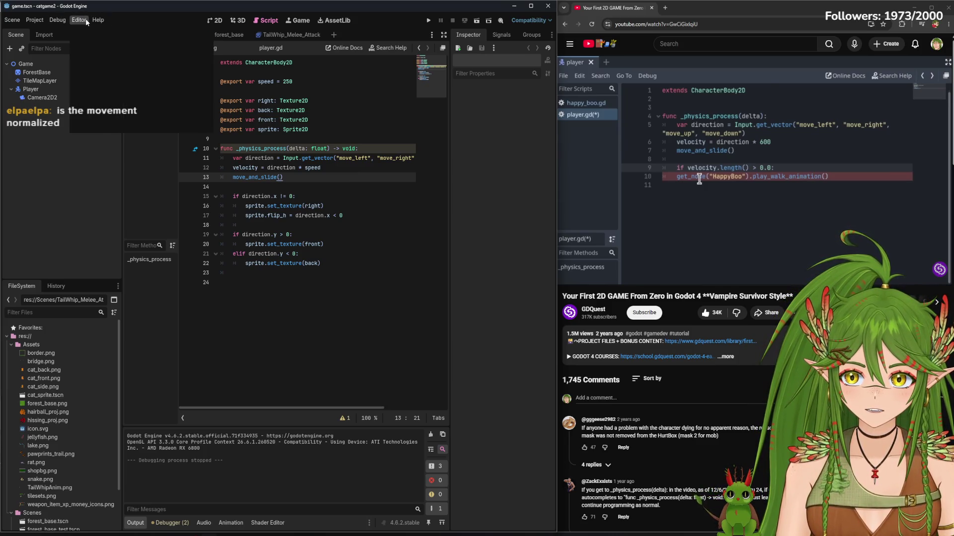
click(82, 21)
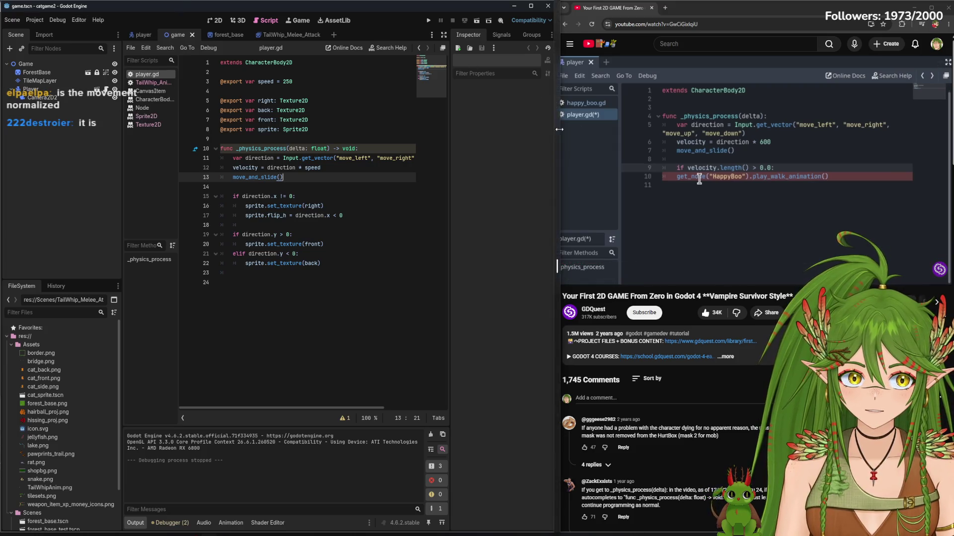
drag(556, 132, 602, 132)
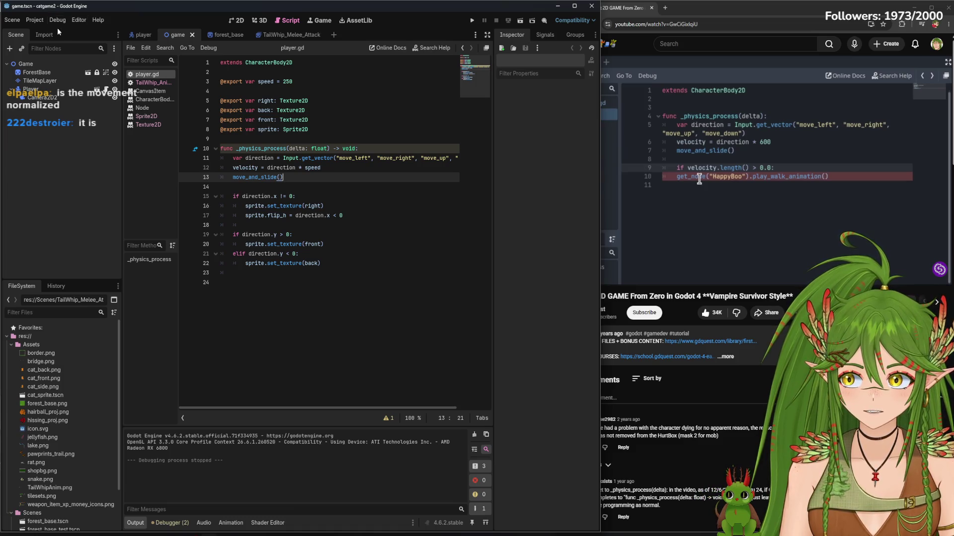
click(81, 21)
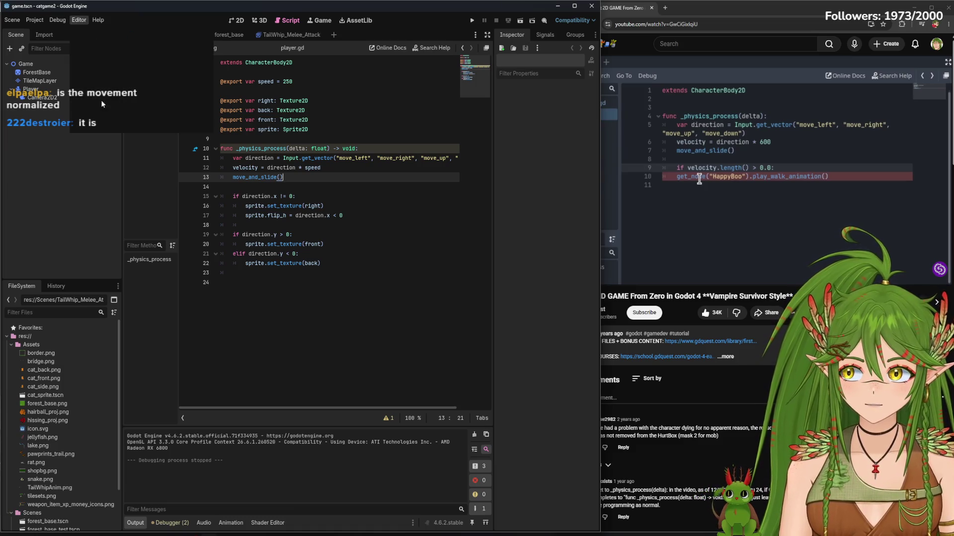
click(91, 21)
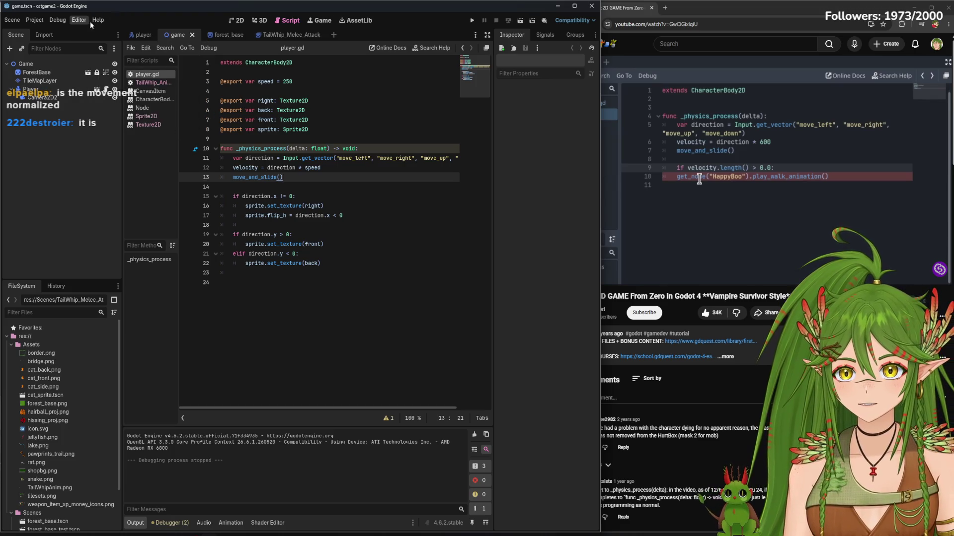
click(86, 19)
mouse_move(58, 22)
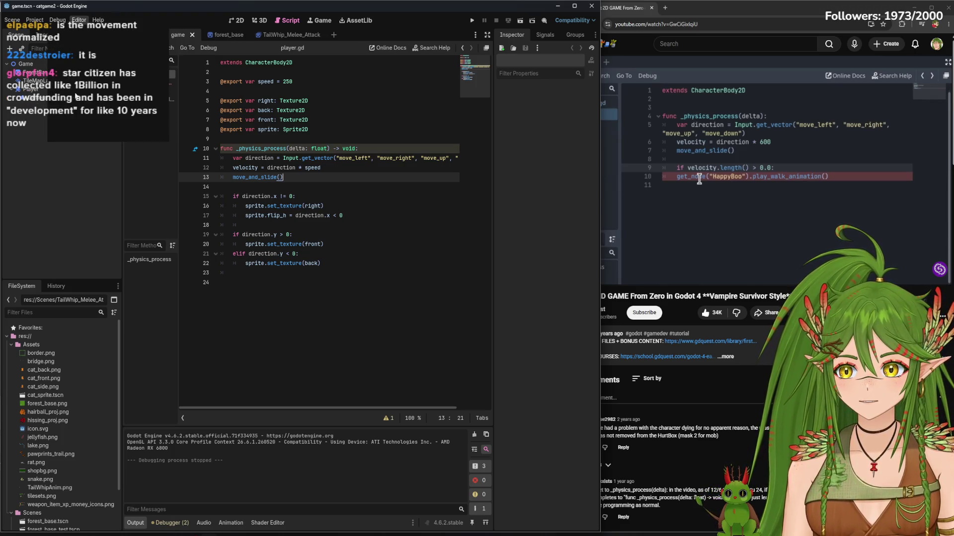
click(73, 208)
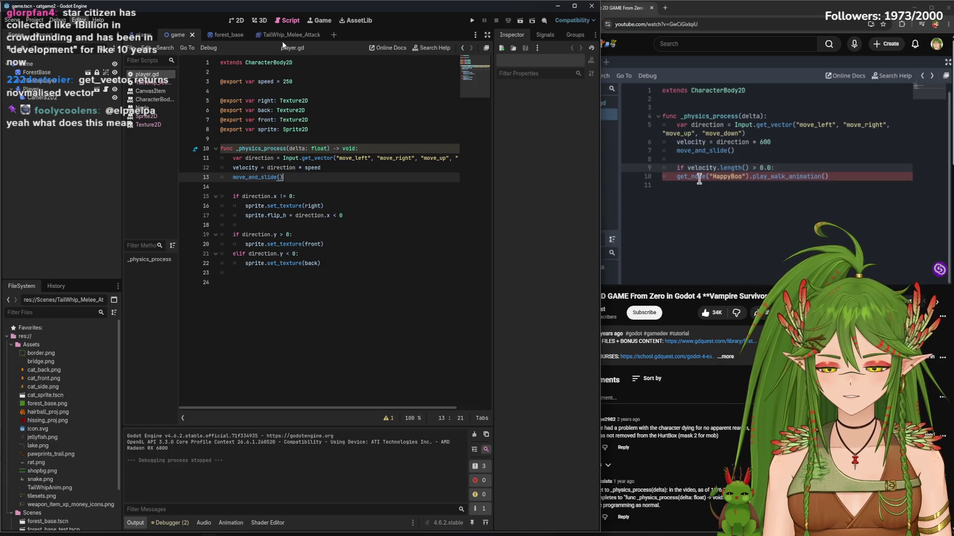
click(591, 5)
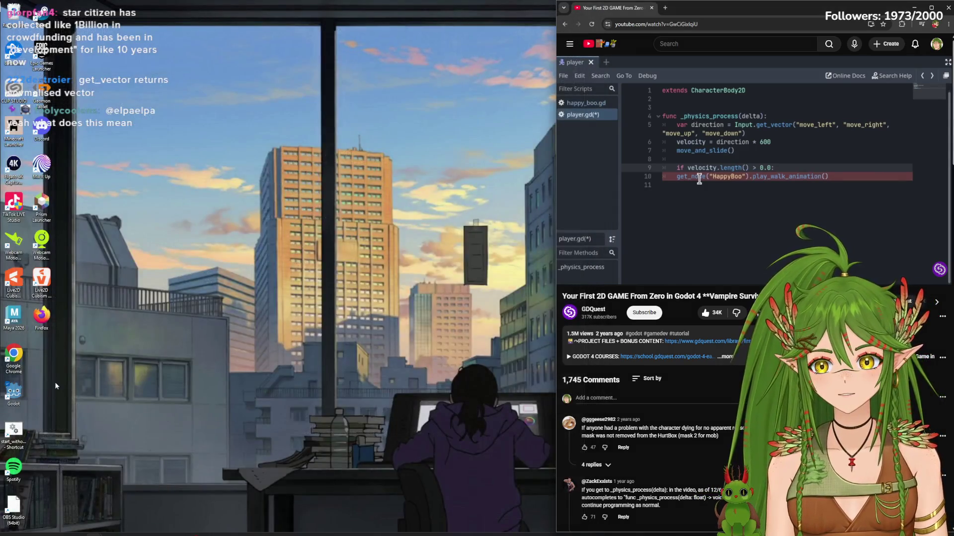
Launch Godot, open the catgame2 project, and narrow its window
double_click(13, 393)
double_click(329, 159)
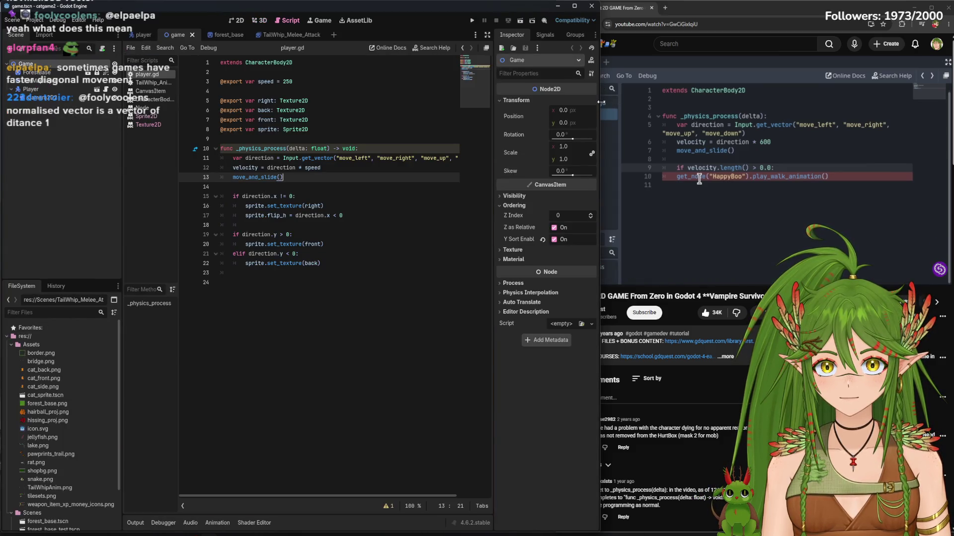
drag(601, 102, 561, 100)
Run the game and walk the cat up the path to the river bridge and back
click(432, 20)
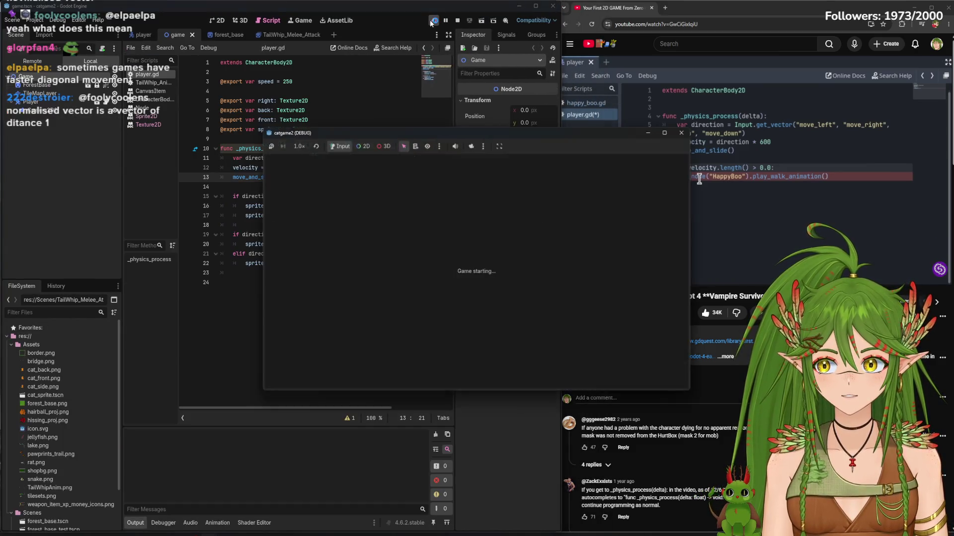
key(w+d)
key(w+d)
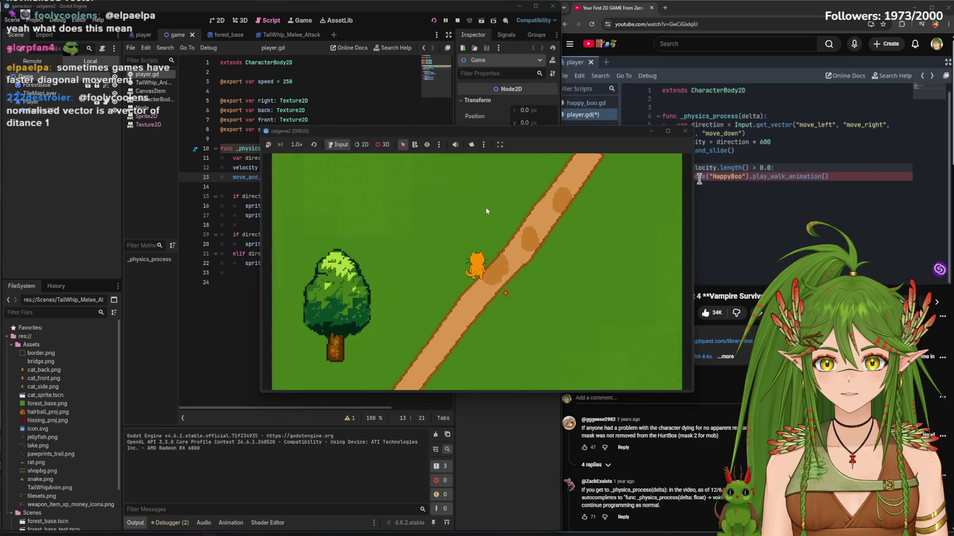
key(w+d)
key(w)
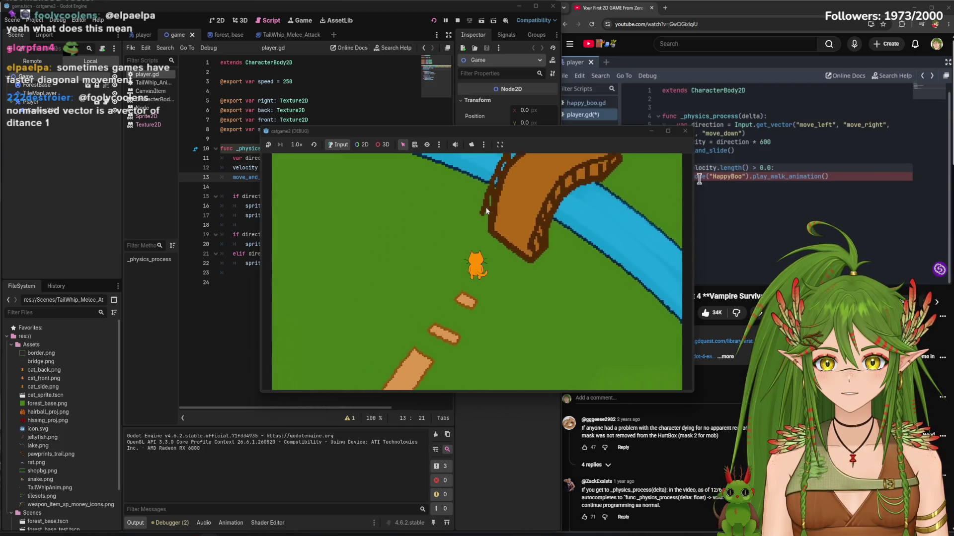
key(s+d)
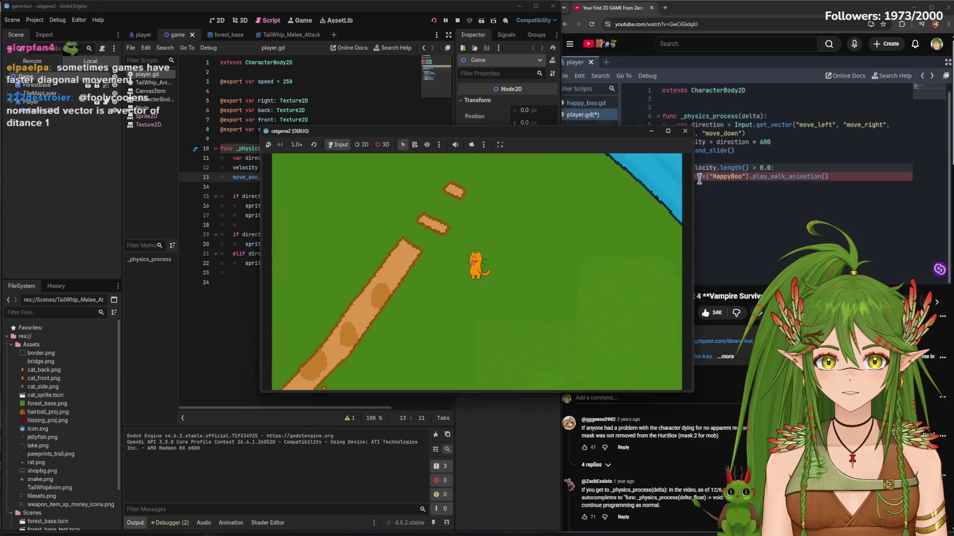
Stop the running game and open Editor Settings
click(685, 130)
click(80, 20)
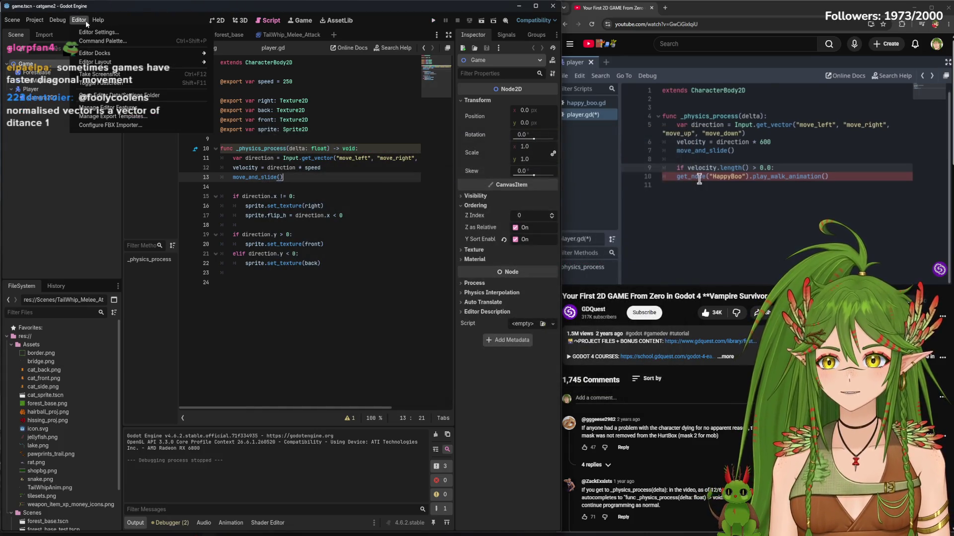
mouse_move(102, 63)
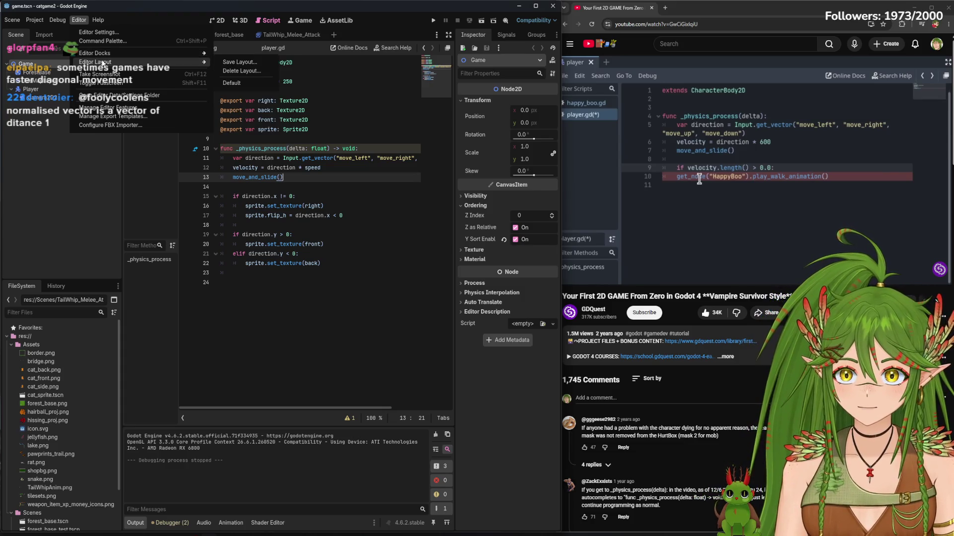
click(105, 32)
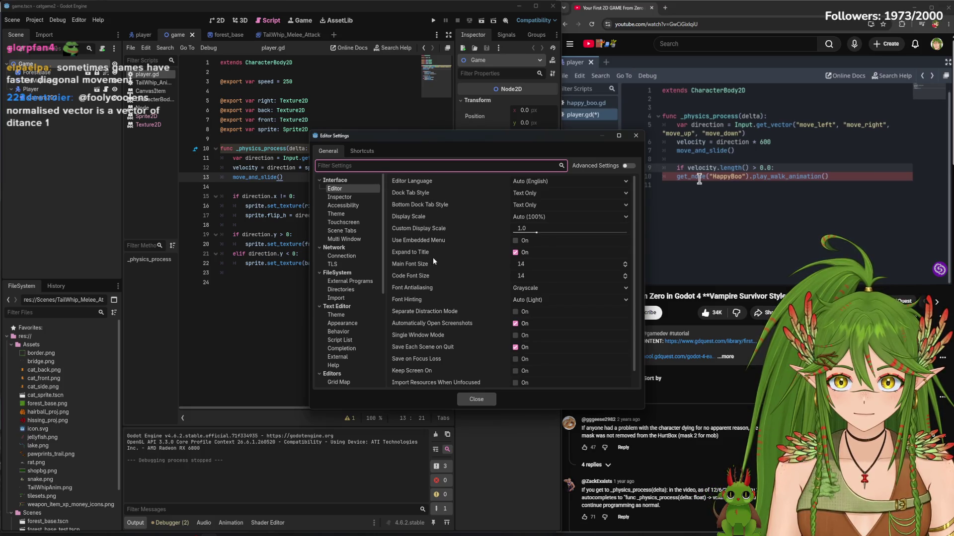
Filter settings for 'wrap' and set Text Editor Appearance Word Wrap to Boundary
text(wrap)
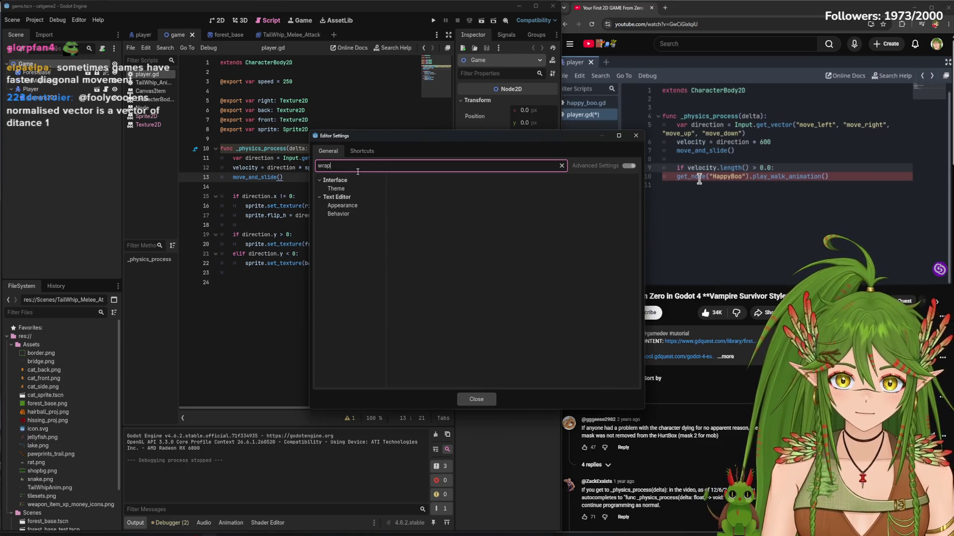
click(363, 188)
click(358, 206)
click(574, 192)
click(552, 212)
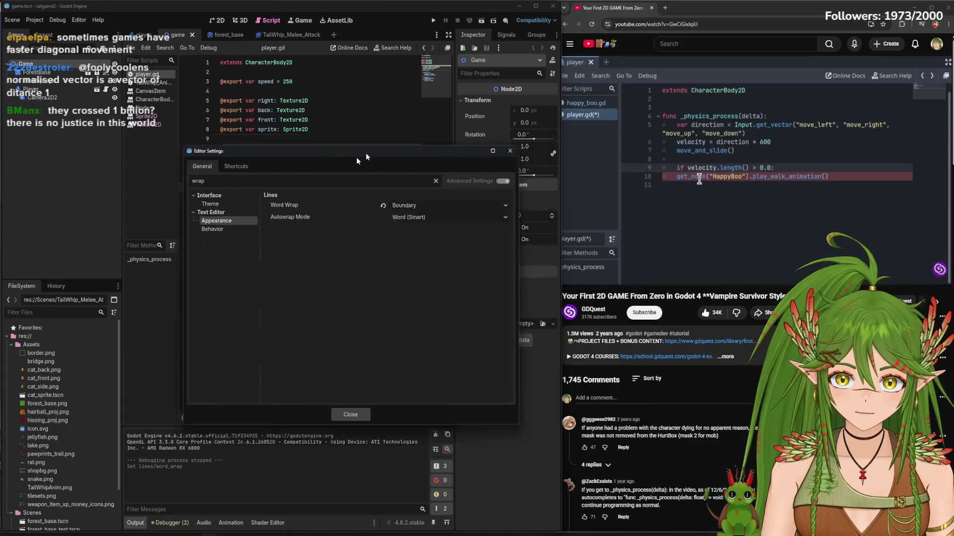
drag(493, 136, 298, 206)
click(434, 207)
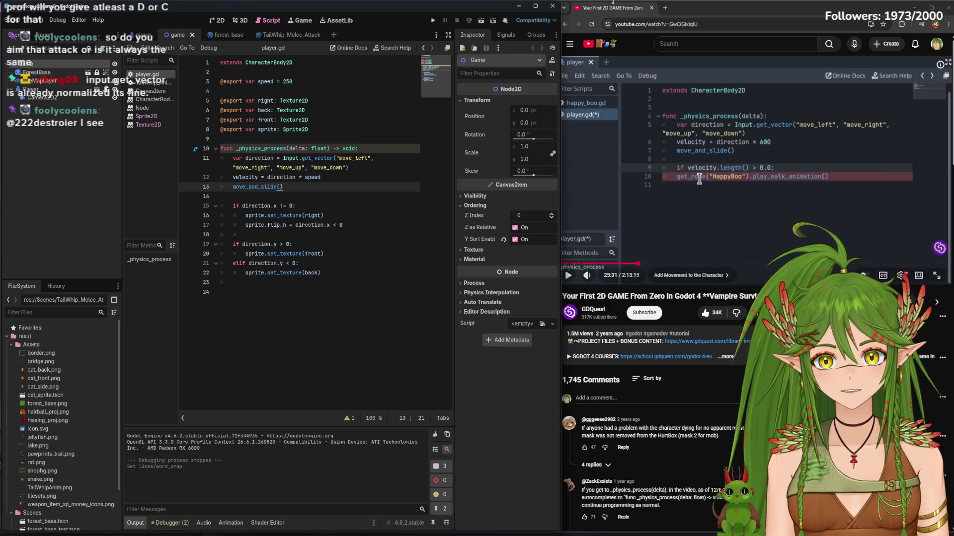
click(432, 21)
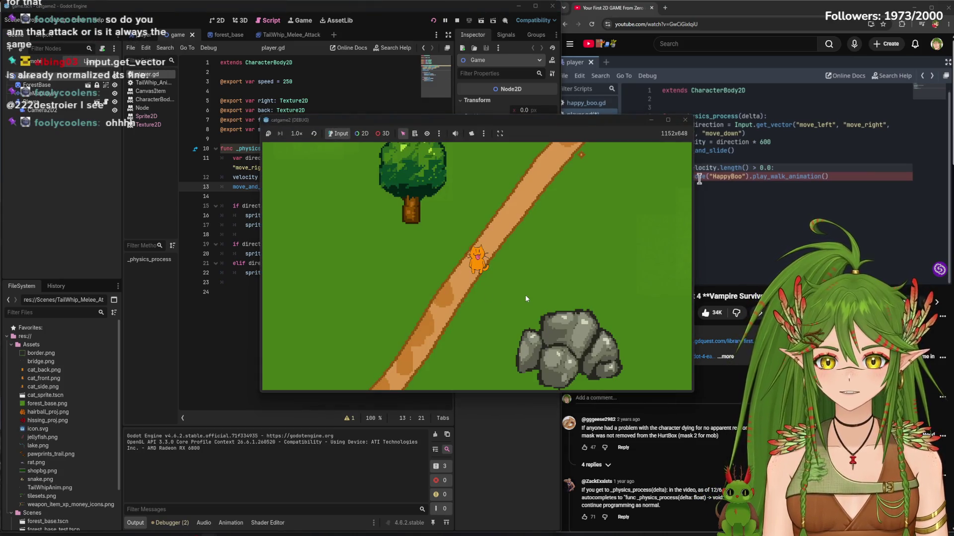
key(d)
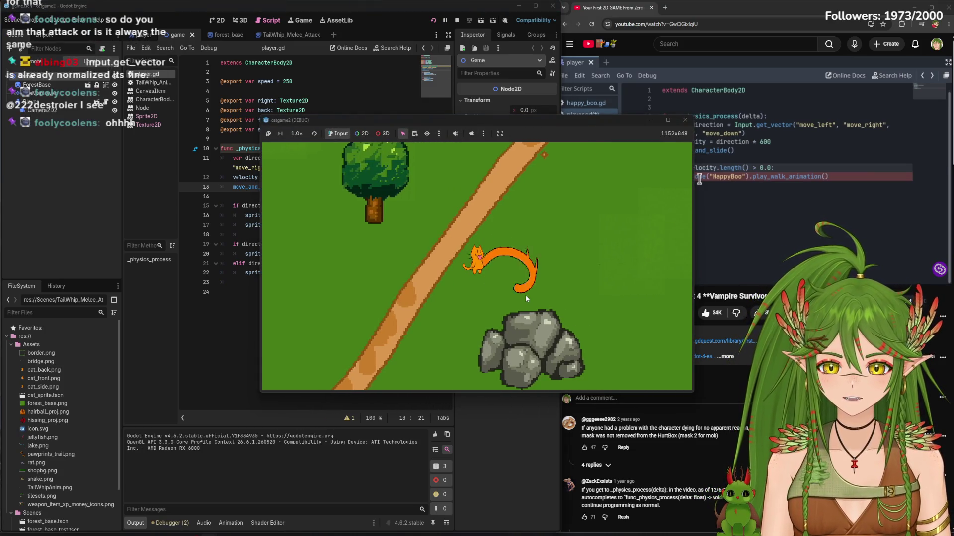
key(w)
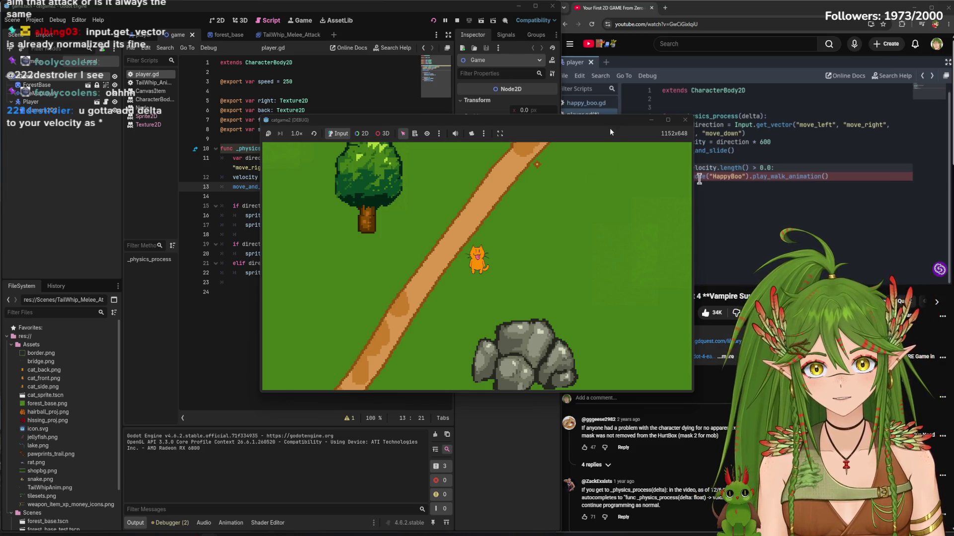
key(w)
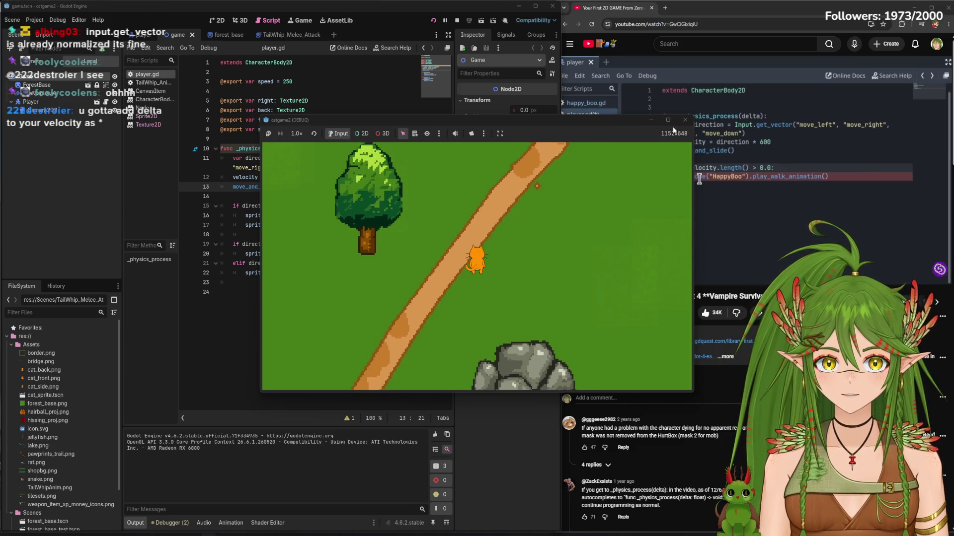
key(d)
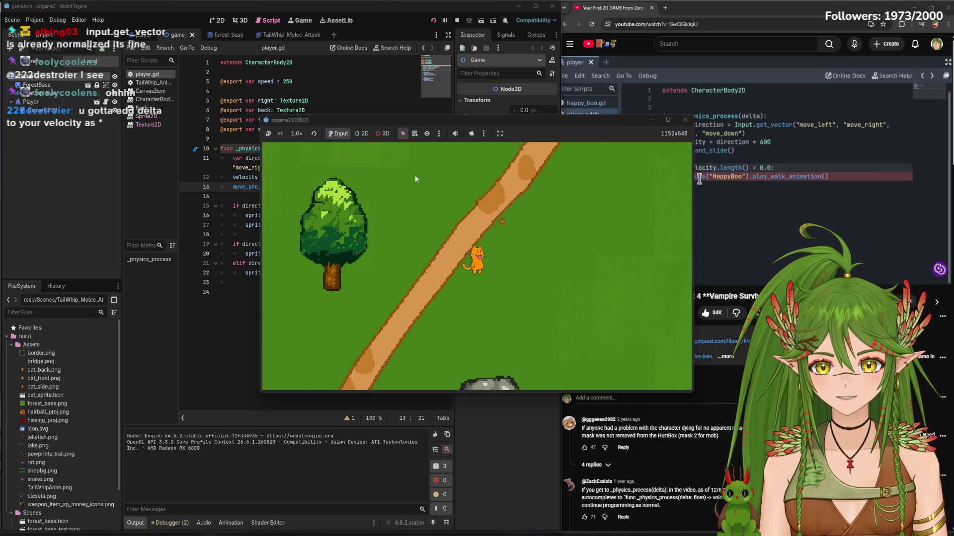
click(684, 120)
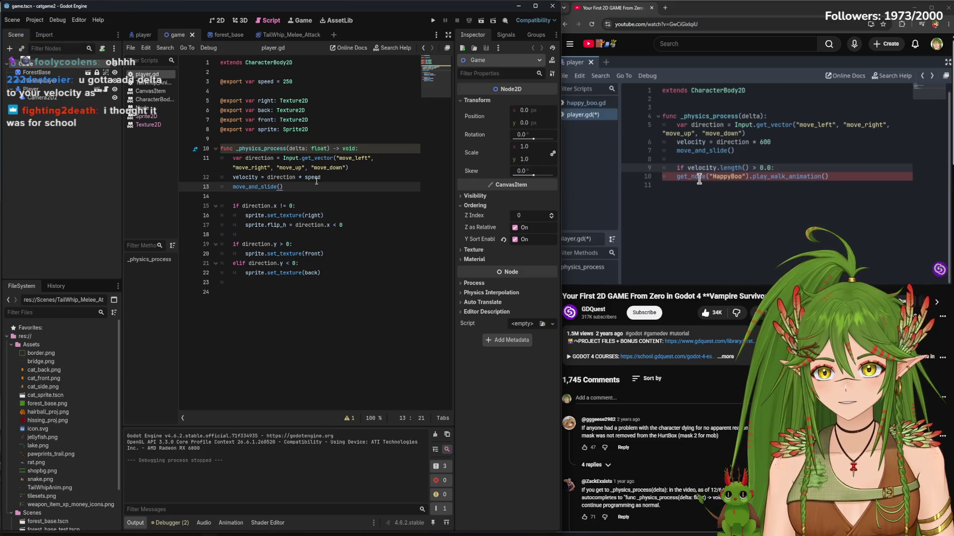
Append '* delta' to the velocity line on line 12
click(331, 178)
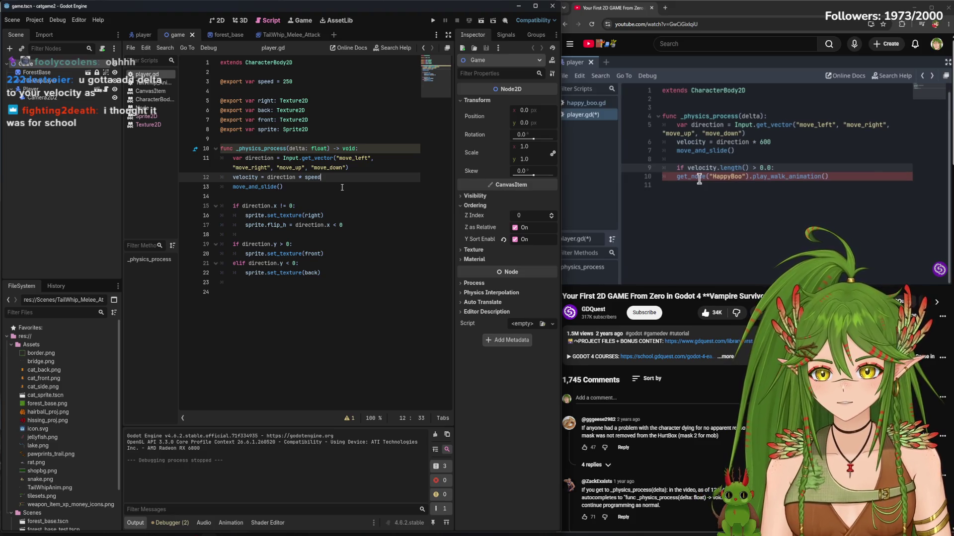
click(347, 418)
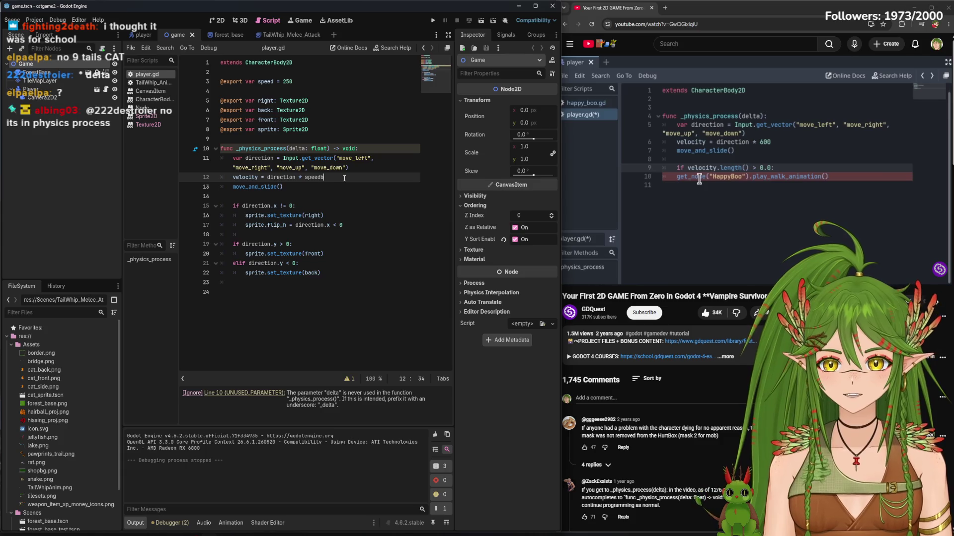
text( * delta)
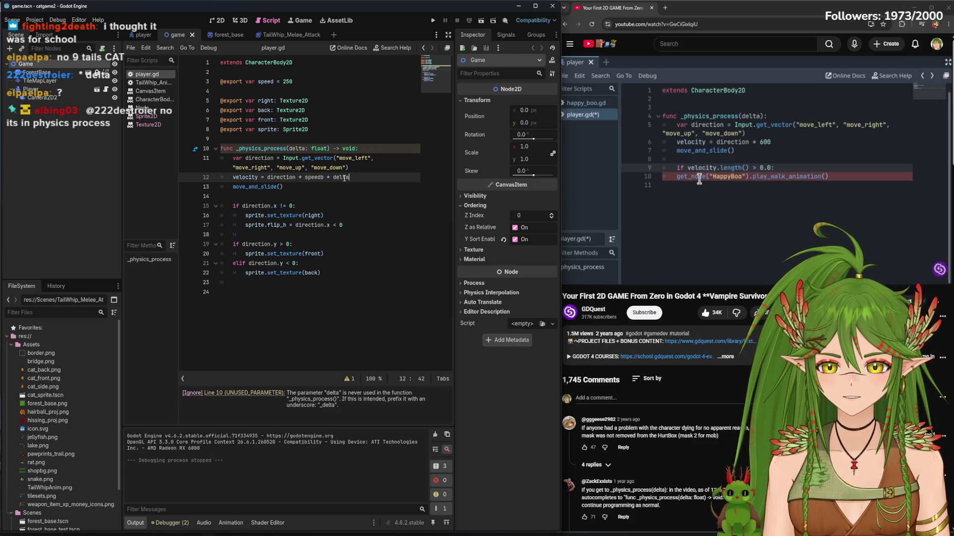
click(376, 161)
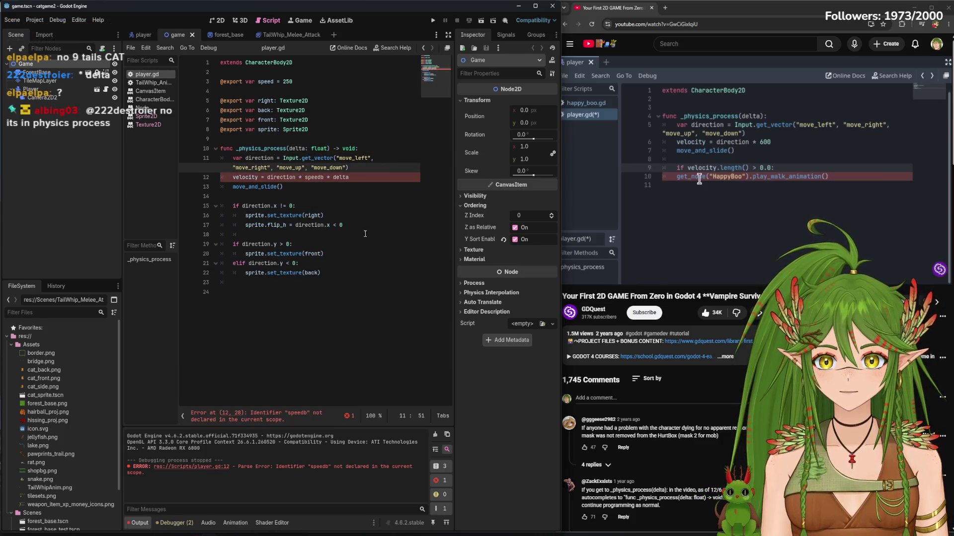
click(353, 179)
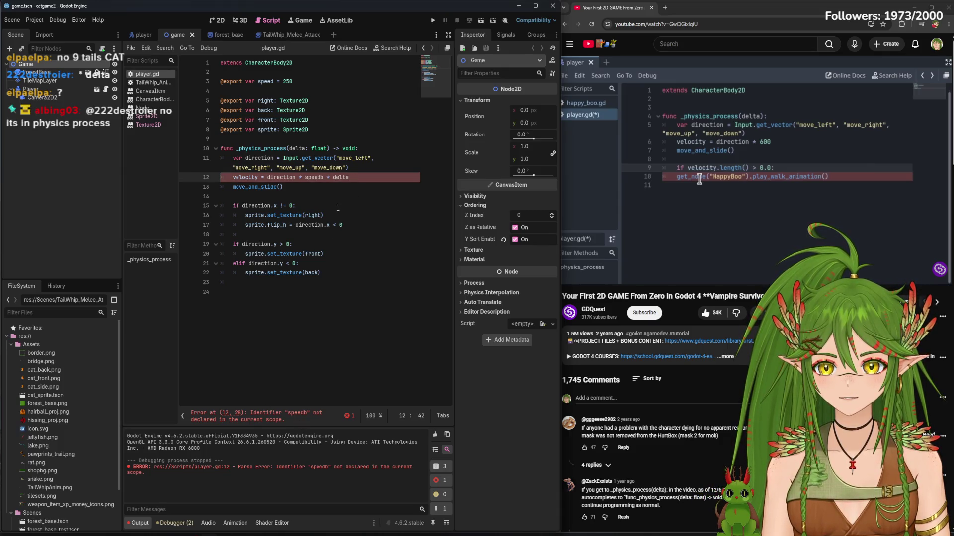
Fix the 'speedb' typo to 'speed' and run the project
click(325, 177)
key(BackSpace)
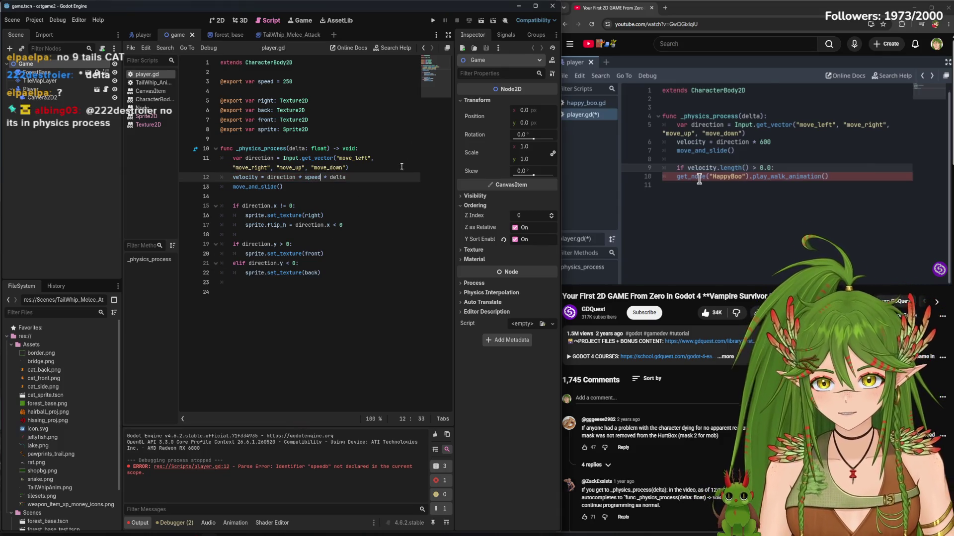
click(433, 21)
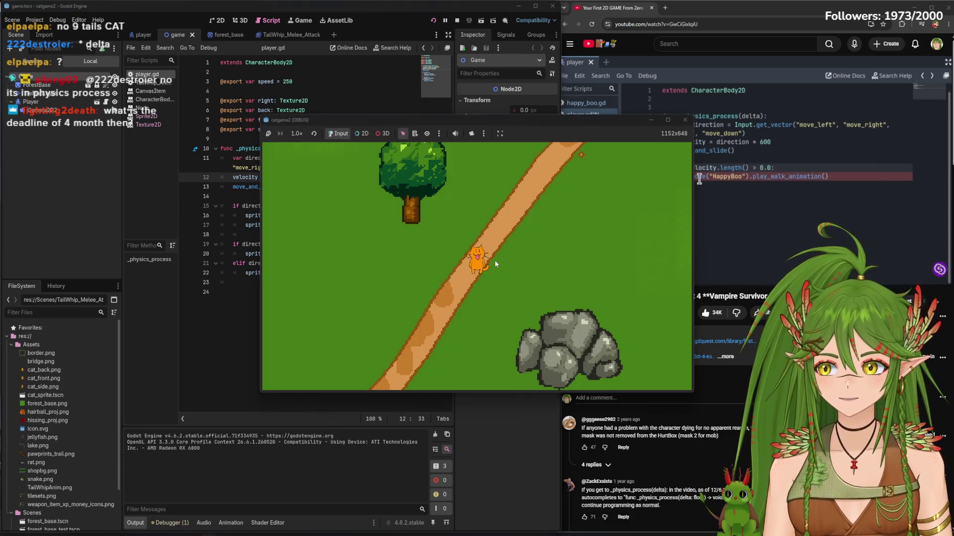
Walk the cat up, down and right, then stop the game
key(Up)
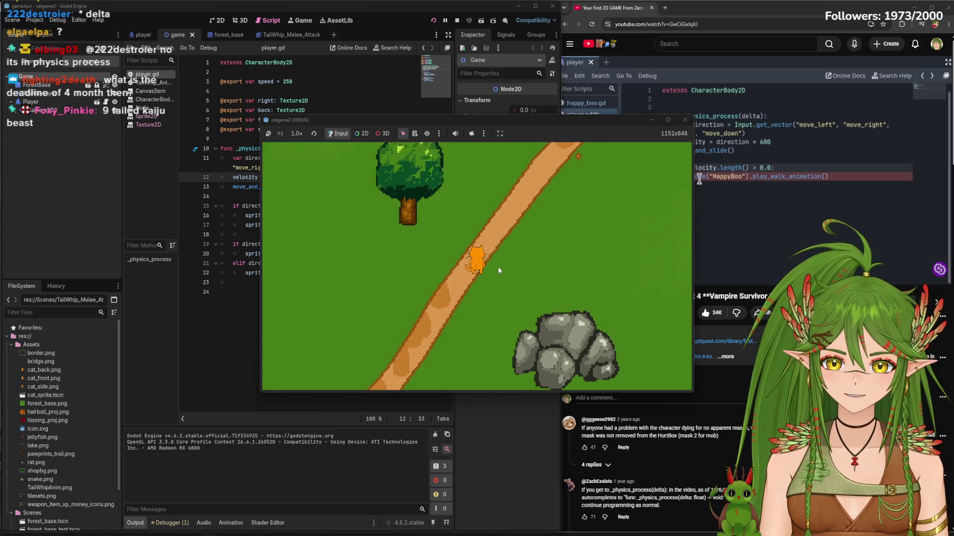
key(Down)
key(Right)
mouse_move(751, 124)
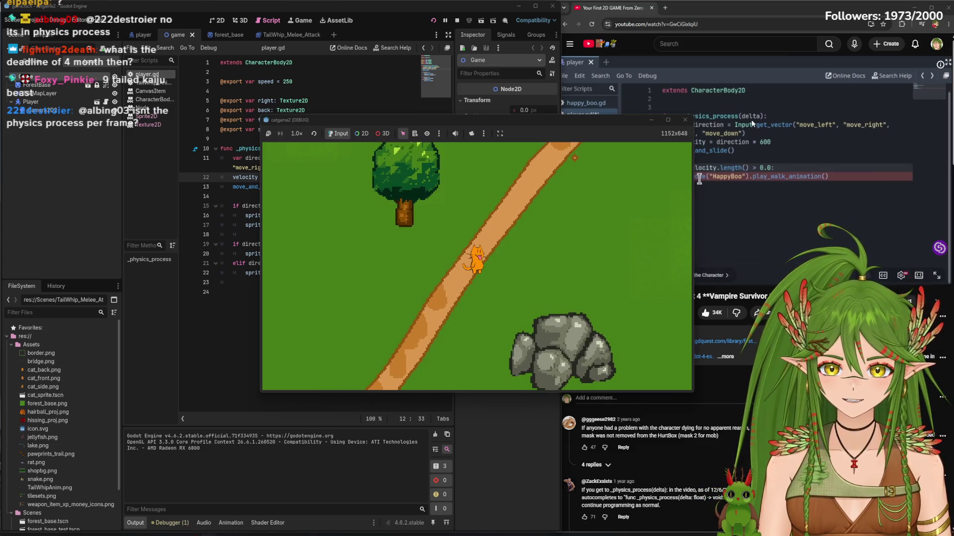
click(685, 119)
Change the exported speed on line 3 to 1000, run with F5, and close the game
click(298, 81)
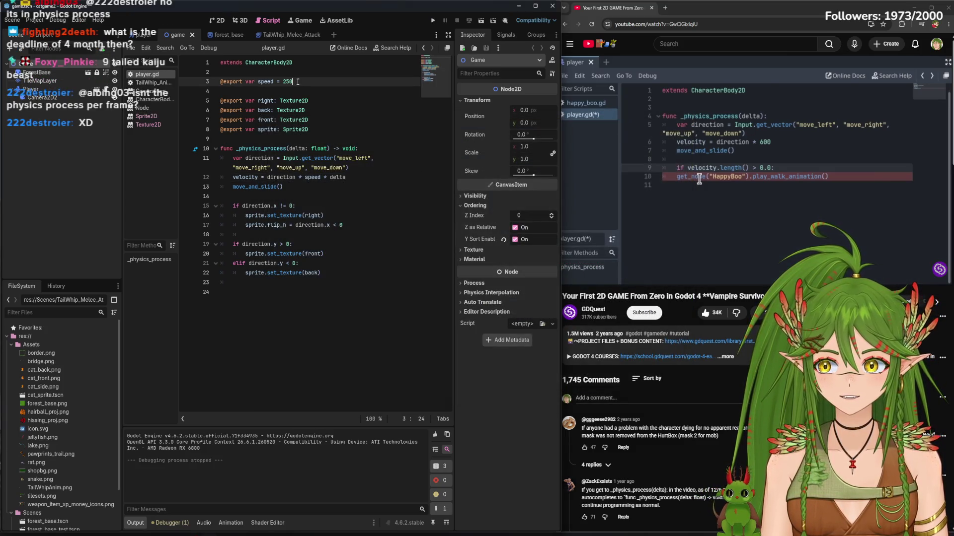
key(BackSpace)
text(1000)
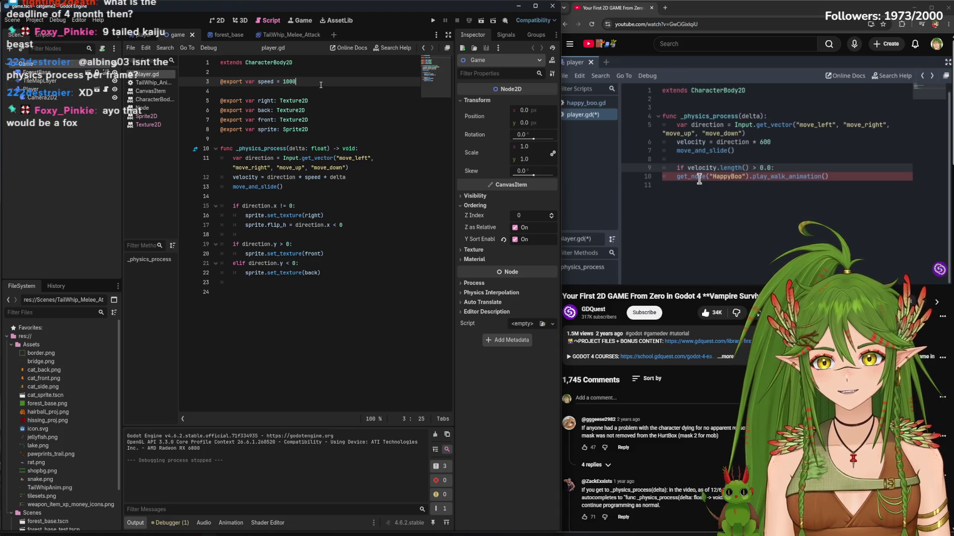
key(F5)
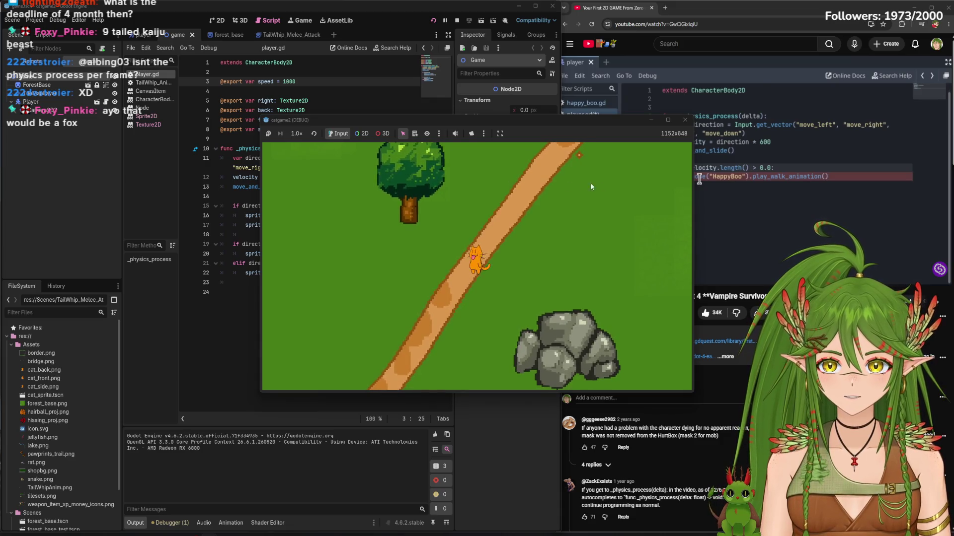
click(685, 120)
drag(358, 215, 369, 222)
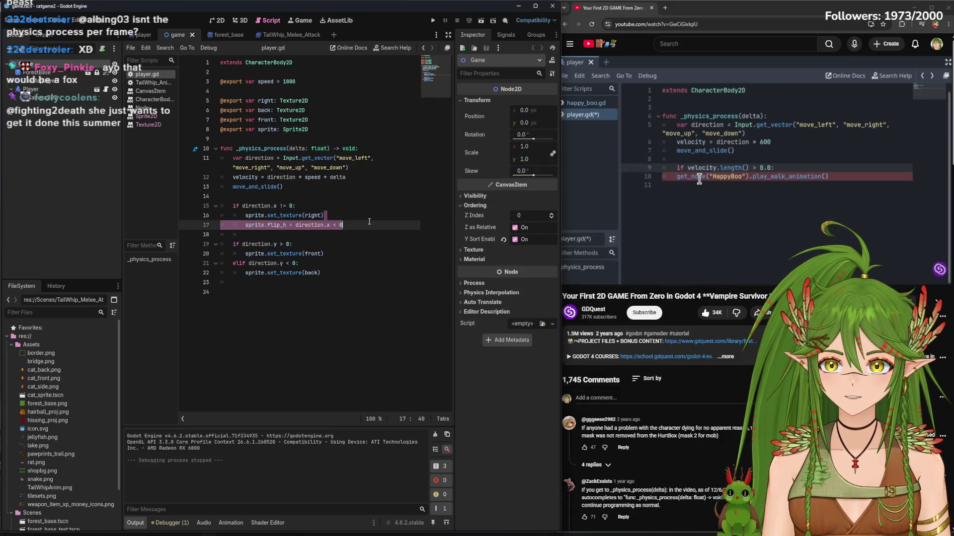
Undo edits to restore speed 250 and remove '* delta' from the velocity line
click(367, 196)
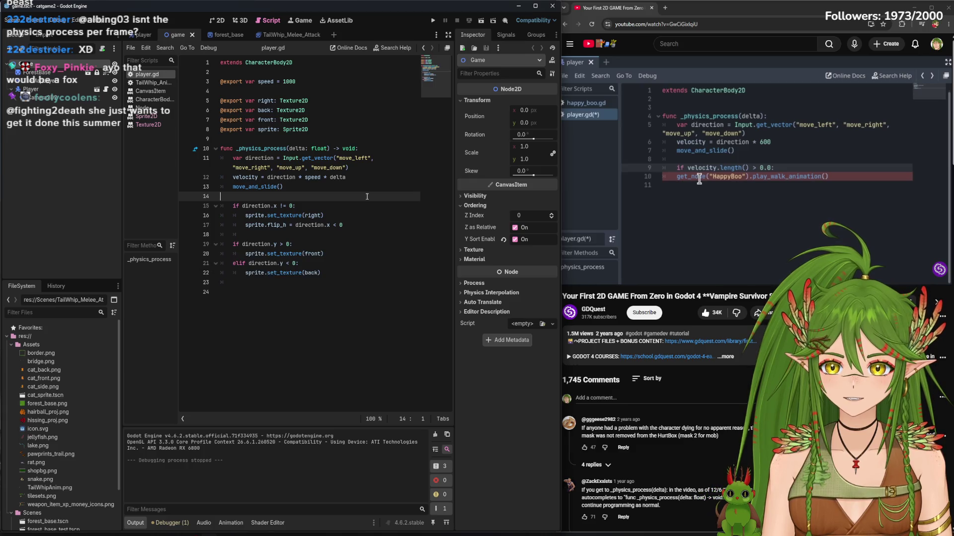
key(ctrl+z)
key(ctrl+z)
key(ctrl+z)
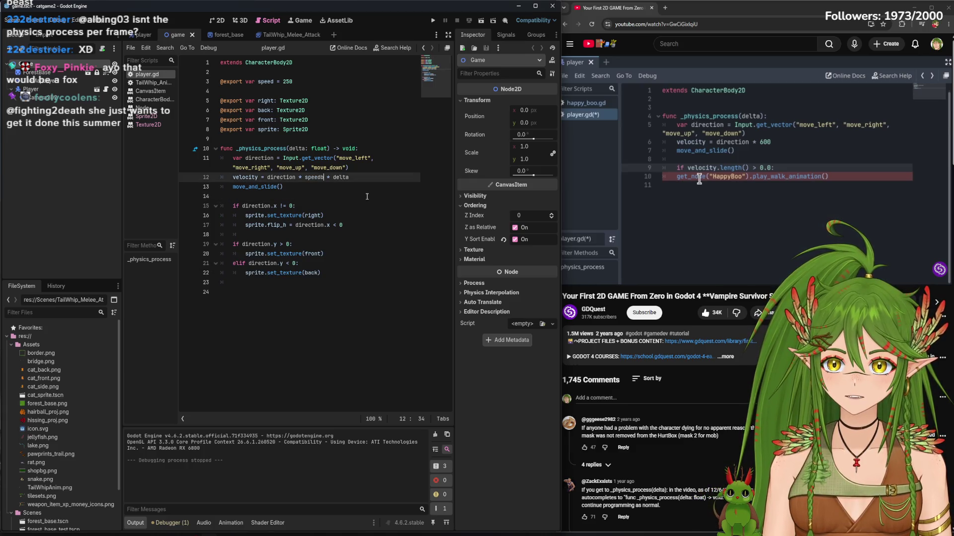
key(ctrl+z)
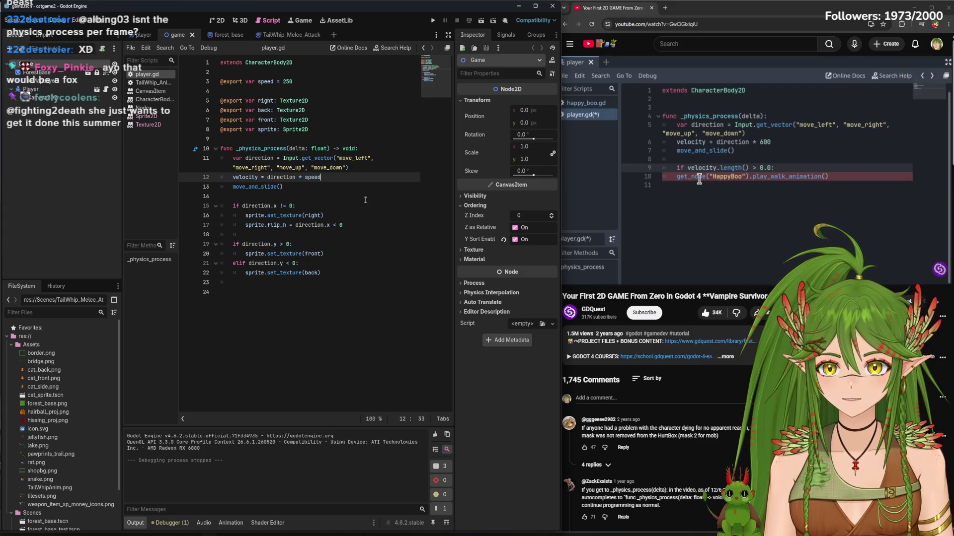
Review the direction.x, direction.y and flip_h lines, then switch to the 2D view
click(364, 205)
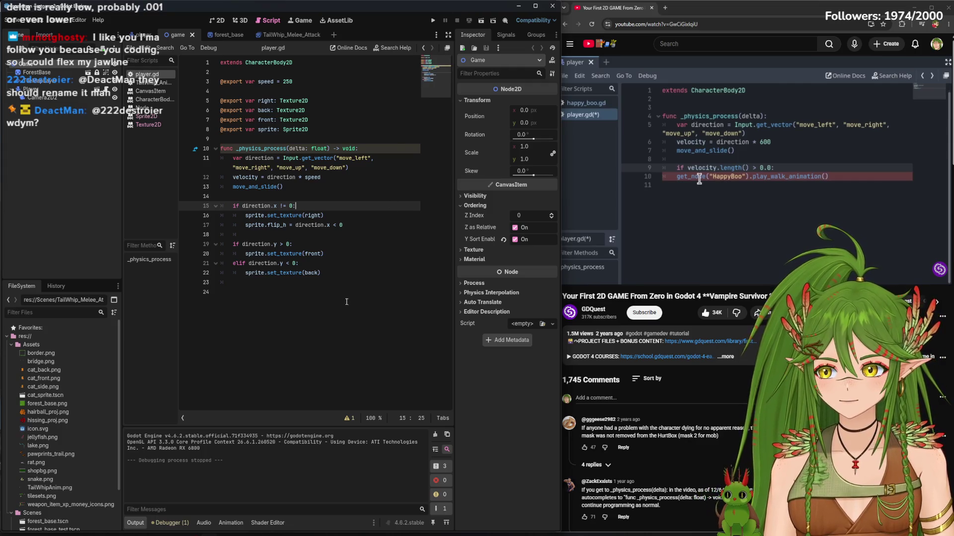
click(340, 242)
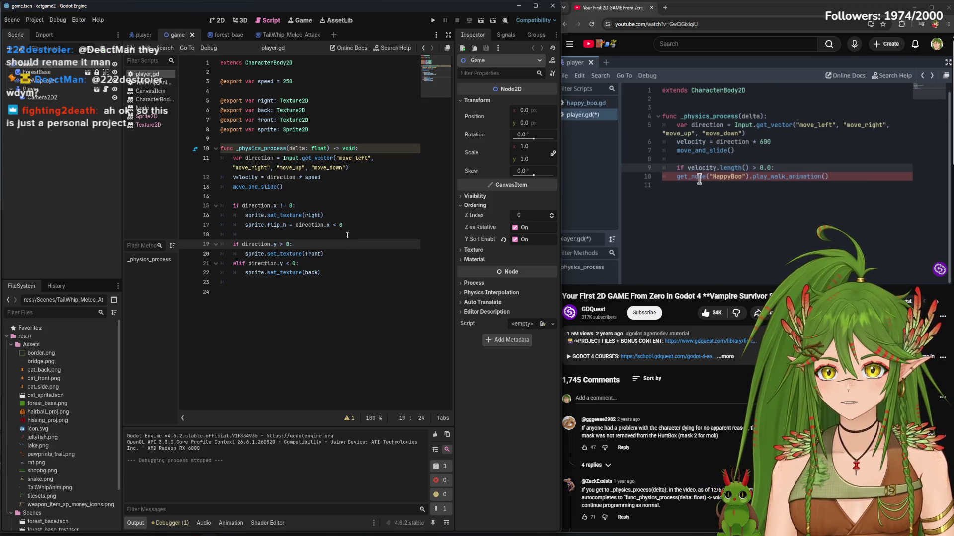
click(371, 225)
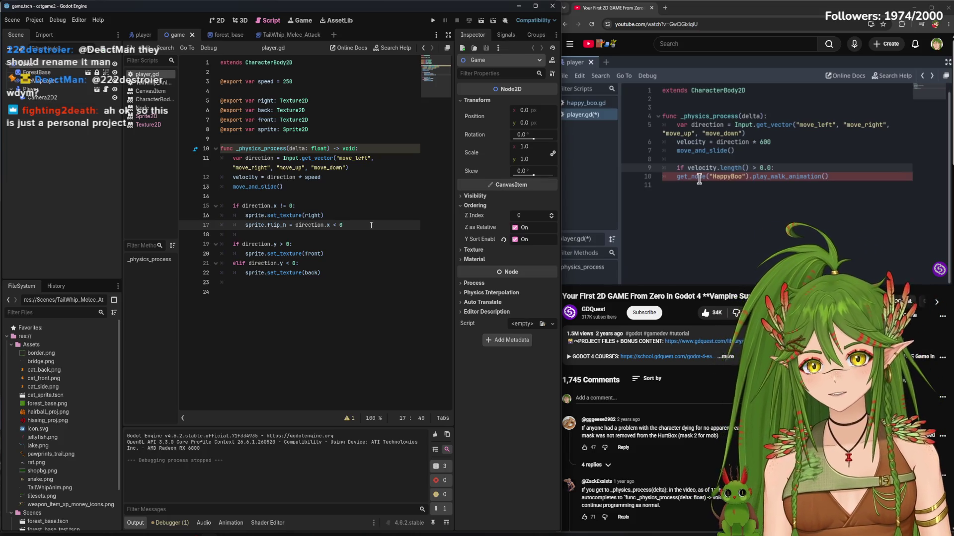
click(222, 22)
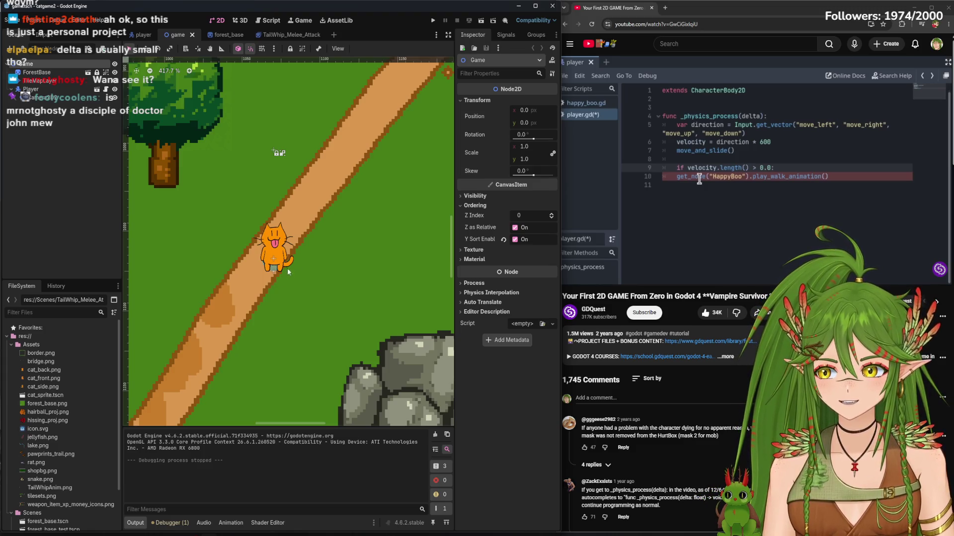
Zoom in and out across the forest map, then return to player.gd in the Script workspace
scroll(264, 324, down, 9)
scroll(264, 323, down, 5)
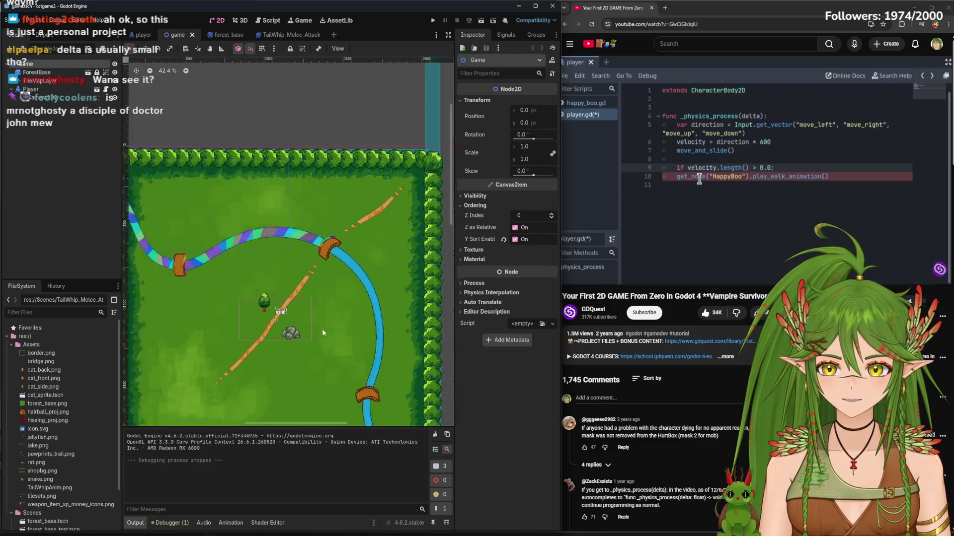
scroll(355, 268, up, 3)
scroll(349, 271, up, 7)
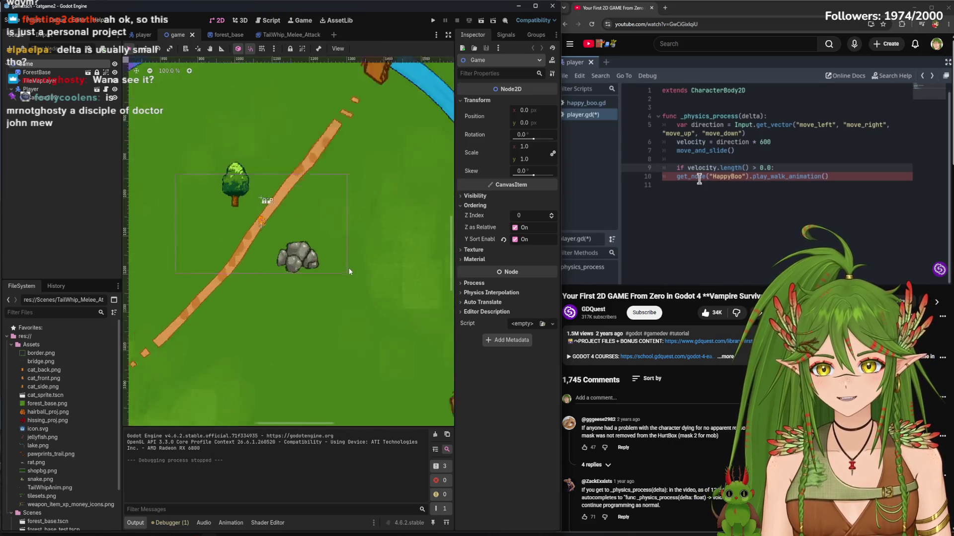
scroll(347, 267, down, 4)
scroll(347, 305, down, 8)
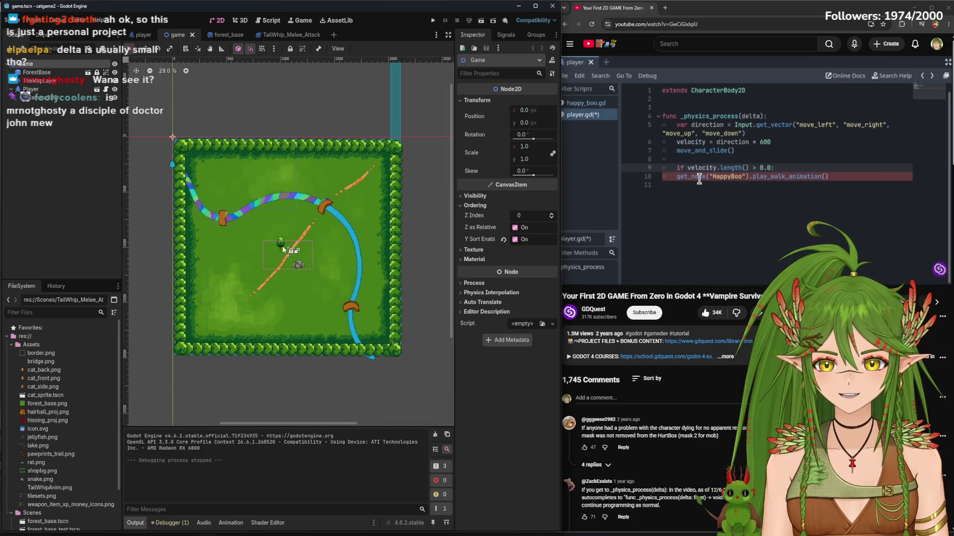
scroll(291, 298, up, 6)
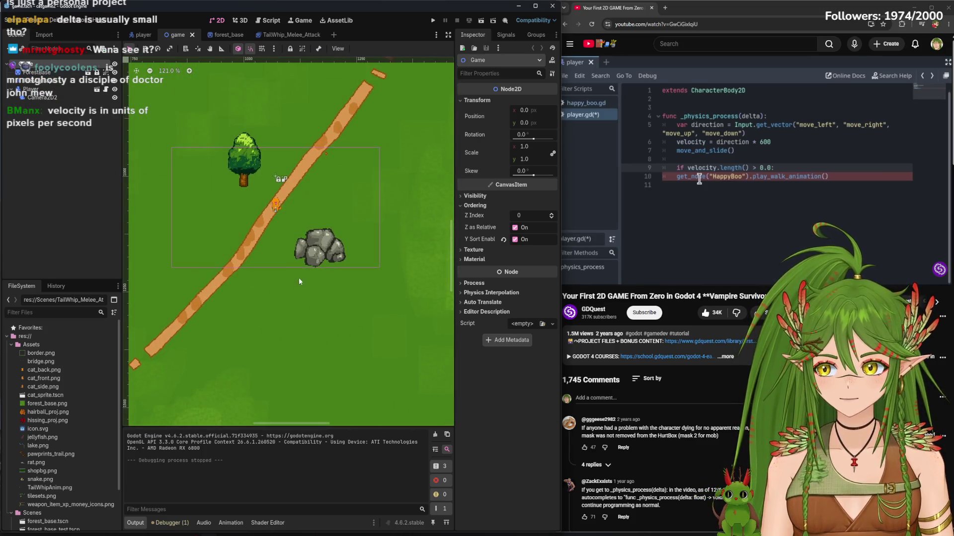
scroll(295, 224, up, 2)
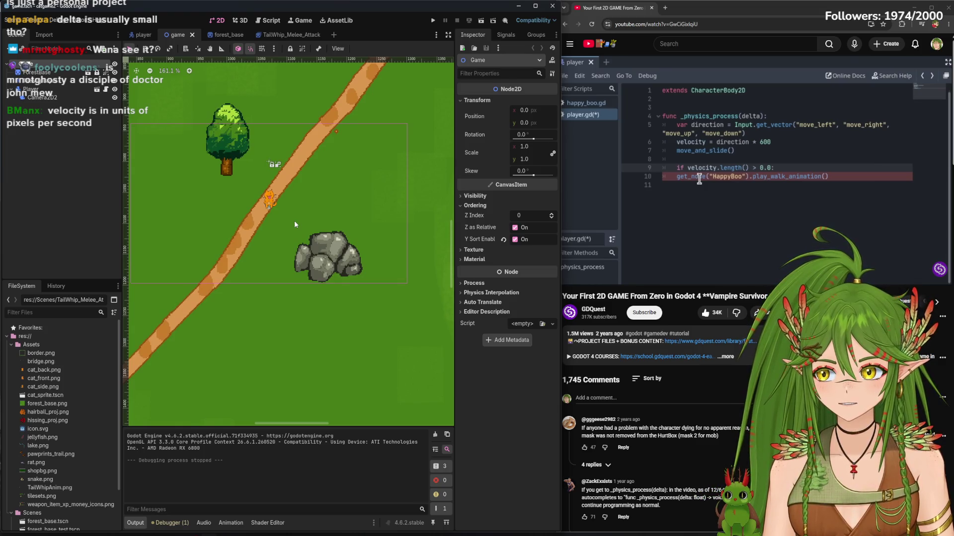
click(259, 20)
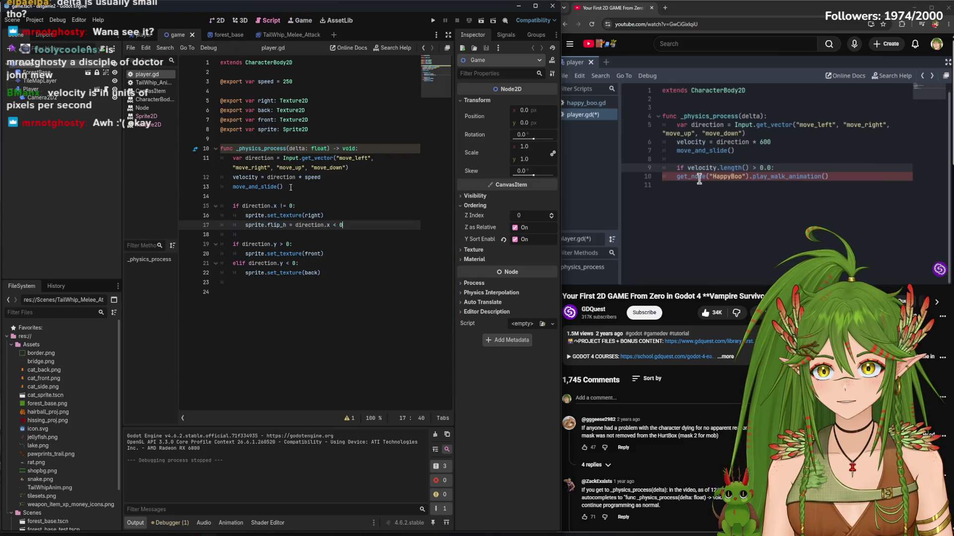
Switch to the 2D workspace showing the forest map with the cat on the path
click(218, 22)
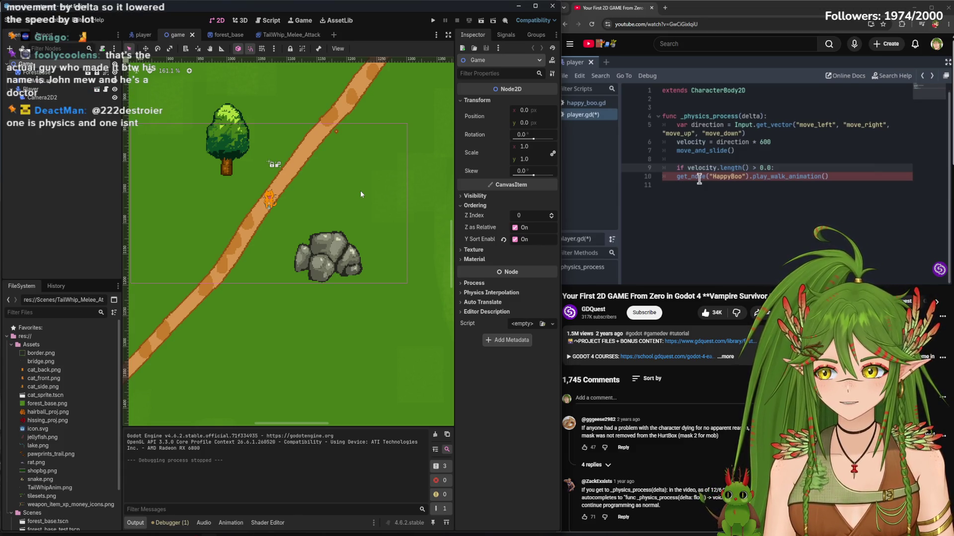
Run the game to test the new speed, then stop it
click(432, 21)
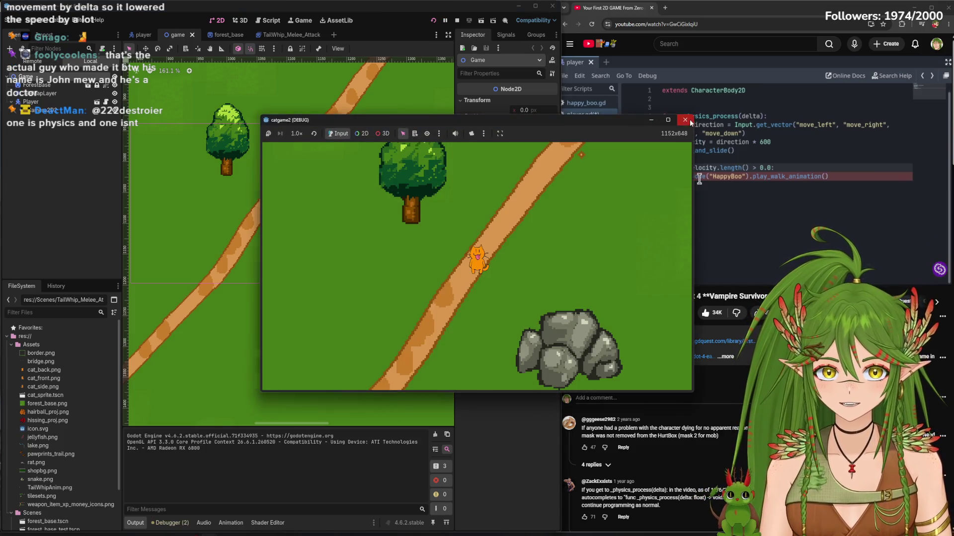
click(685, 120)
scroll(378, 249, down, 5)
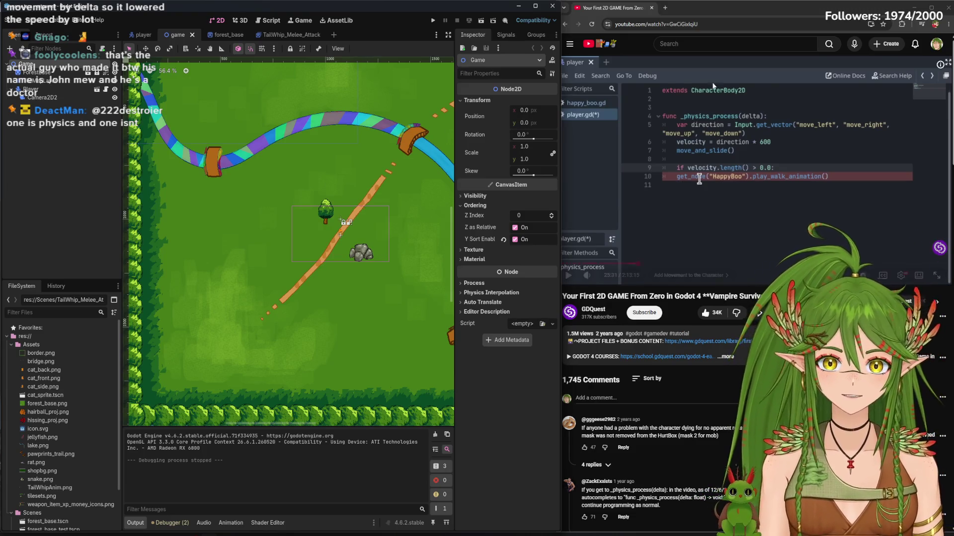
Resize the browser and Godot windows side by side and open a new search tab
click(730, 9)
mouse_move(556, 131)
mouse_down()
mouse_move(576, 135)
mouse_move(558, 137)
mouse_up()
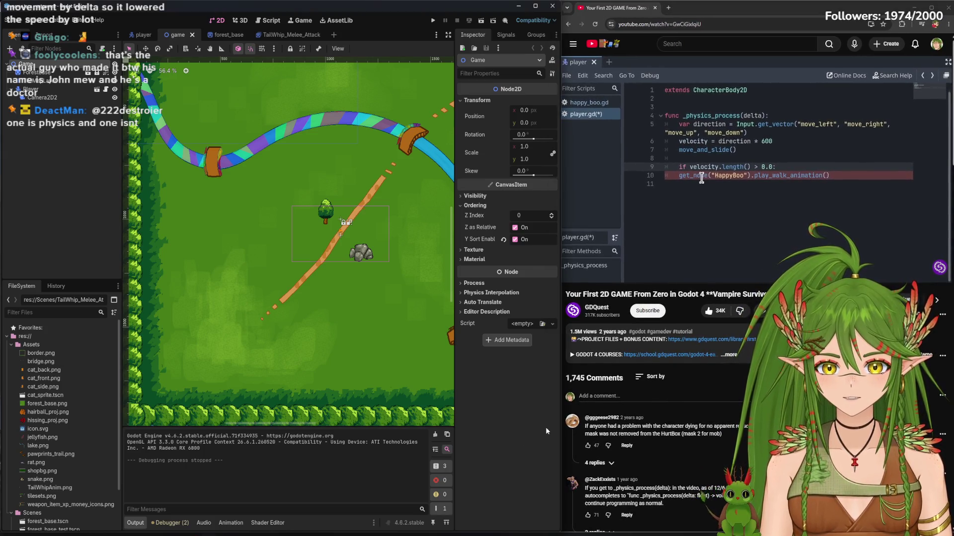
drag(558, 421, 543, 425)
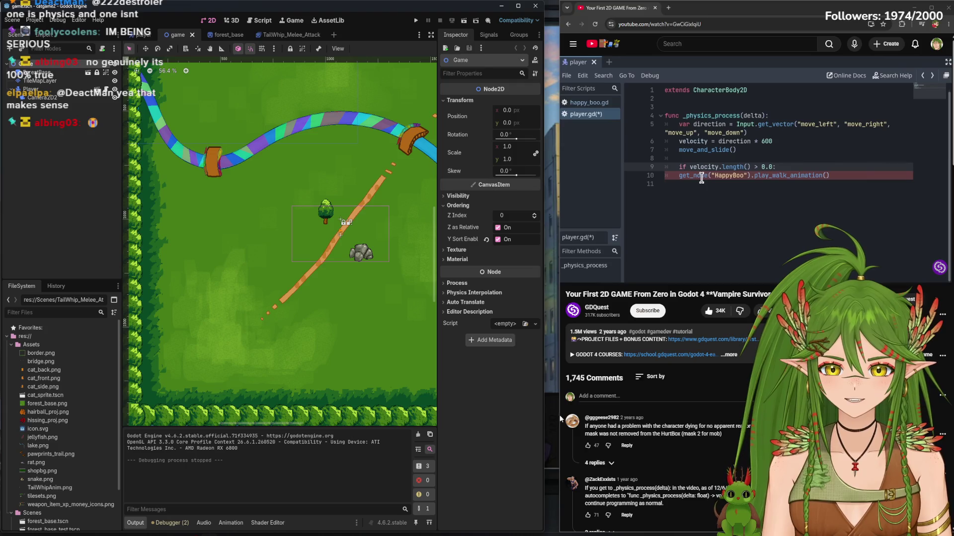
drag(561, 419, 542, 397)
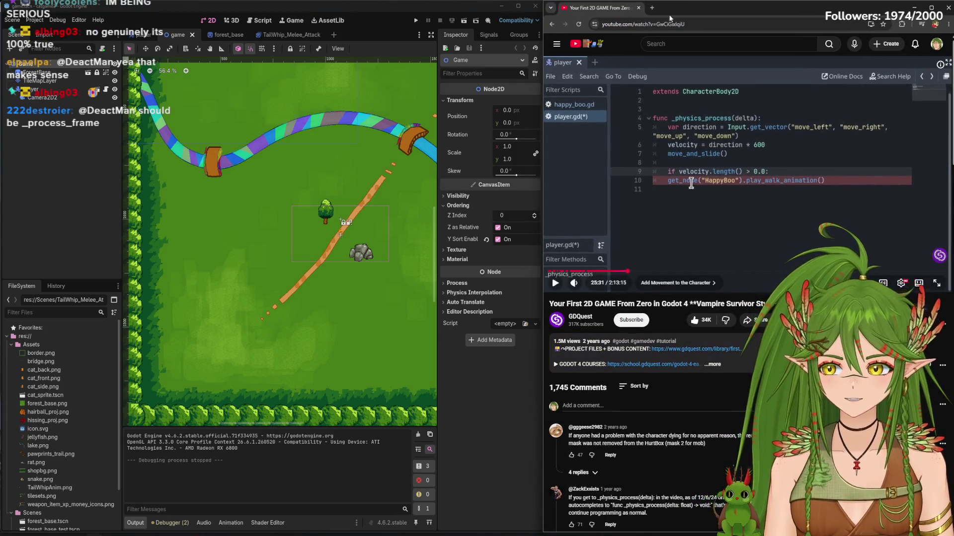
click(652, 7)
Search Bing for 'john mew' and read the article on how mewing got its name
text(john )
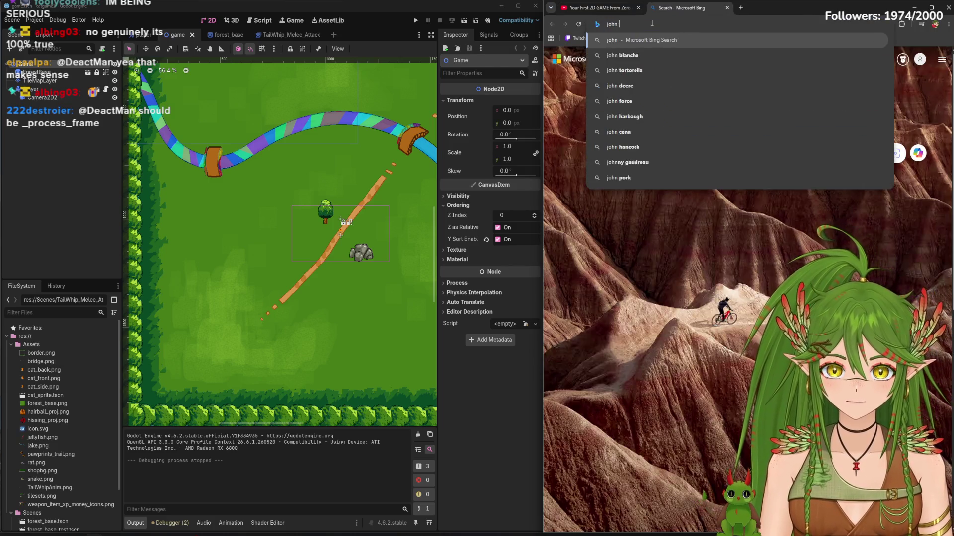
text(mew)
key(Return)
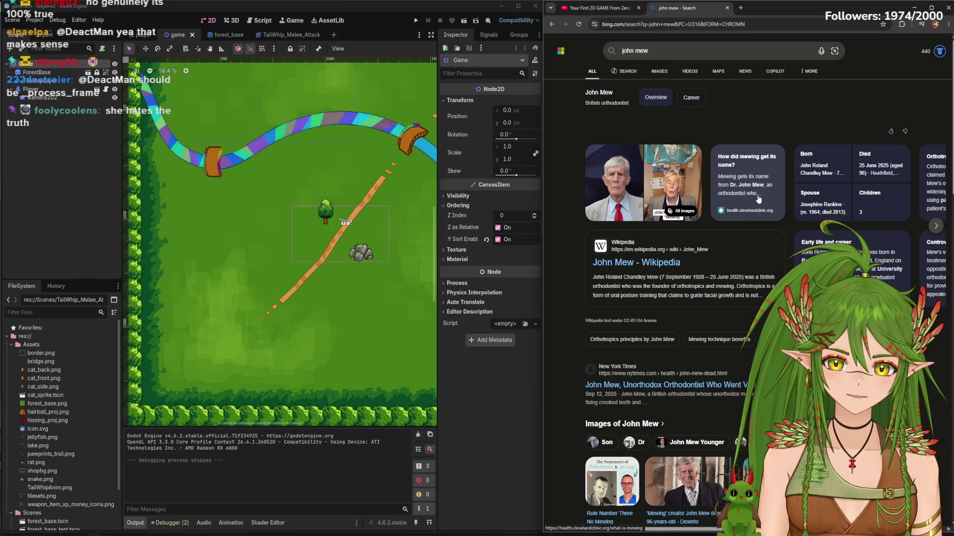
click(758, 199)
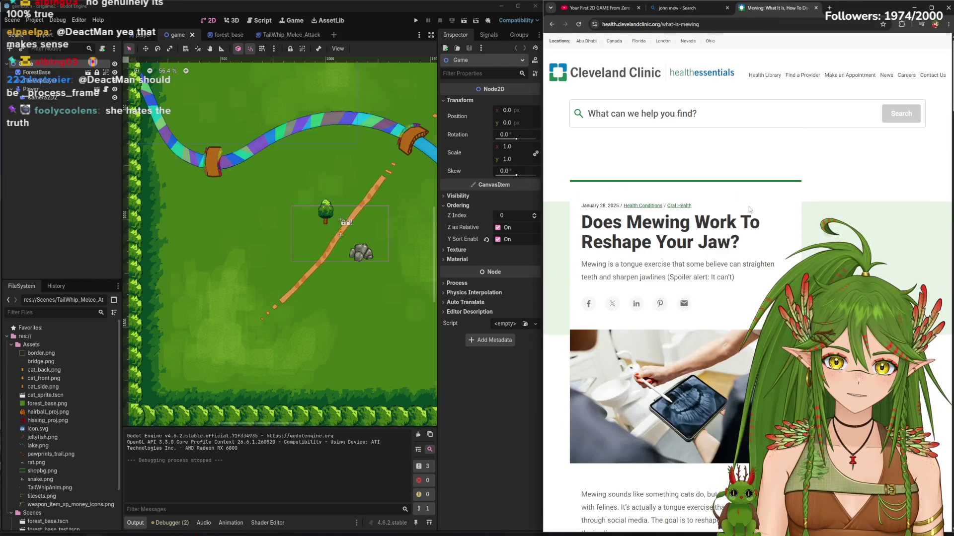
scroll(734, 247, down, 5)
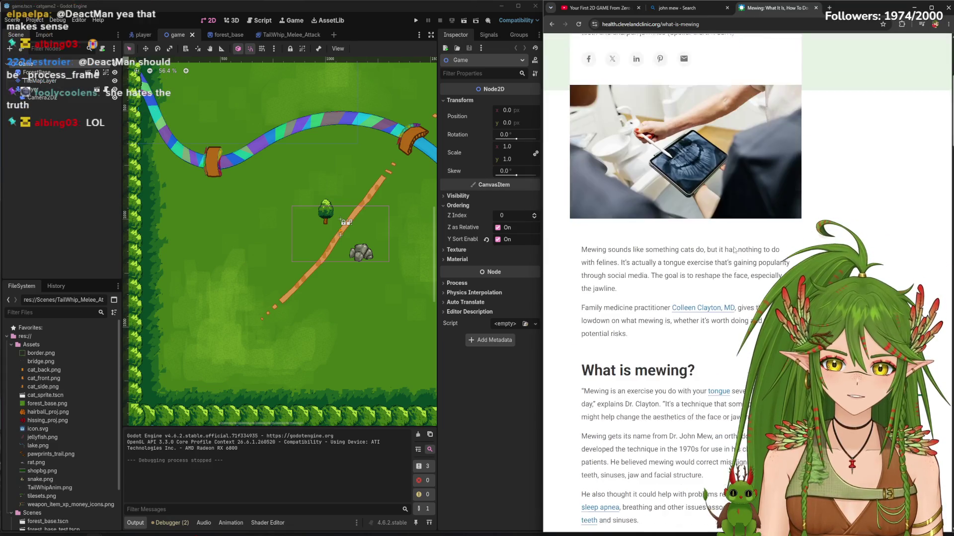
scroll(656, 387, down, 4)
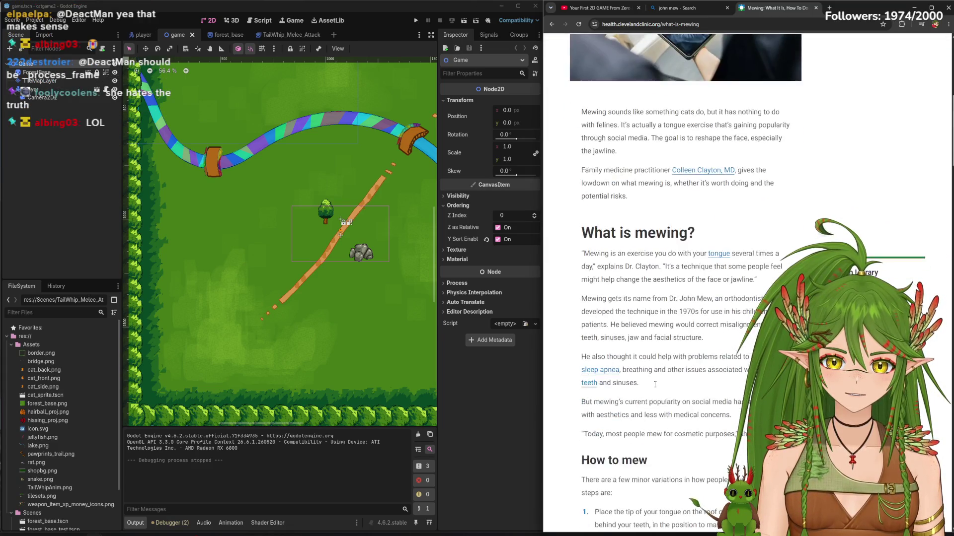
scroll(656, 387, down, 4)
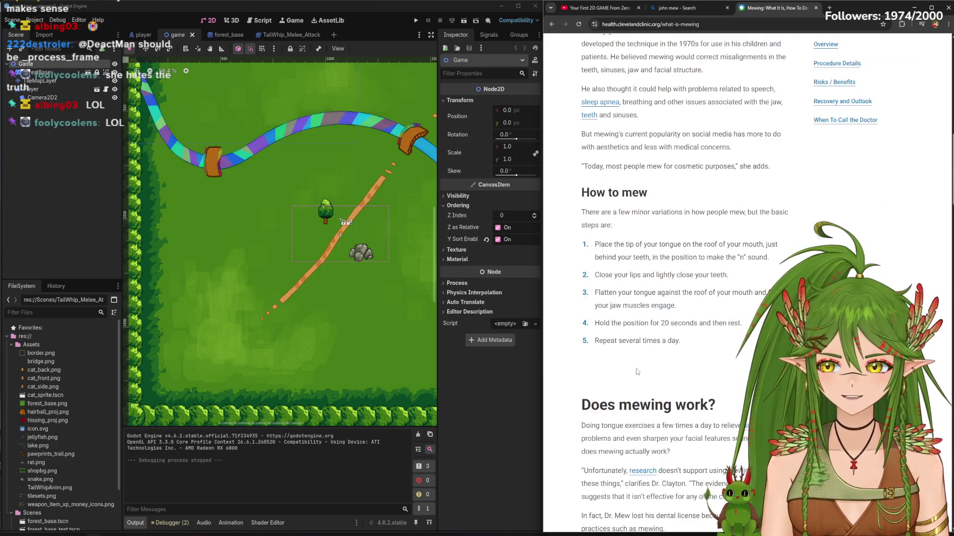
scroll(642, 375, down, 4)
scroll(642, 375, down, 12)
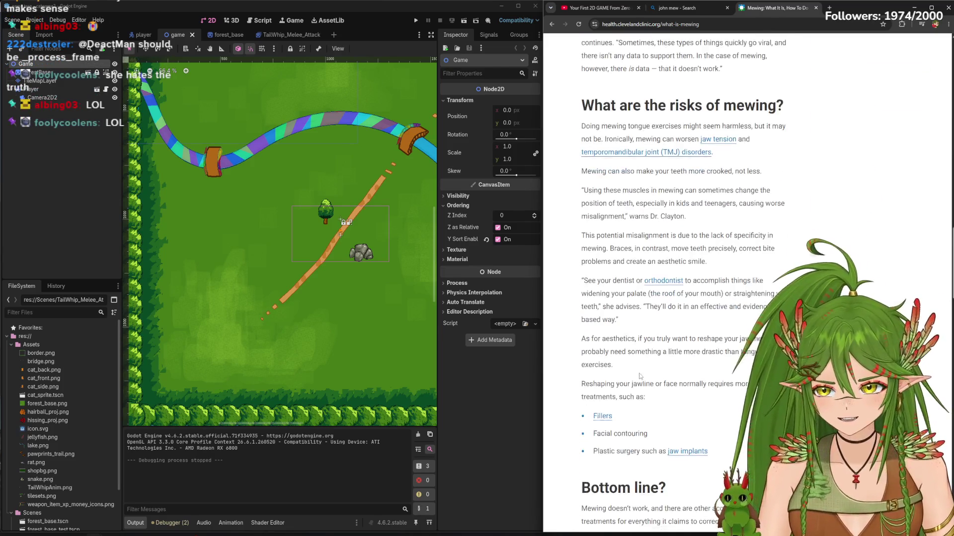
scroll(633, 370, up, 4)
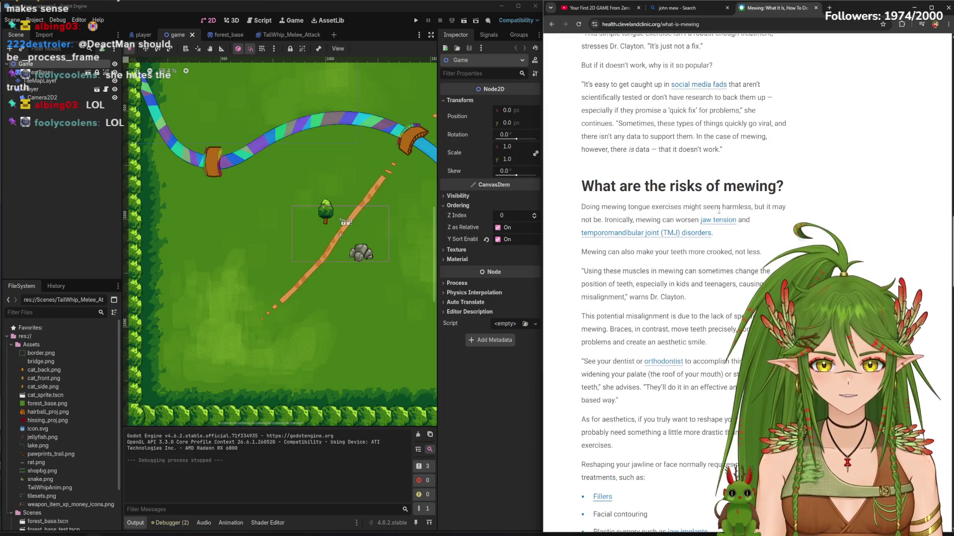
scroll(669, 285, down, 7)
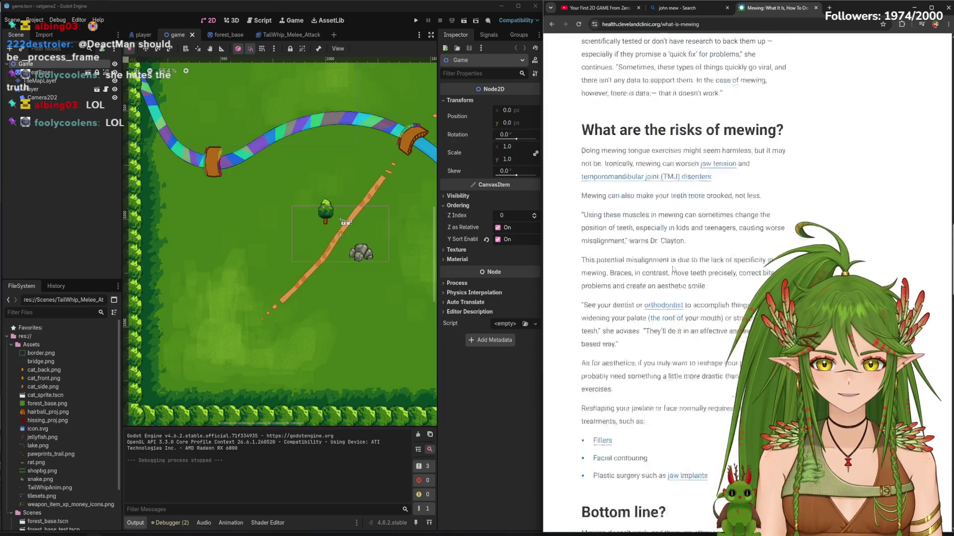
scroll(668, 285, up, 11)
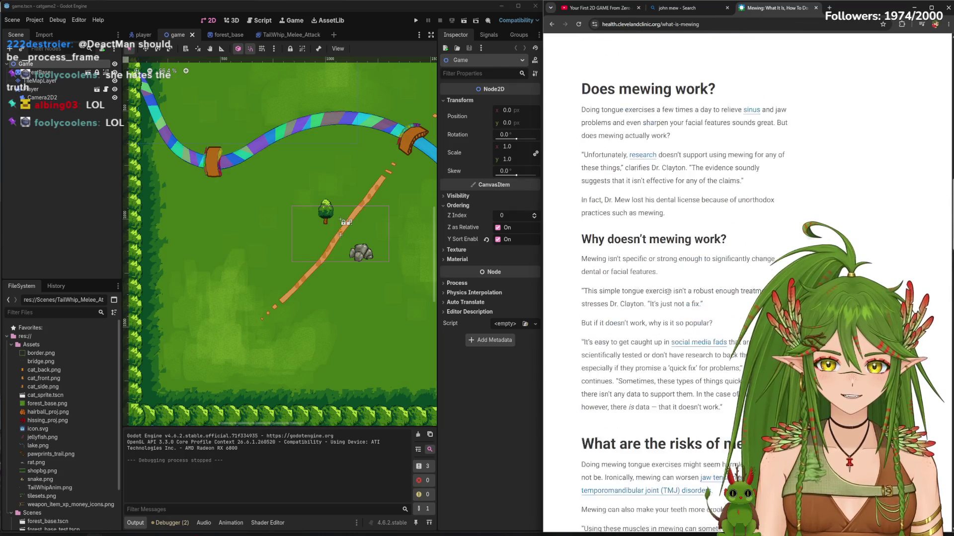
scroll(668, 295, up, 8)
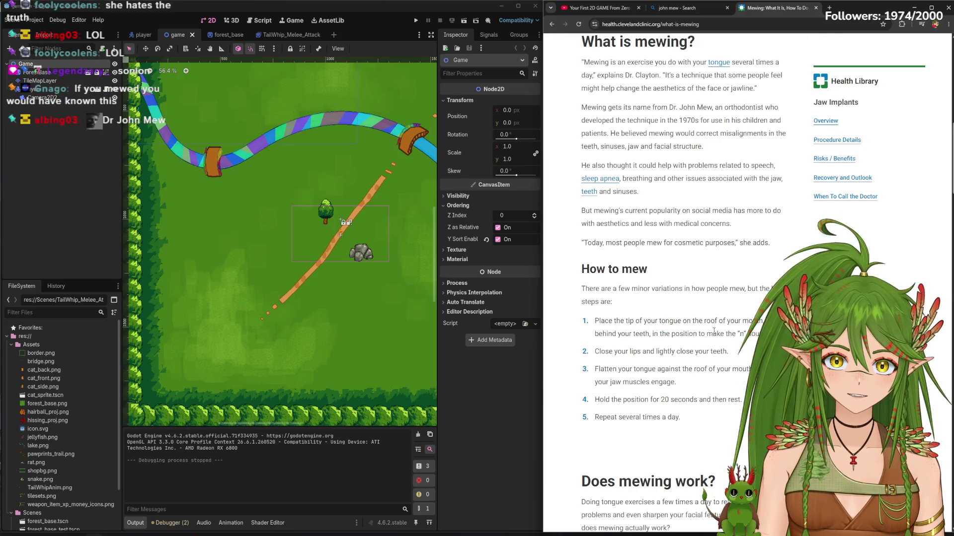
scroll(714, 331, up, 6)
scroll(715, 331, up, 3)
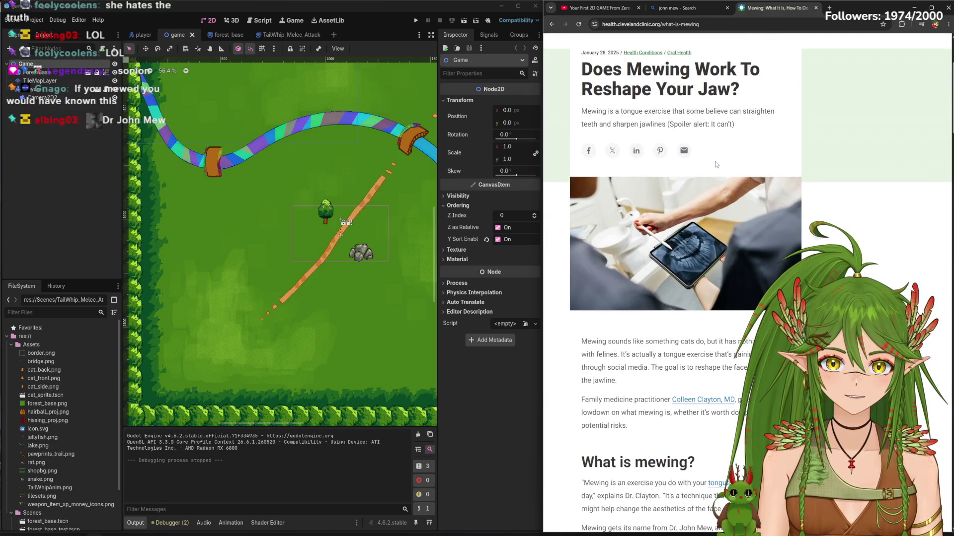
Highlight the article's subtitle, the 'Spoiler alert' remark and the intro paragraph in turn
drag(746, 127, 578, 116)
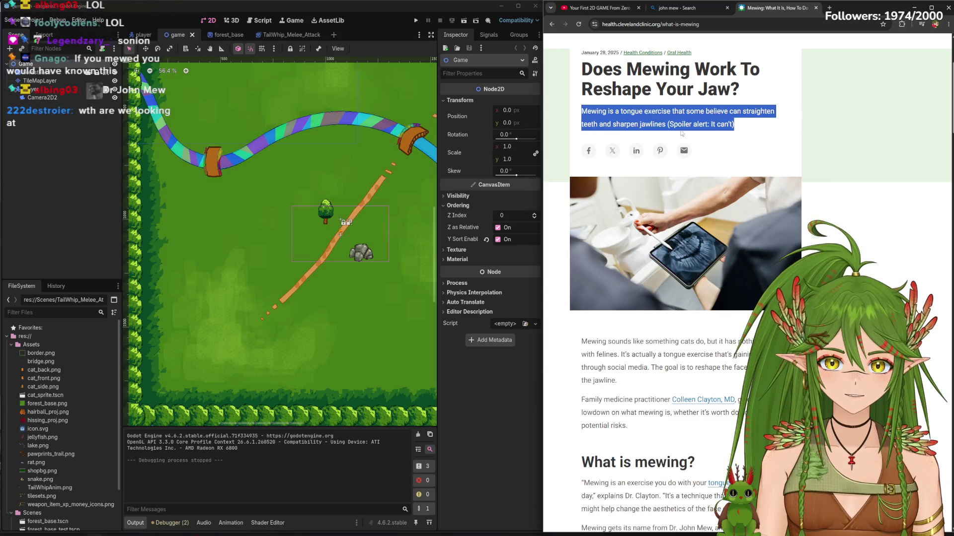
click(739, 127)
mouse_move(739, 127)
mouse_down()
mouse_move(657, 125)
mouse_move(671, 125)
mouse_up()
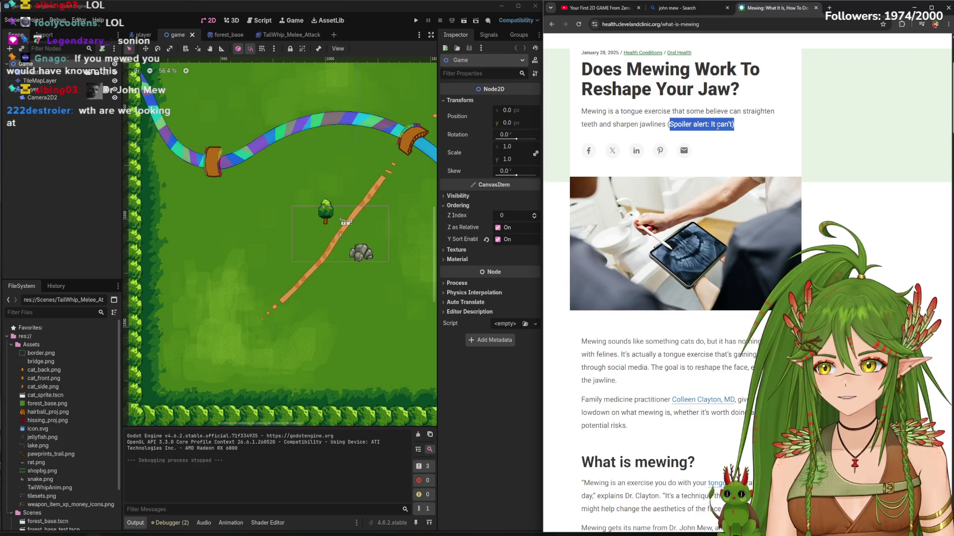
click(696, 127)
mouse_move(735, 125)
mouse_down()
mouse_move(652, 125)
mouse_move(579, 110)
mouse_up()
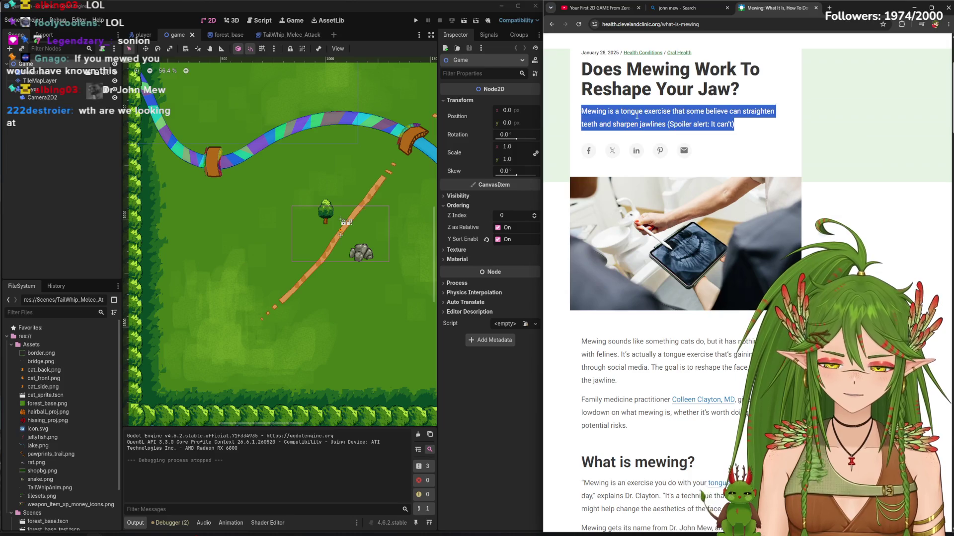
click(637, 115)
scroll(643, 323, down, 2)
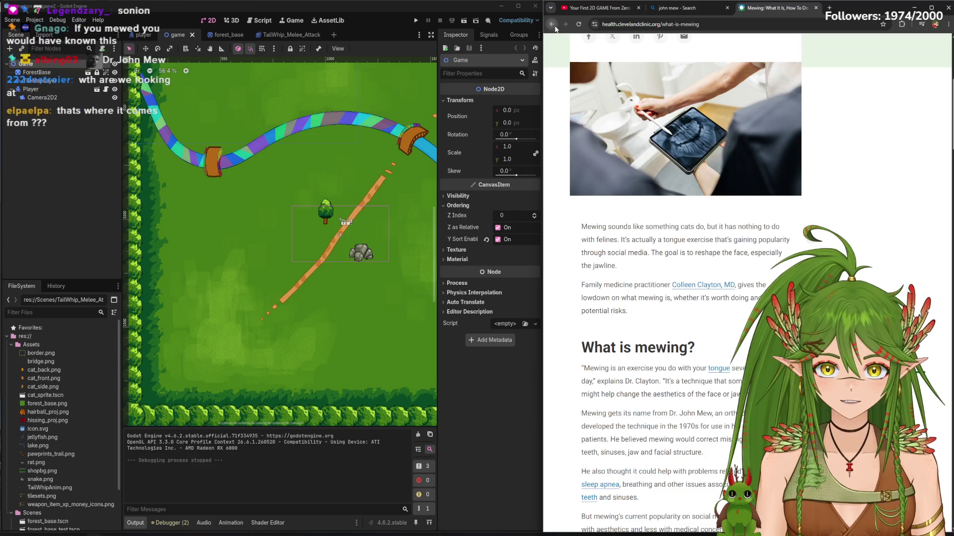
Close the mewing article tab, skim the Bing results, then close the search page
click(691, 8)
middle_click(768, 8)
scroll(681, 273, down, 2)
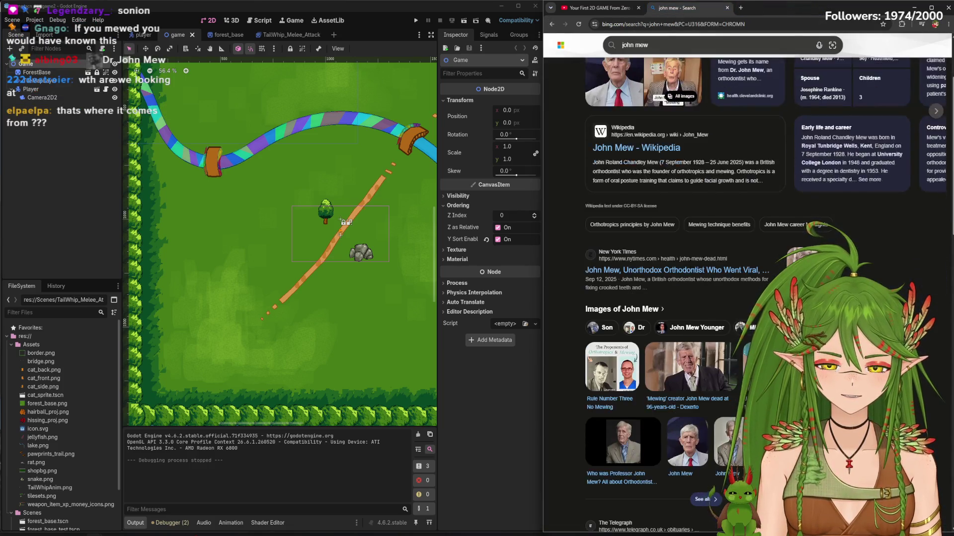
scroll(695, 293, down, 8)
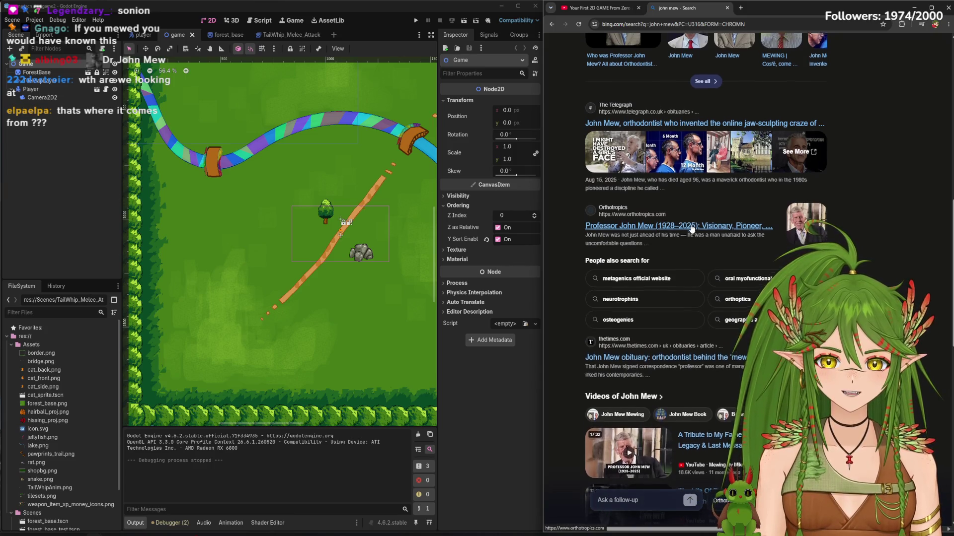
scroll(691, 228, up, 4)
key(ctrl+w)
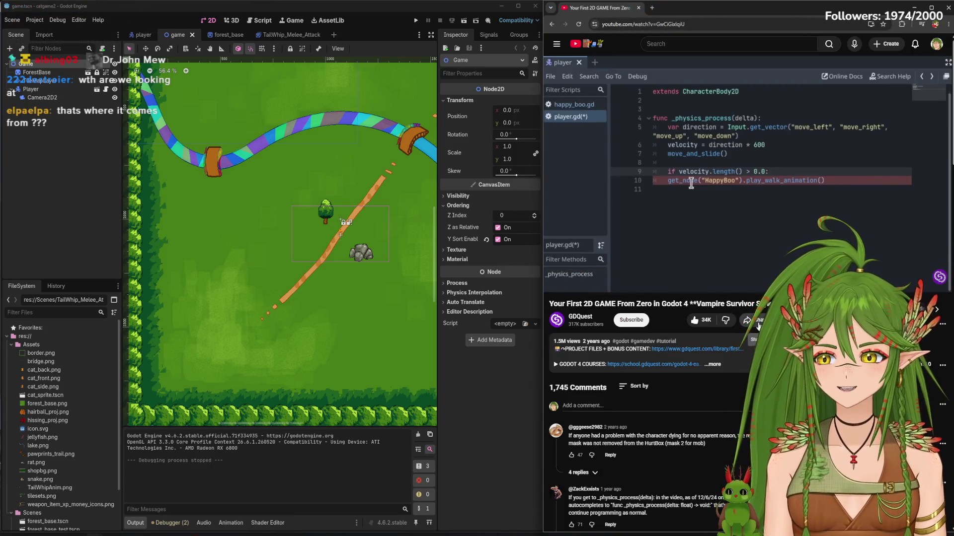
Browse the Godot tutorial's YouTube comments, then open a new browser tab
mouse_move(787, 244)
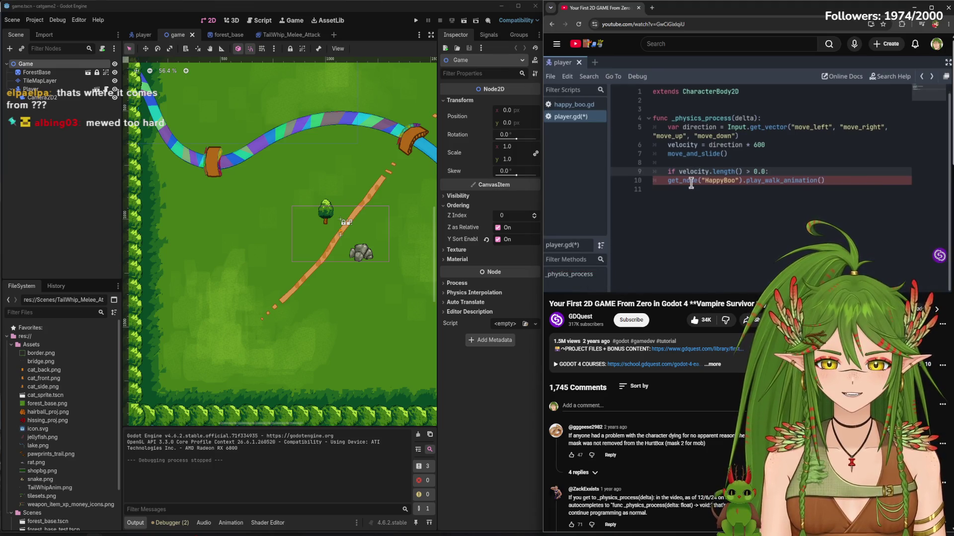
scroll(737, 424, down, 5)
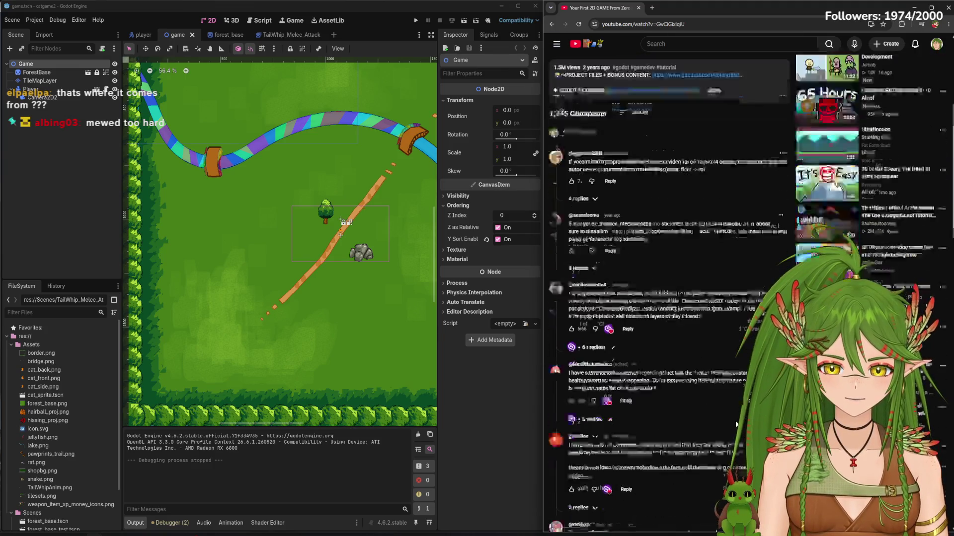
scroll(732, 415, up, 5)
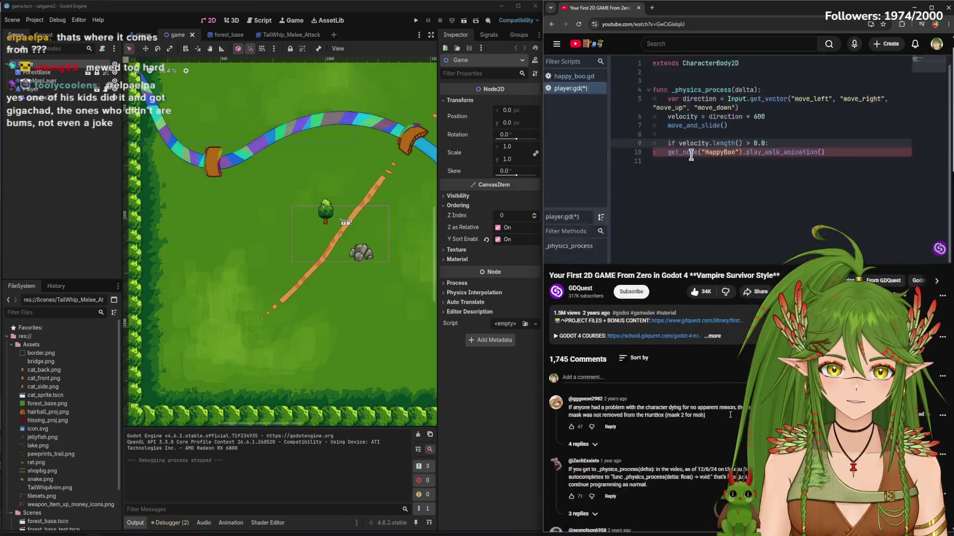
scroll(730, 414, down, 3)
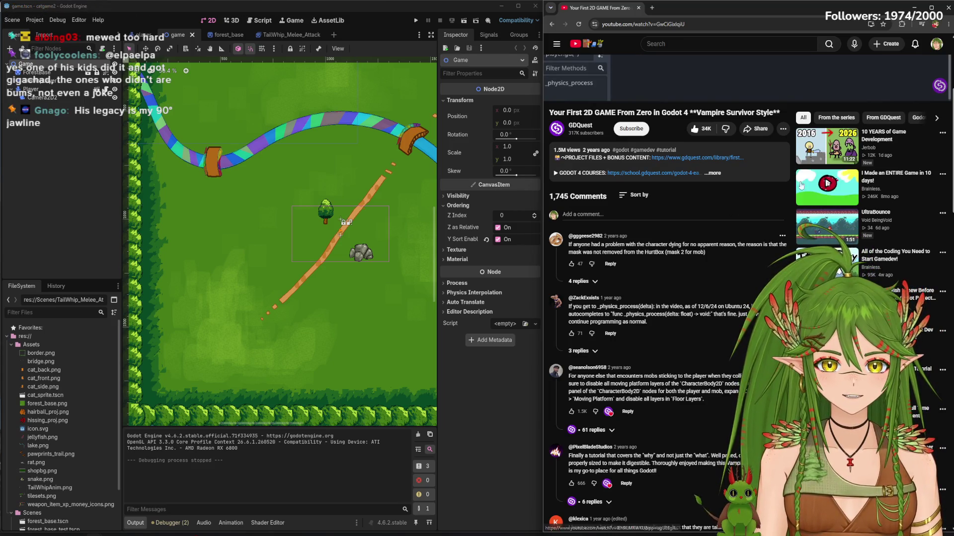
scroll(779, 188, up, 4)
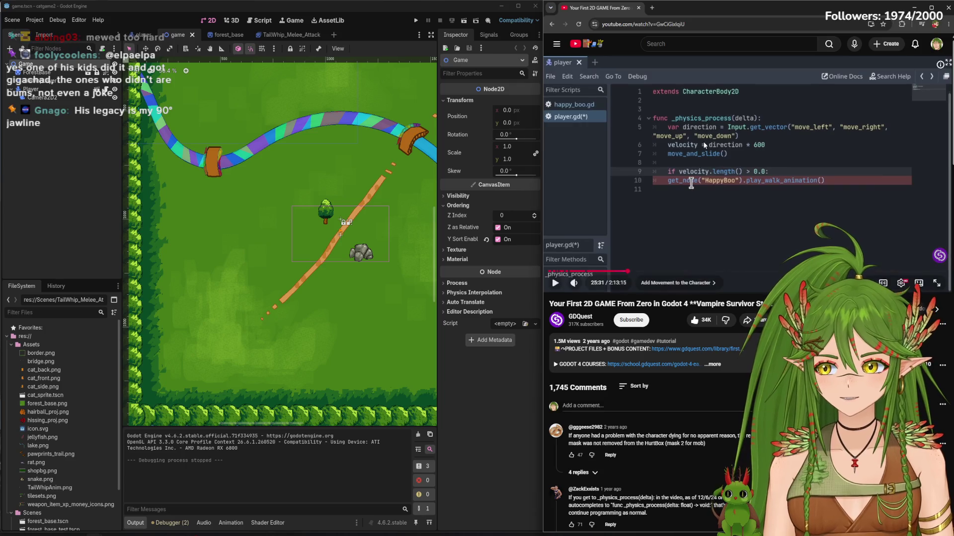
click(652, 8)
Search Bing for 'john mew kids', then close the results tab
text(joh)
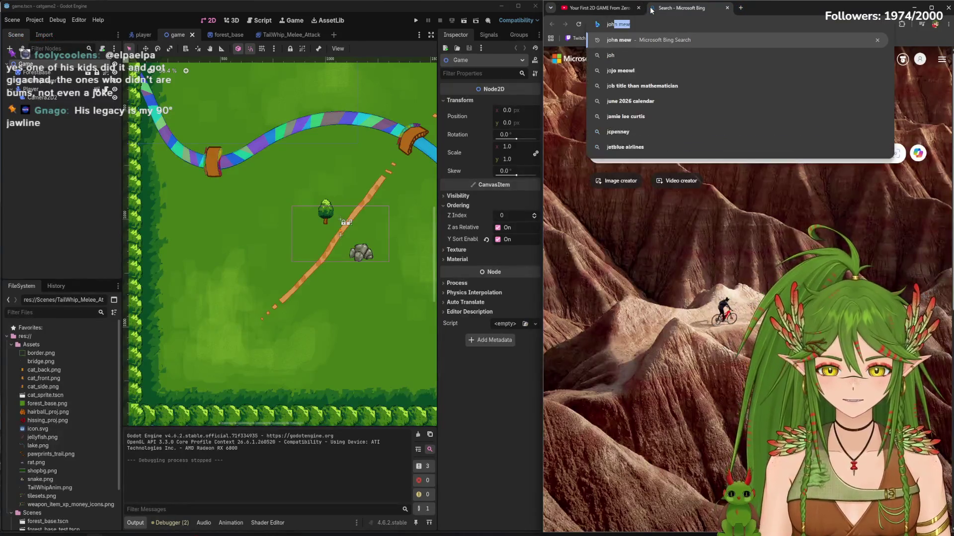
text(n mew kids)
key(Return)
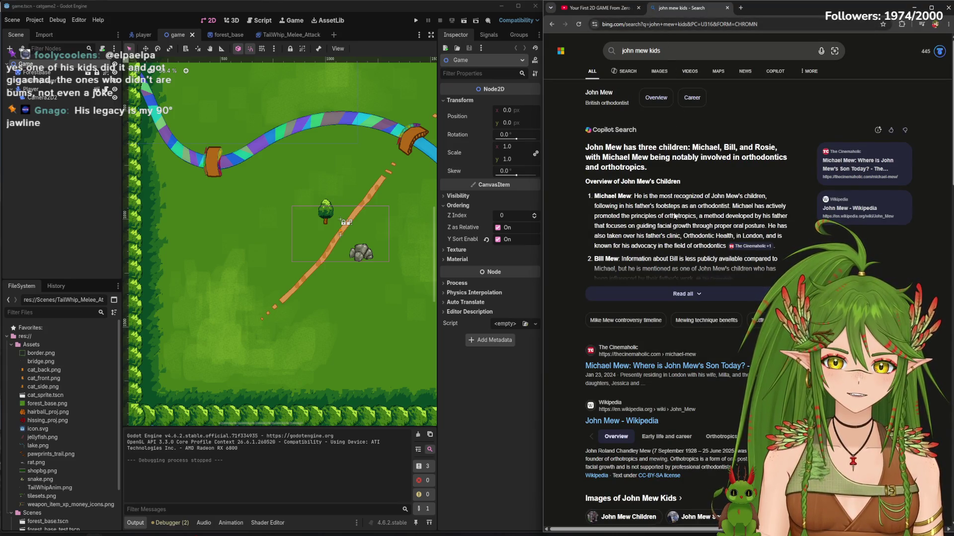
key(ctrl+w)
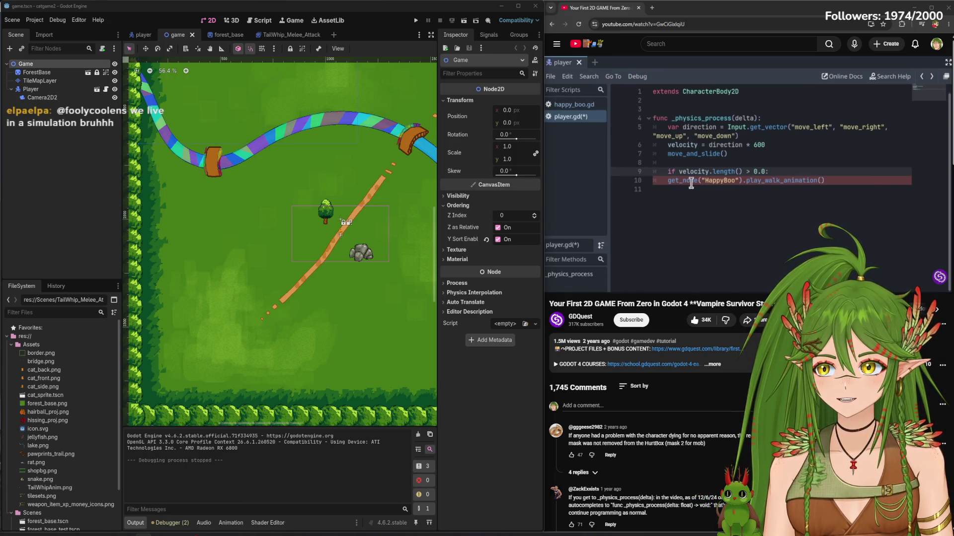
Resume the tutorial, skip to about 42:25 and set playback speed to 1.25x
click(640, 229)
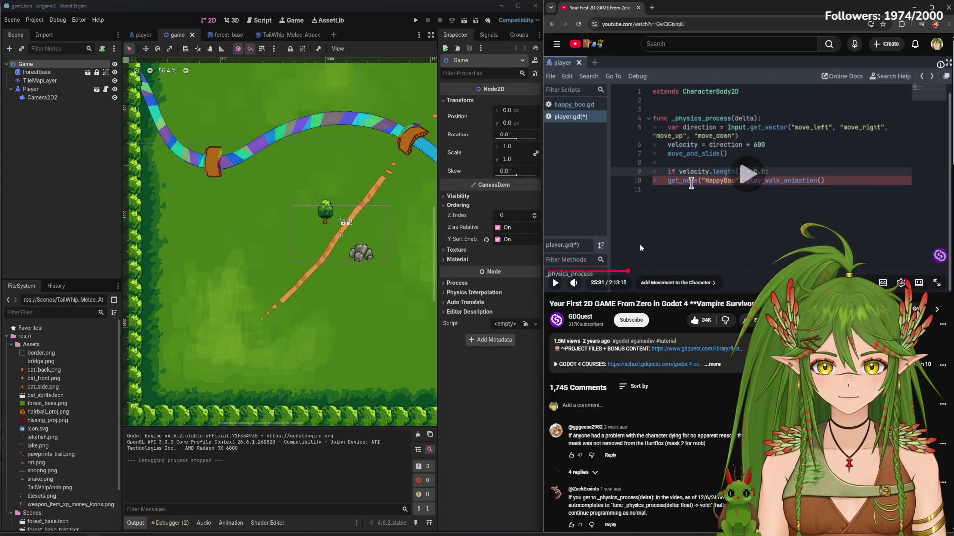
drag(632, 272, 675, 272)
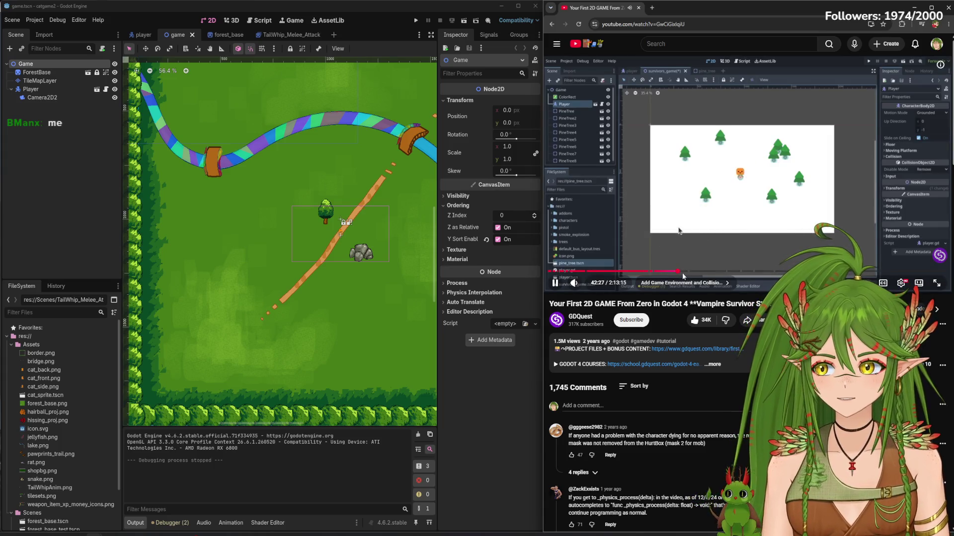
click(901, 283)
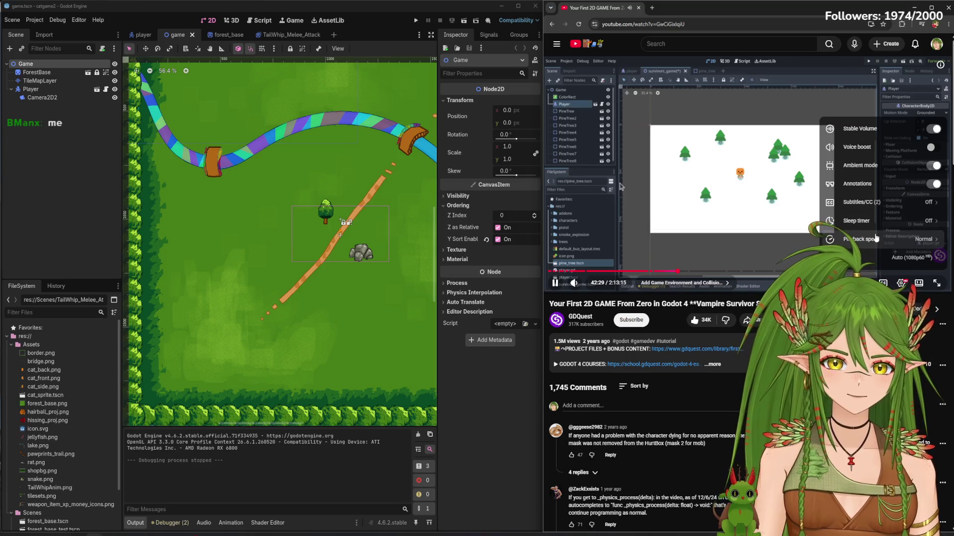
click(844, 228)
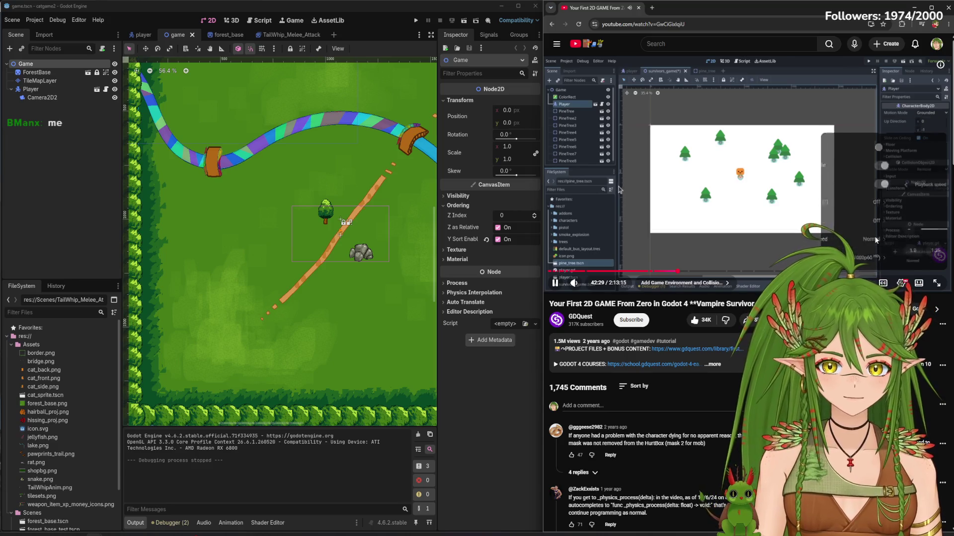
click(698, 408)
click(463, 371)
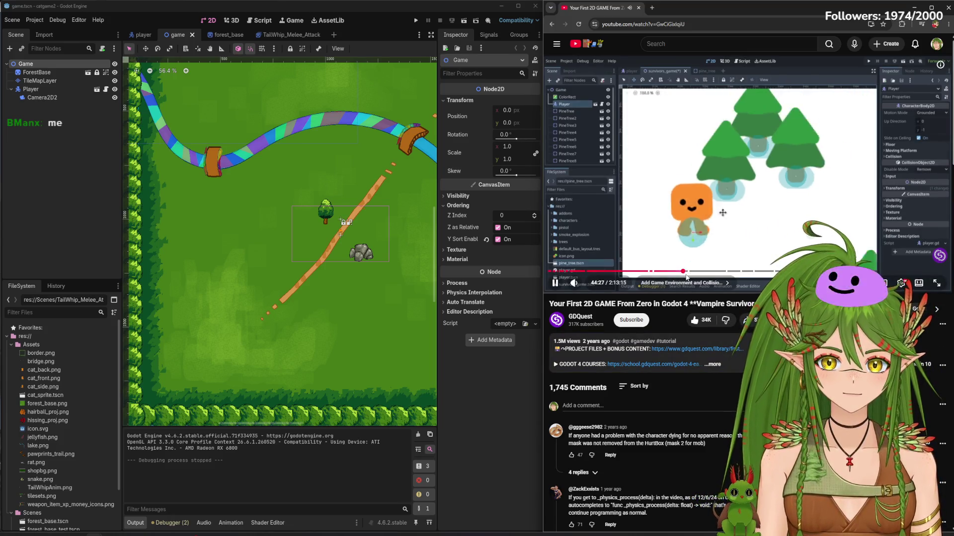
Jump the tutorial to about 46:10, pause it, and cancel Godot's add-node dialog
click(688, 272)
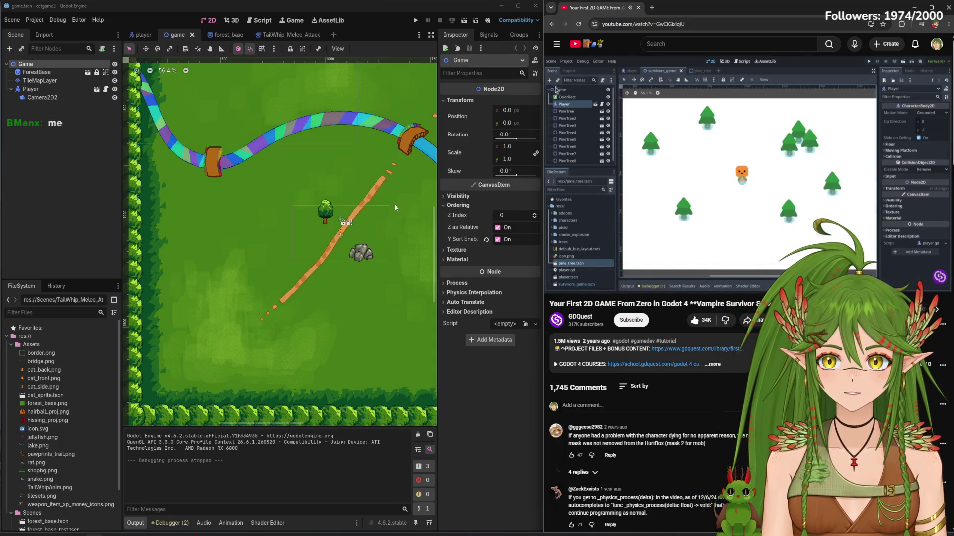
key(XF86AudioPlay)
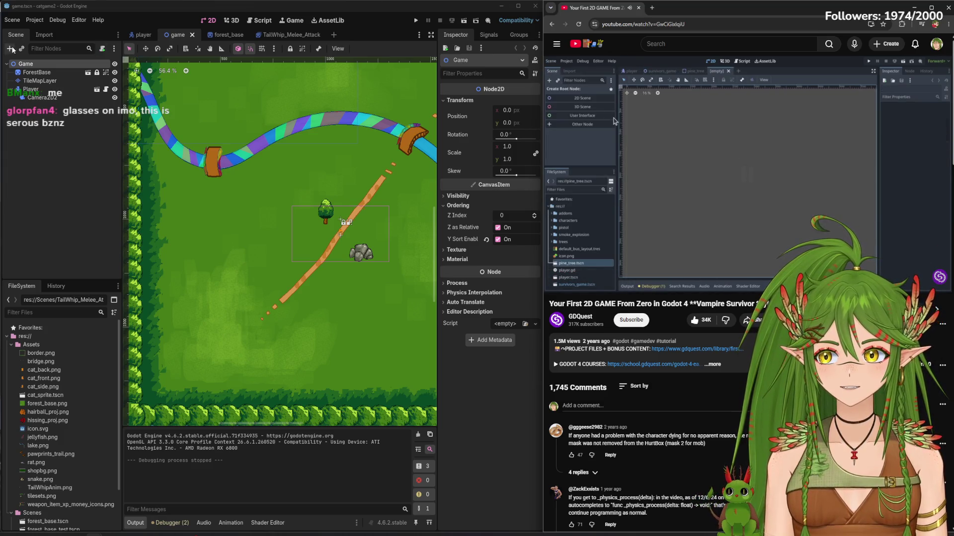
click(12, 49)
click(487, 110)
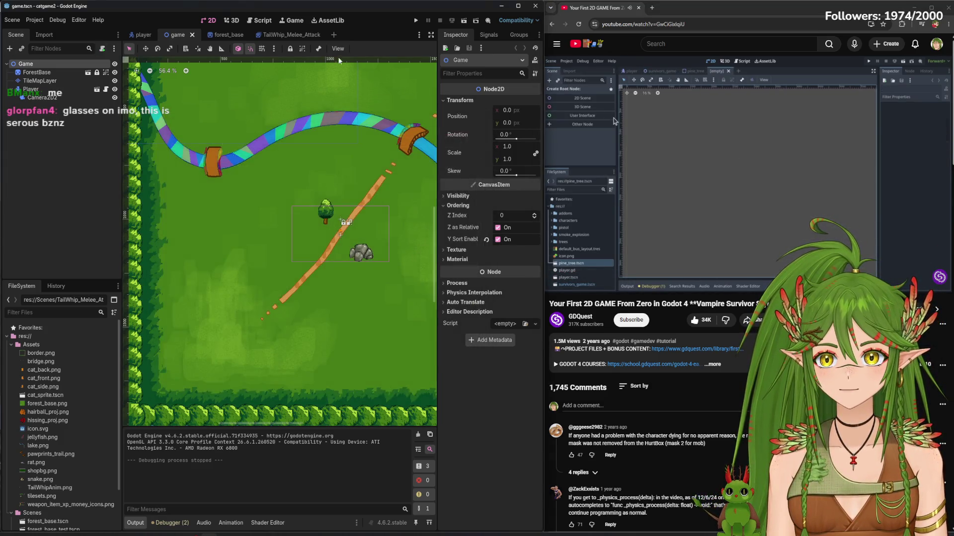
Dismiss the Scene dock's layout menu, resume the tutorial, and add a new empty scene tab
right_click(28, 32)
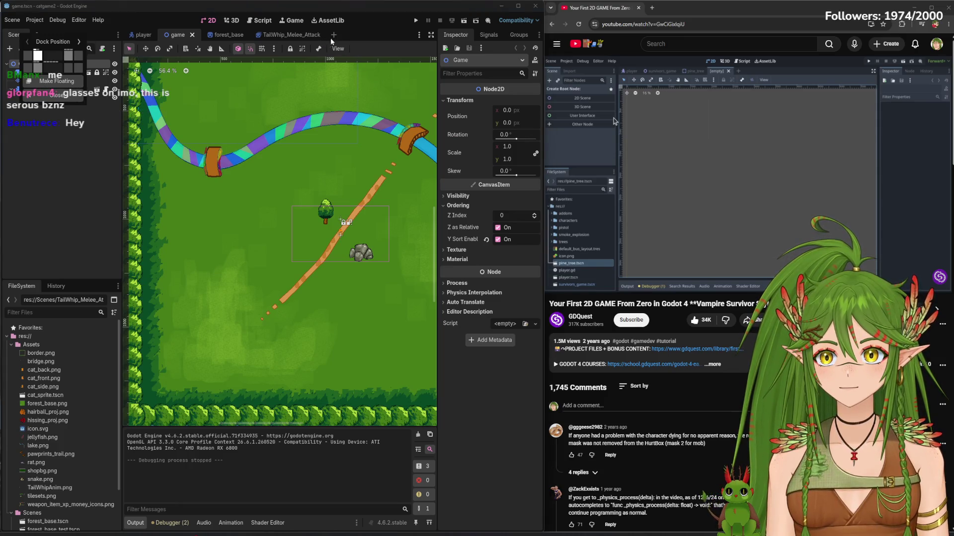
click(358, 35)
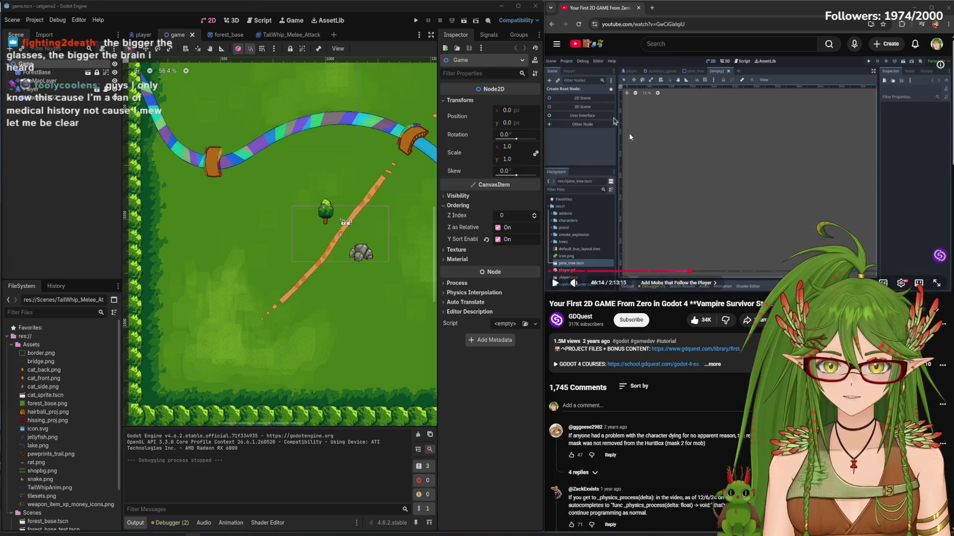
click(636, 202)
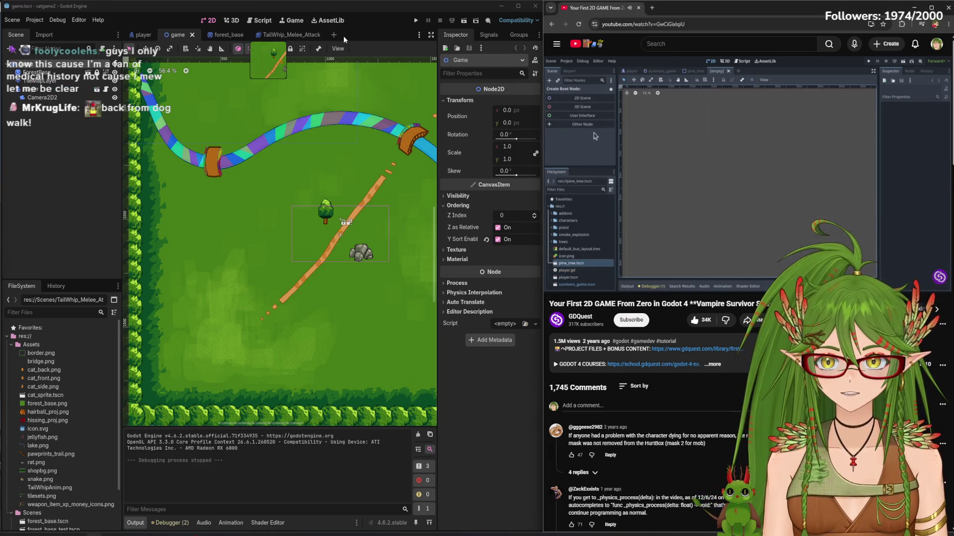
click(334, 34)
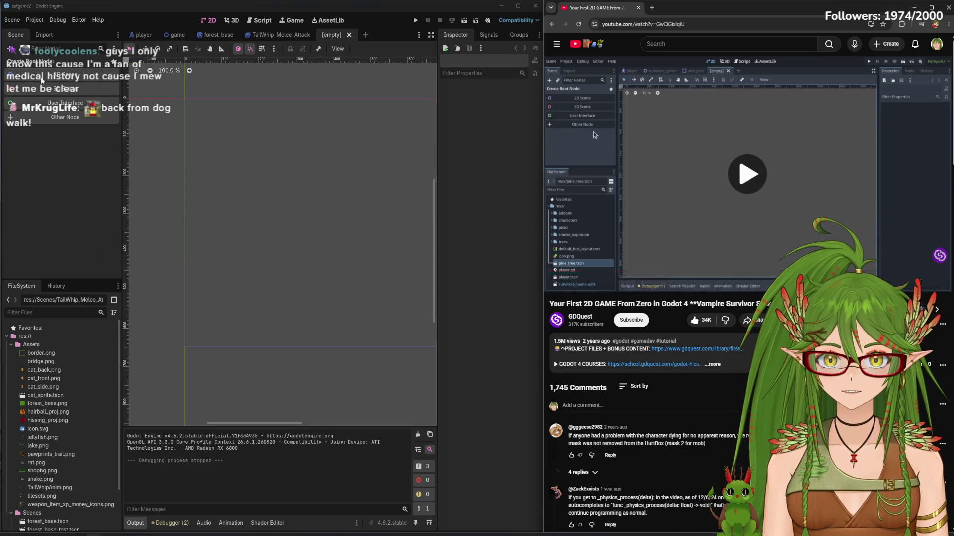
Create a CharacterBody2D root node by searching 'char', and name it Rat_Enemy
click(65, 116)
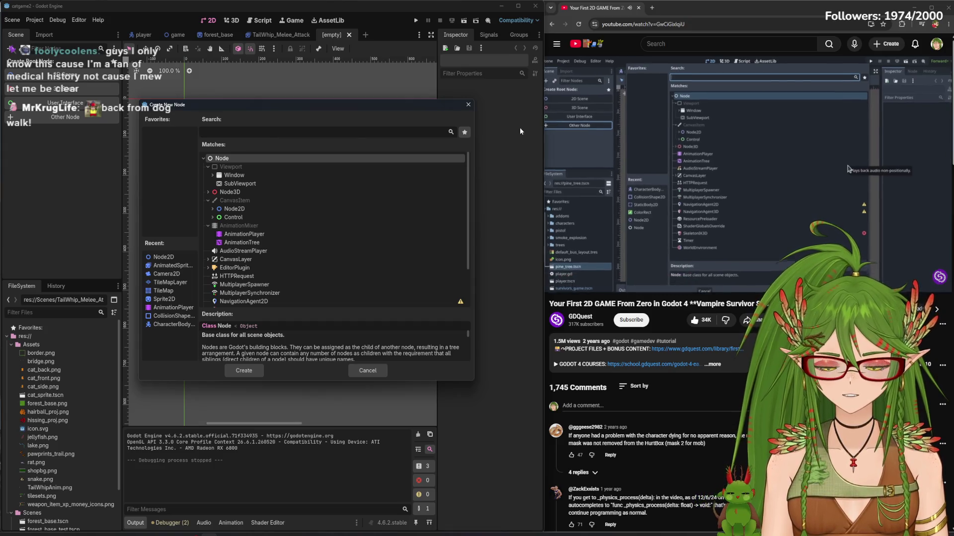
text(char)
click(360, 209)
click(259, 200)
click(244, 372)
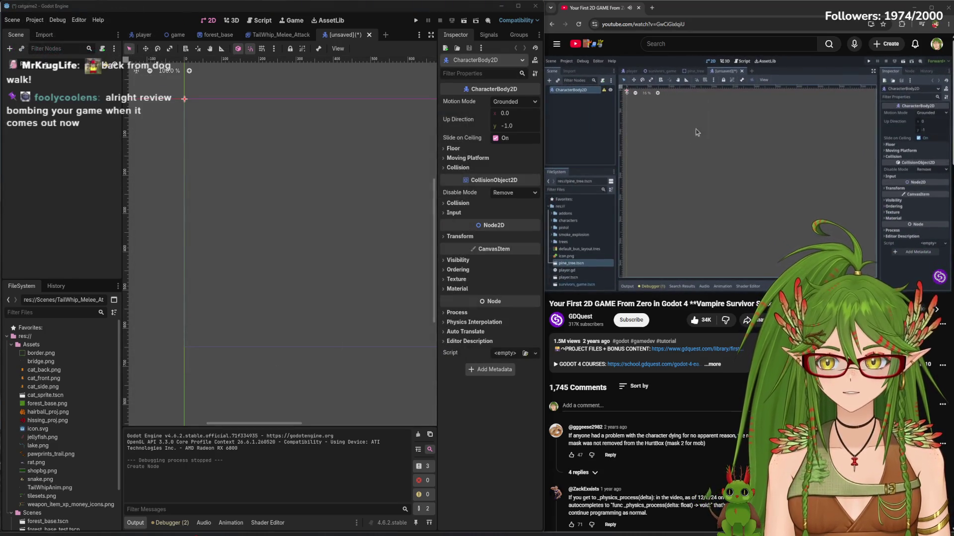
key(Return)
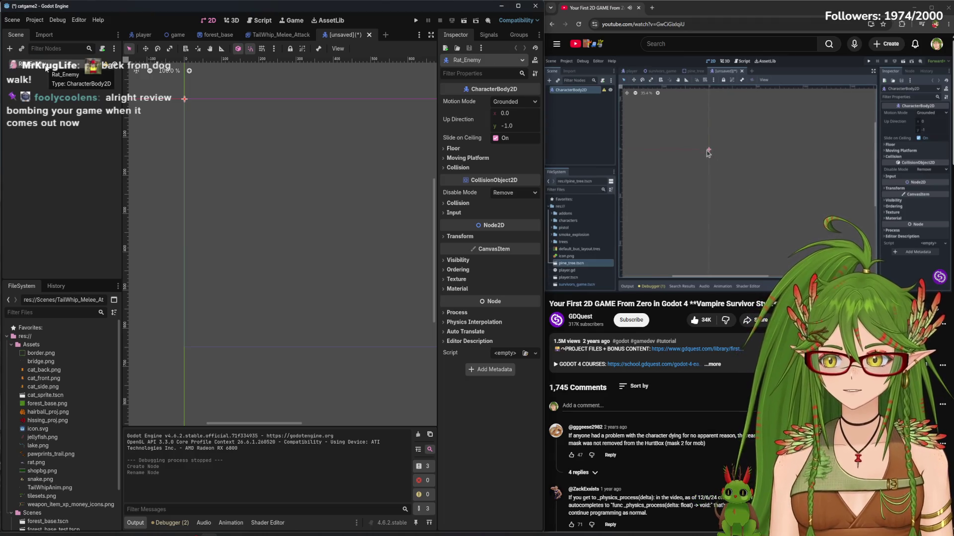
Pause the tutorial at 46:38 and raise its volume slider
click(644, 203)
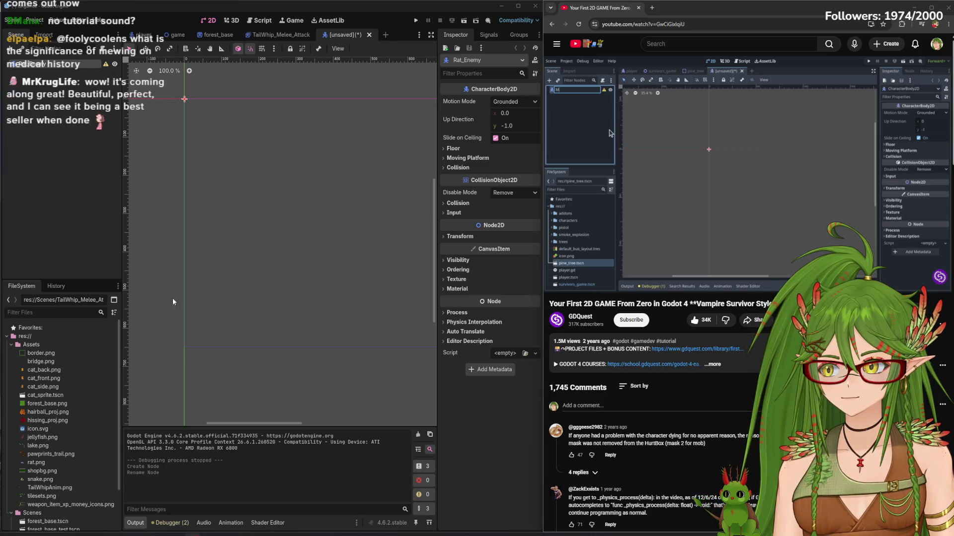
click(700, 208)
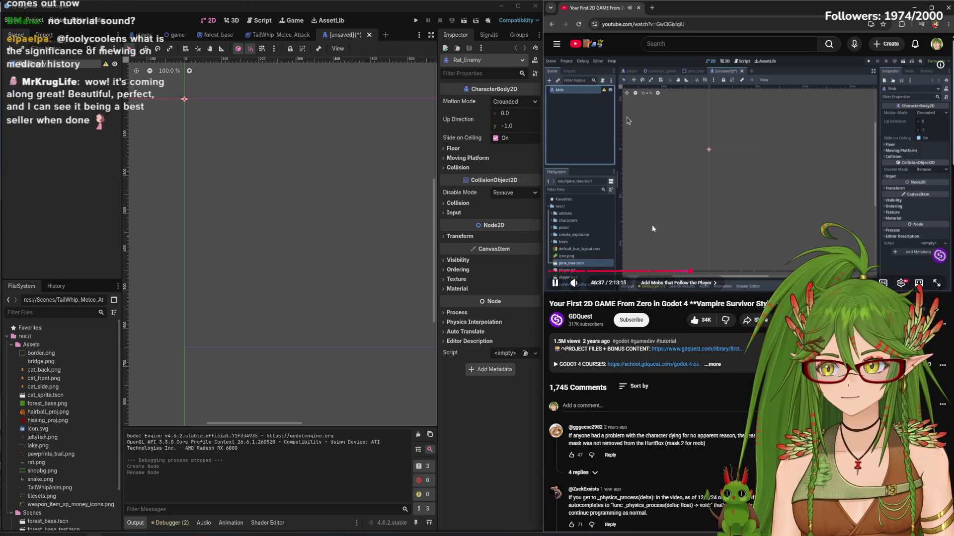
click(737, 163)
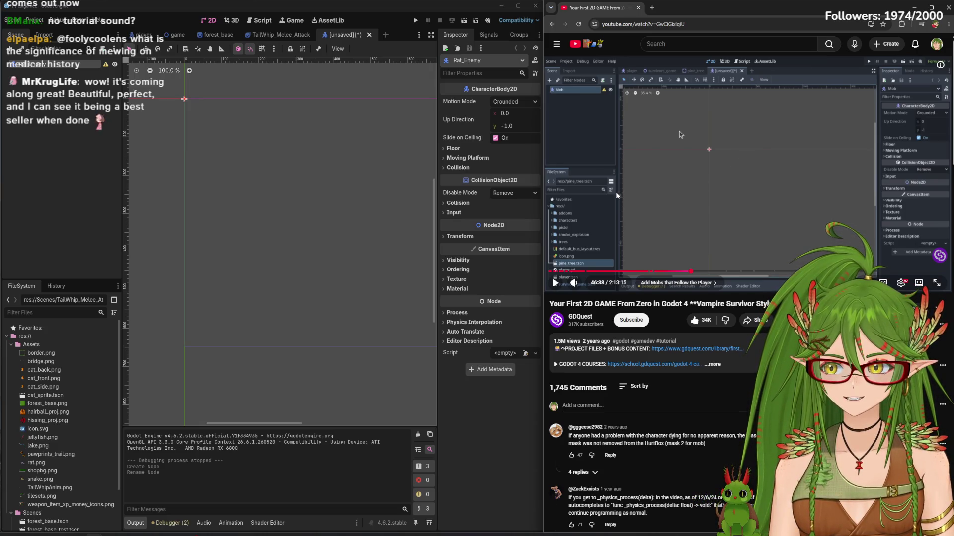
mouse_move(590, 287)
drag(590, 287, 592, 287)
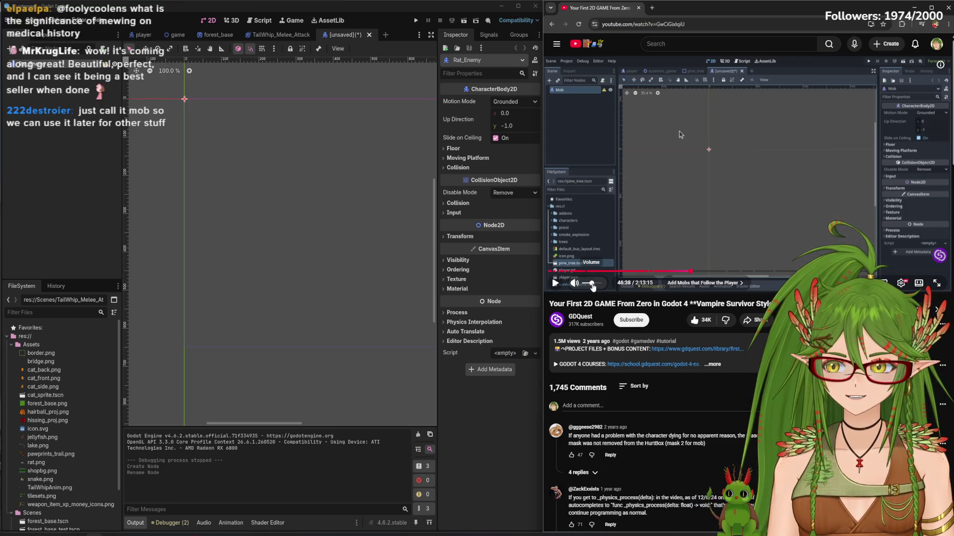
Replay the last few seconds, pause at 46:41, and open a new browser tab
click(559, 99)
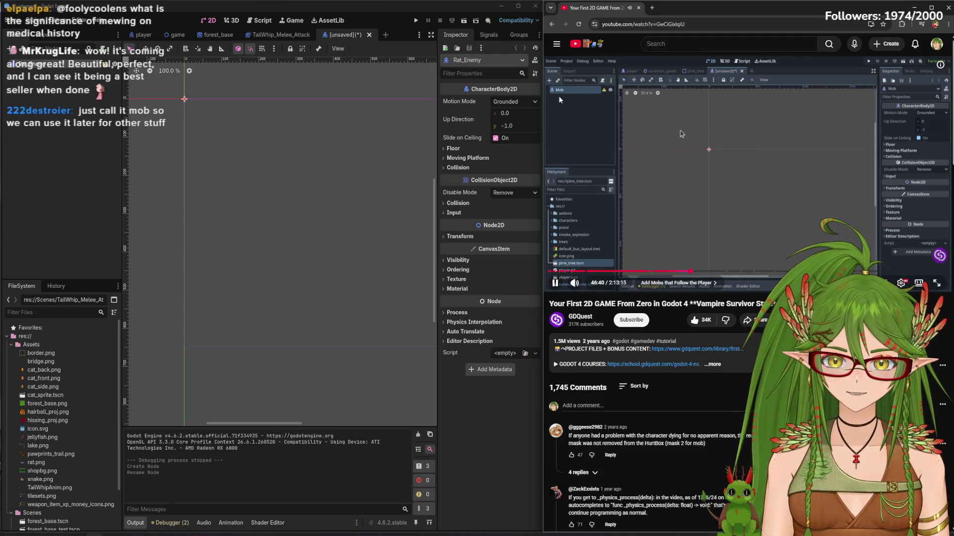
click(701, 238)
click(695, 234)
key(Left)
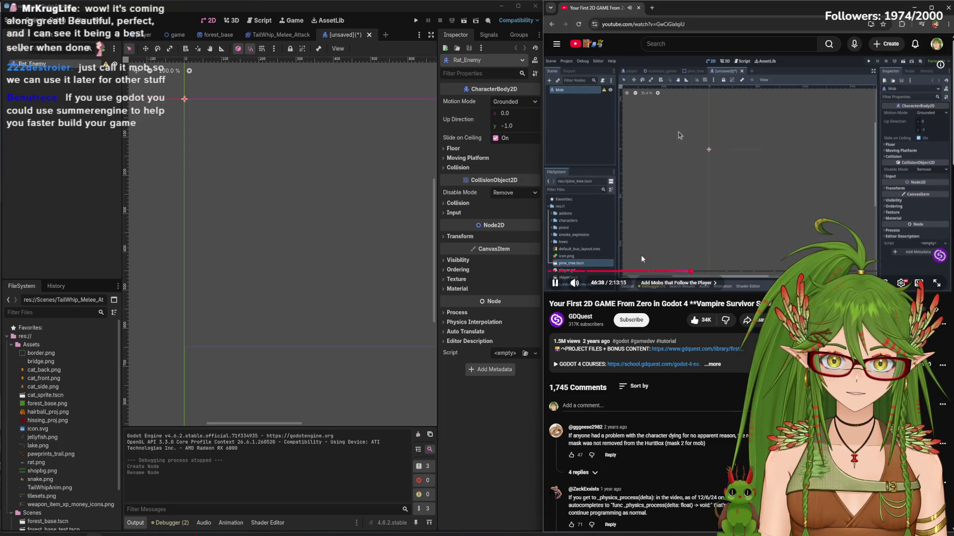
click(663, 214)
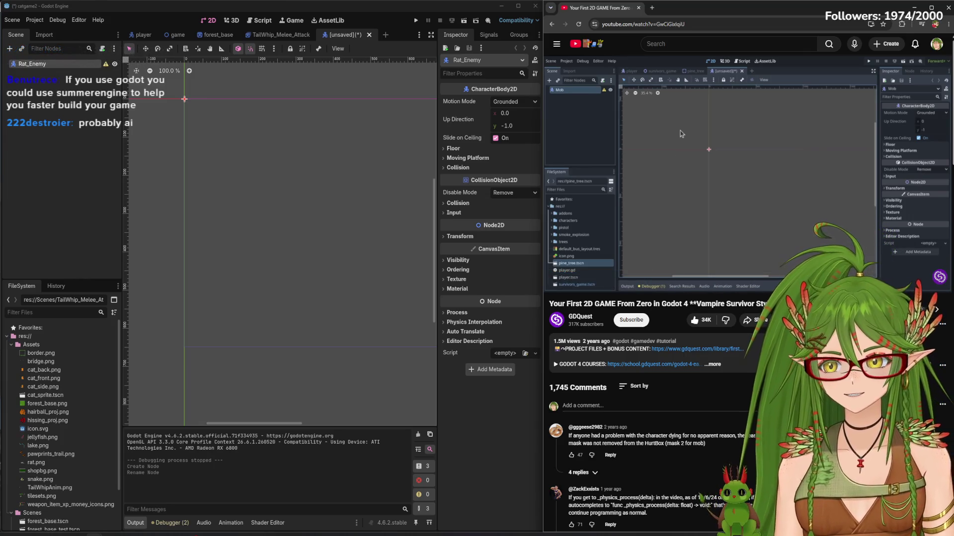
mouse_move(680, 140)
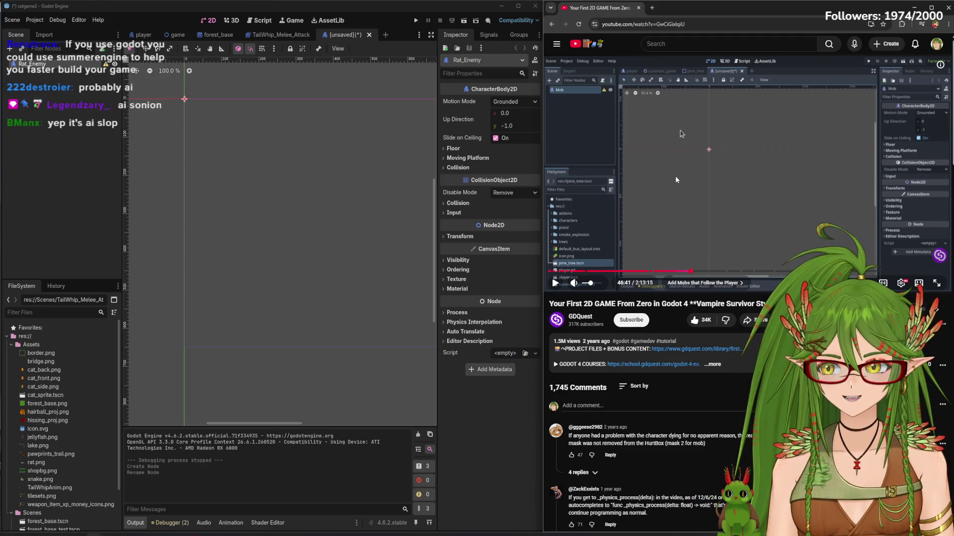
click(652, 8)
text(summerengine)
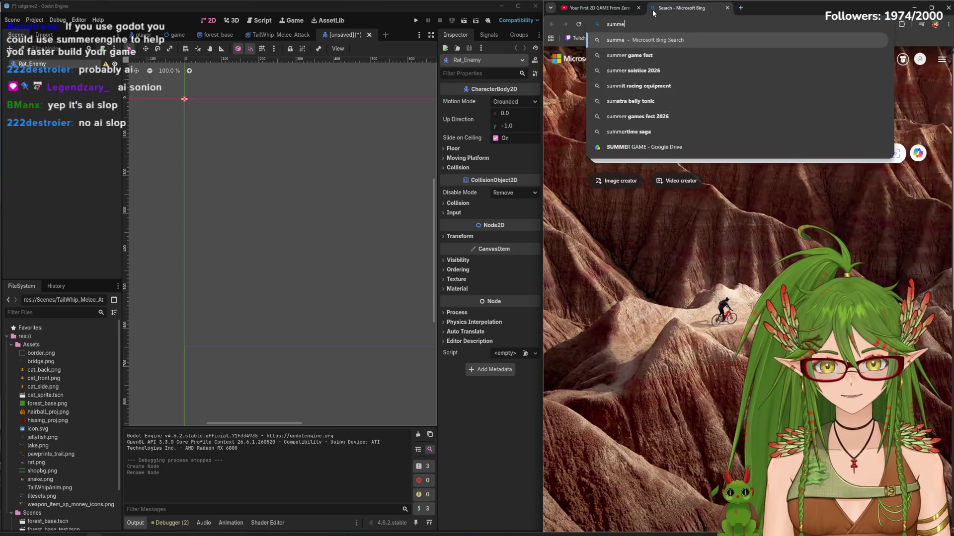
key(Return)
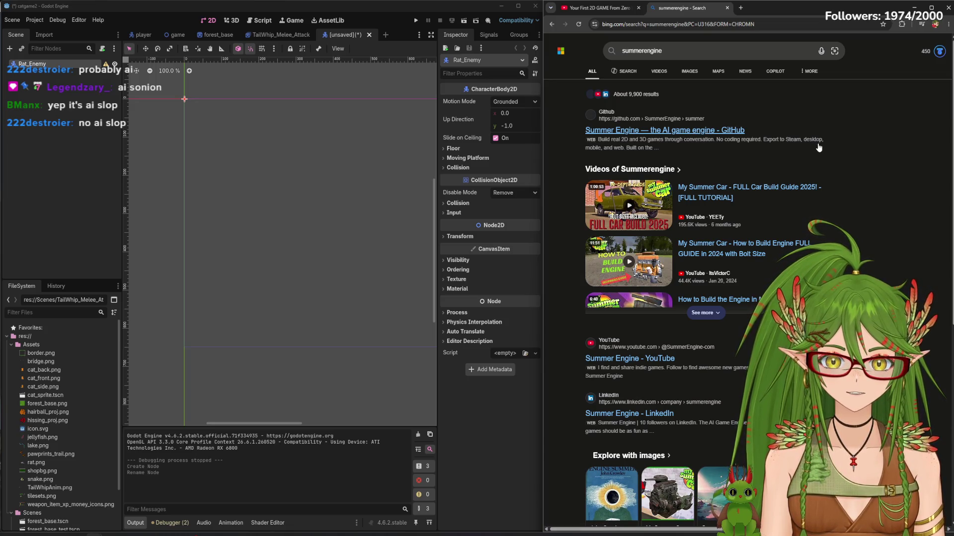
click(727, 8)
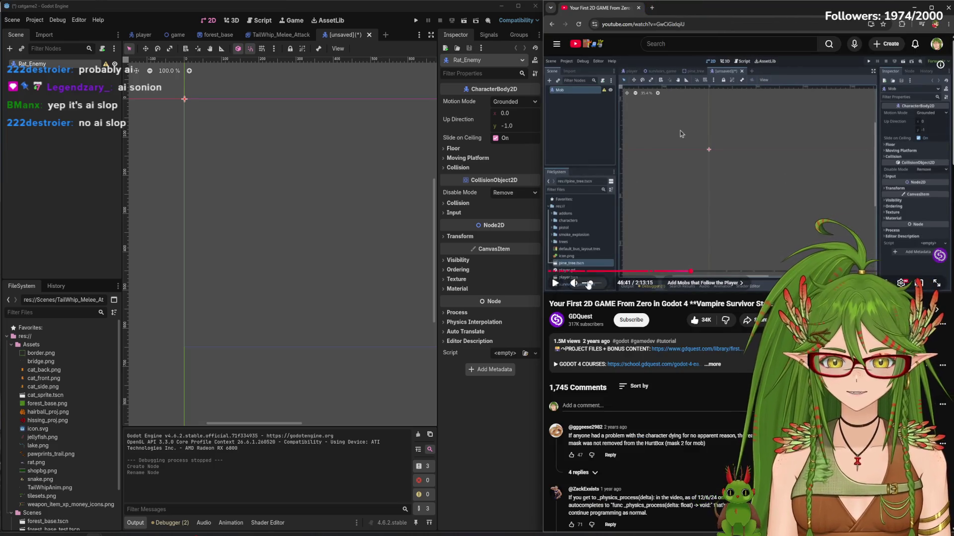
Play the Godot tutorial onward from 46:41
click(715, 189)
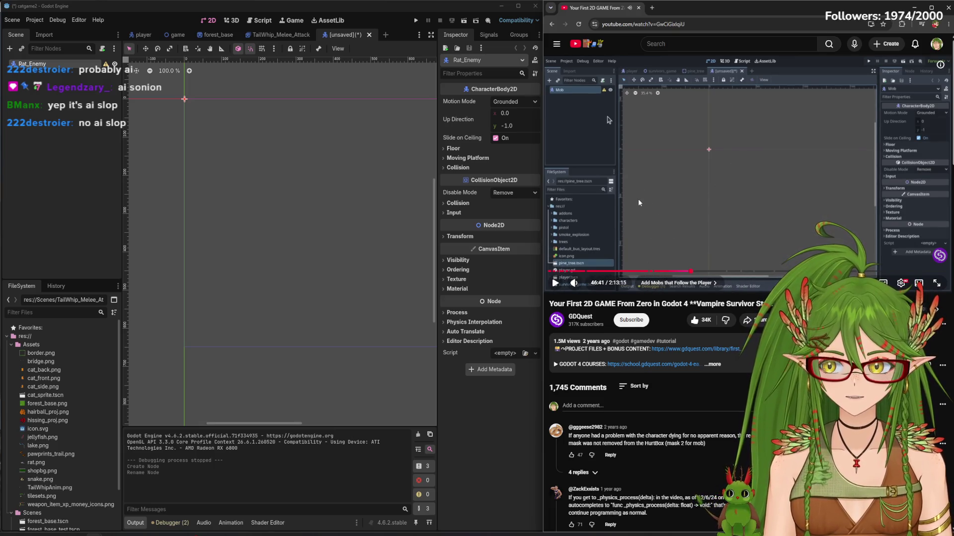
click(555, 284)
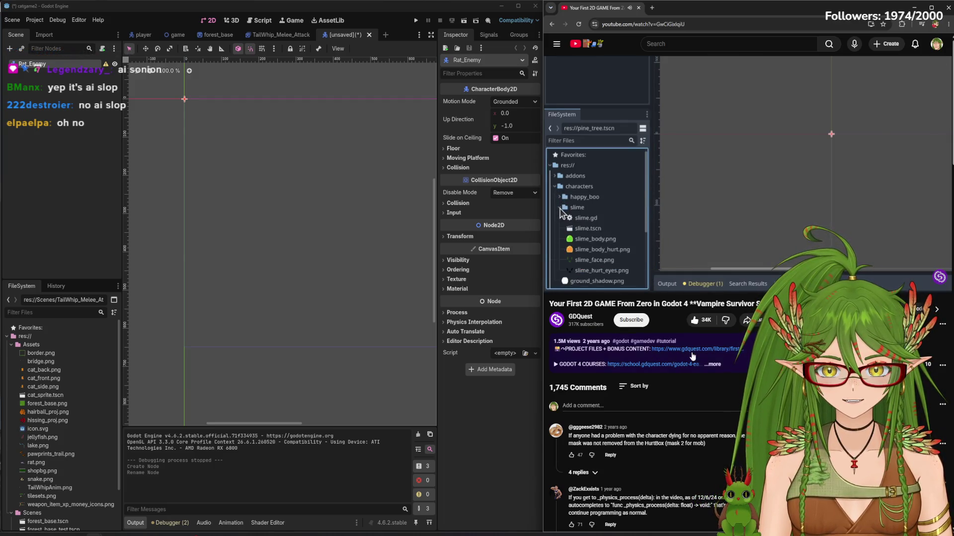
Pause the video and drag rat.png into the viewport as a Rat sprite under Rat_Enemy
click(691, 202)
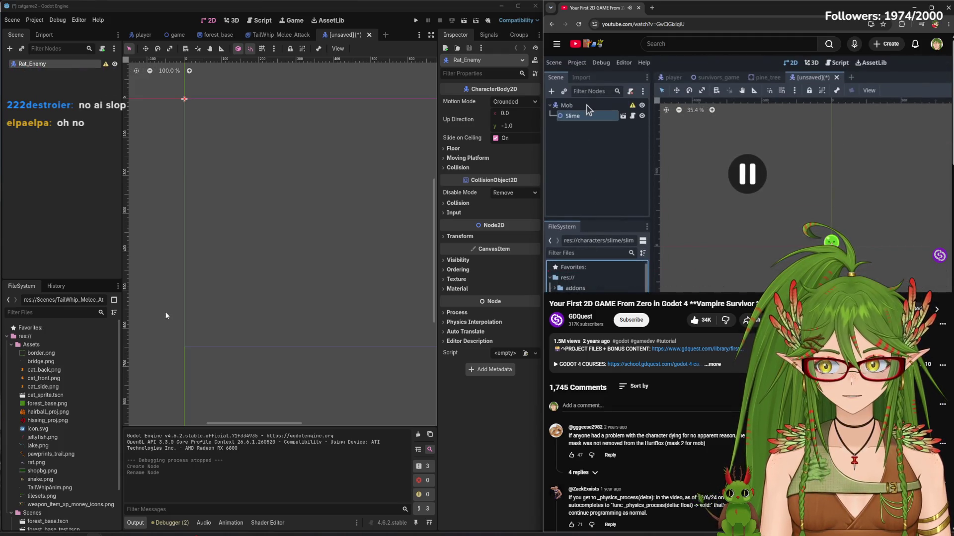
mouse_move(36, 463)
mouse_down()
mouse_move(196, 413)
mouse_move(327, 225)
mouse_move(83, 84)
mouse_up()
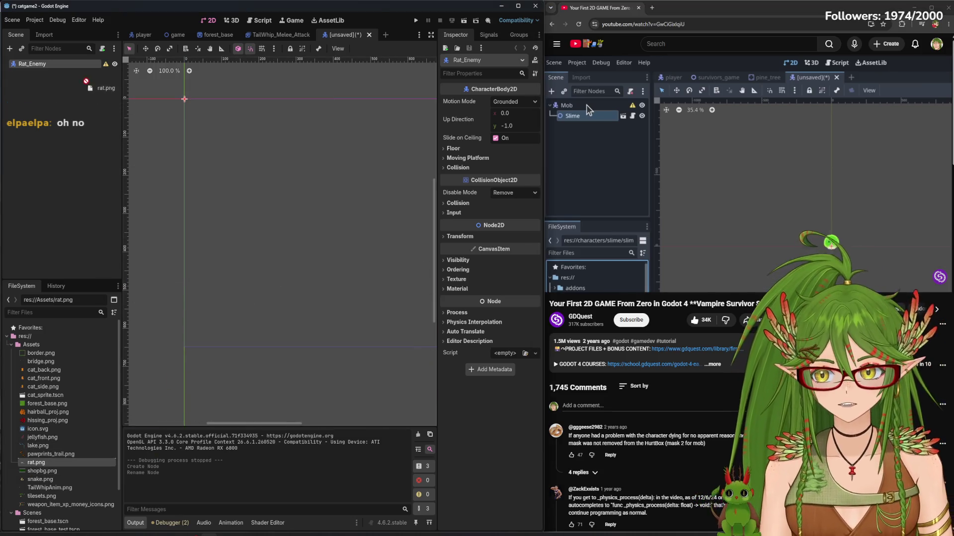
mouse_move(36, 463)
mouse_down()
mouse_move(121, 417)
mouse_move(263, 94)
mouse_move(254, 110)
mouse_up()
scroll(278, 198, down, 2)
drag(278, 198, 293, 194)
Frame the rat sprite, undo an accidental height squash, and start saving with Ctrl+S
scroll(293, 195, down, 2)
scroll(292, 191, up, 1)
scroll(291, 187, down, 2)
drag(427, 232, 416, 257)
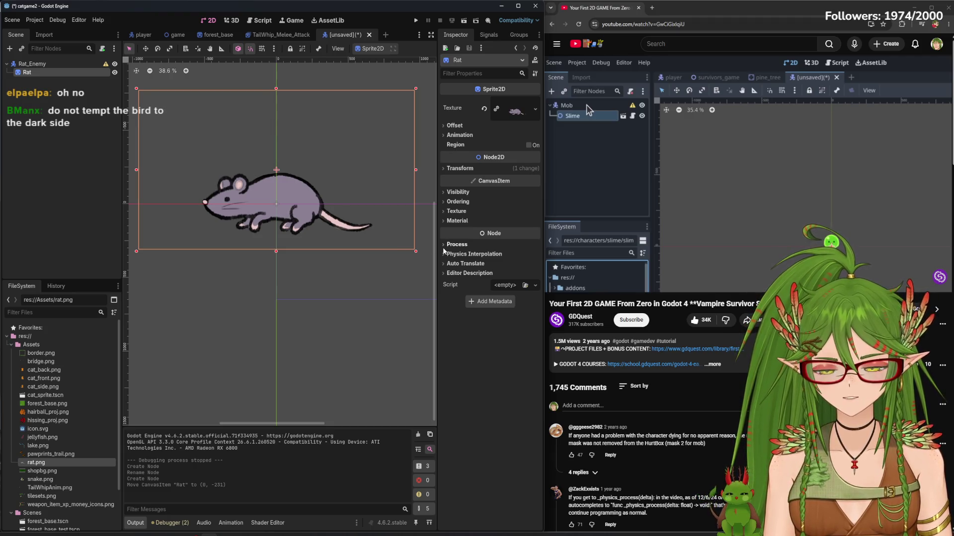
drag(302, 209, 308, 249)
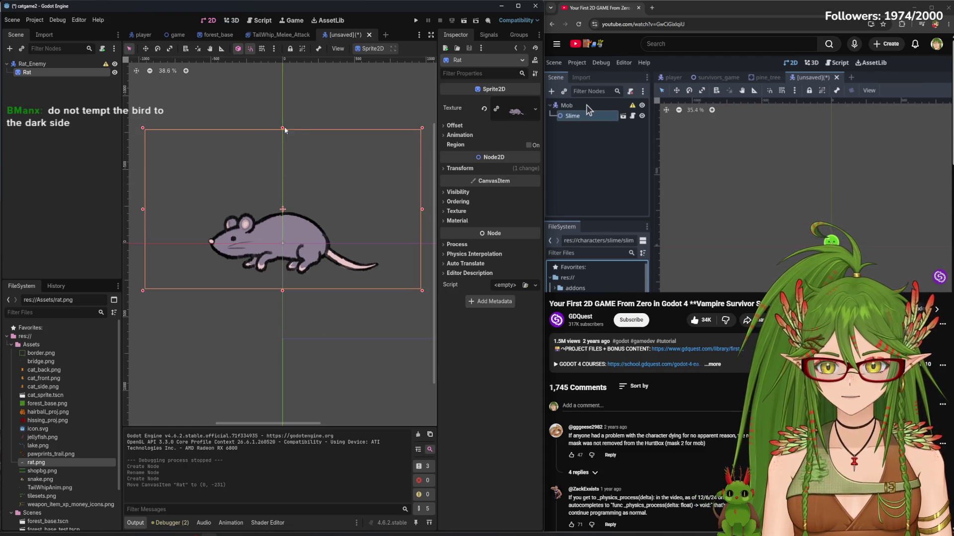
drag(282, 128, 283, 140)
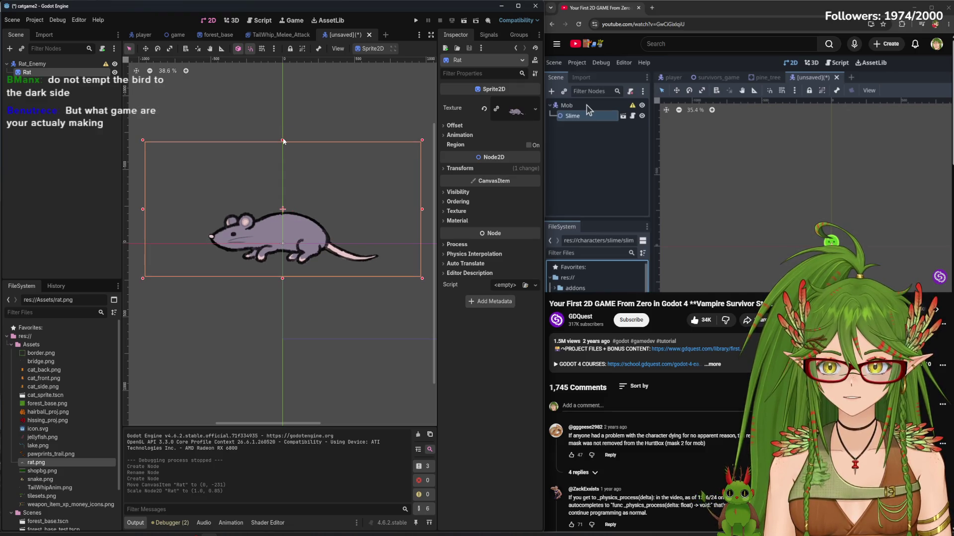
key(ctrl+z)
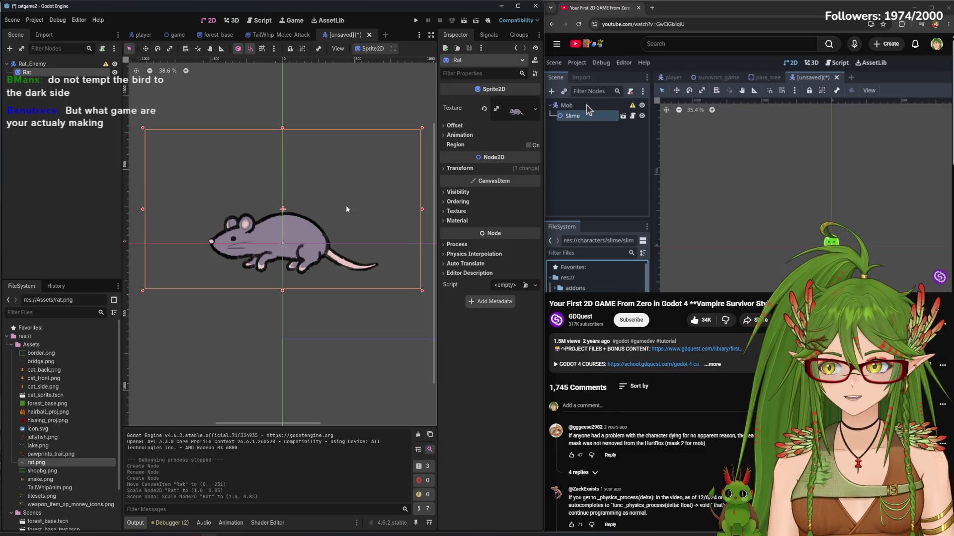
key(ctrl+s)
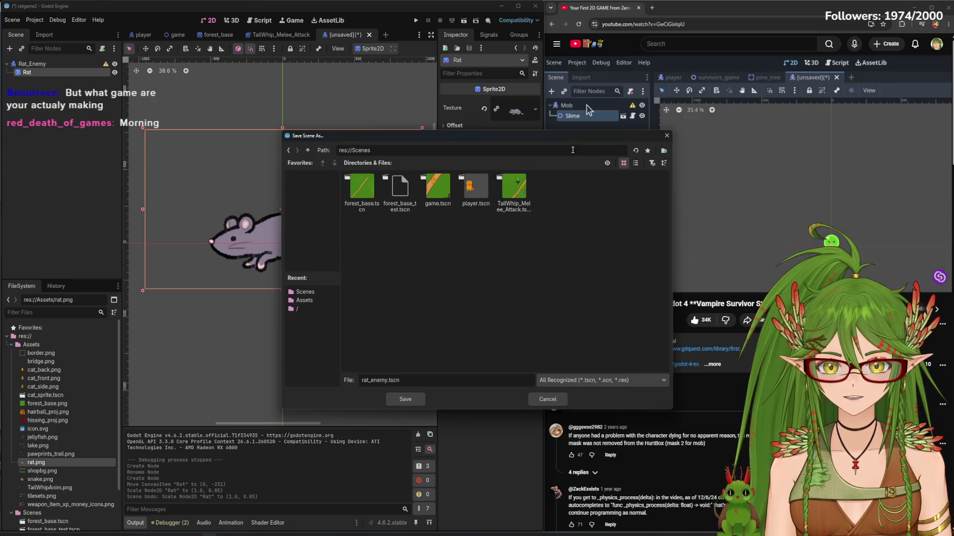
Save the scene as rat_enemy.tscn in res://Scenes and recentre the rat on the canvas
drag(574, 136, 564, 126)
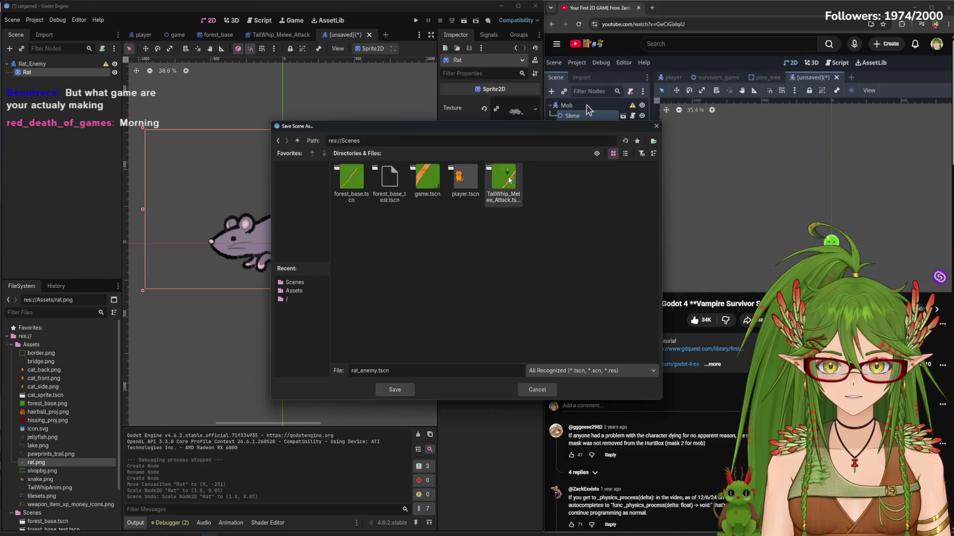
click(394, 389)
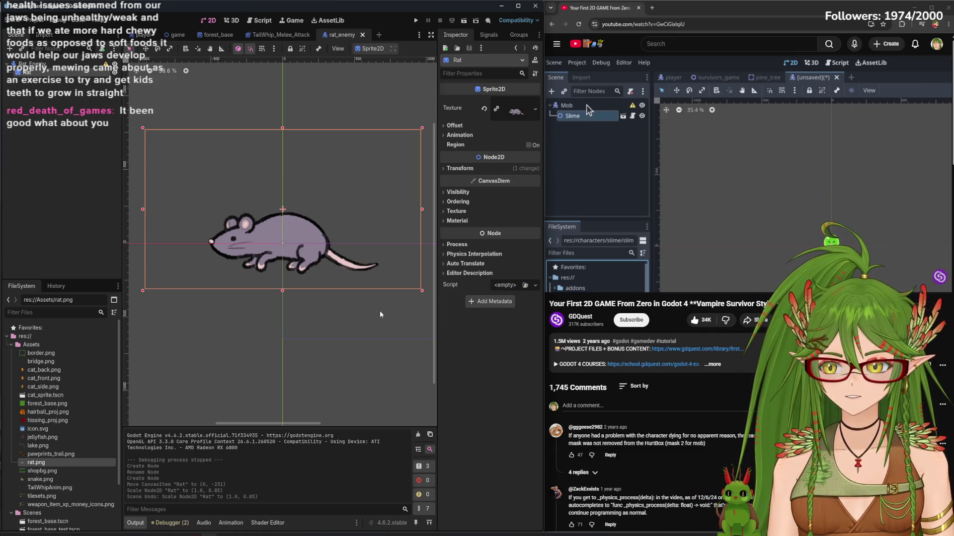
drag(351, 226, 354, 287)
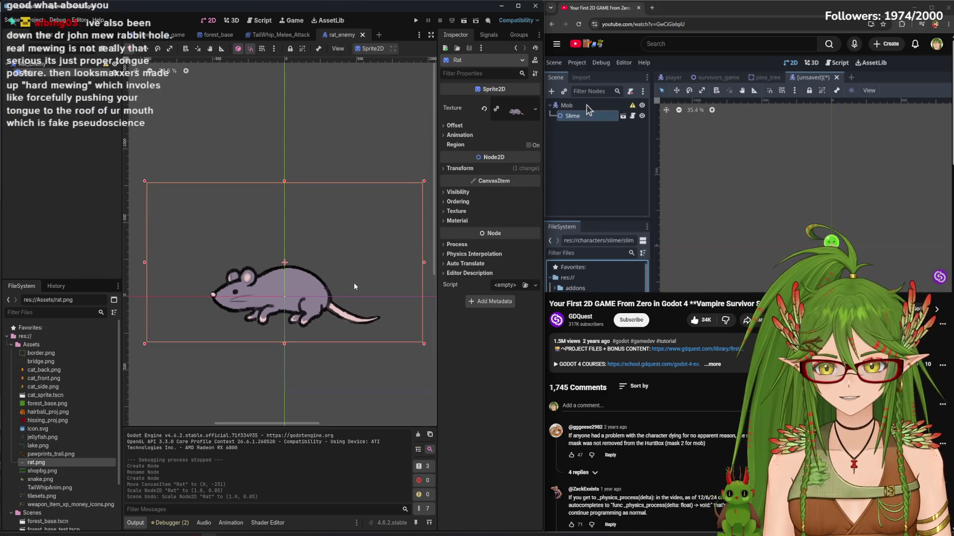
scroll(354, 286, down, 2)
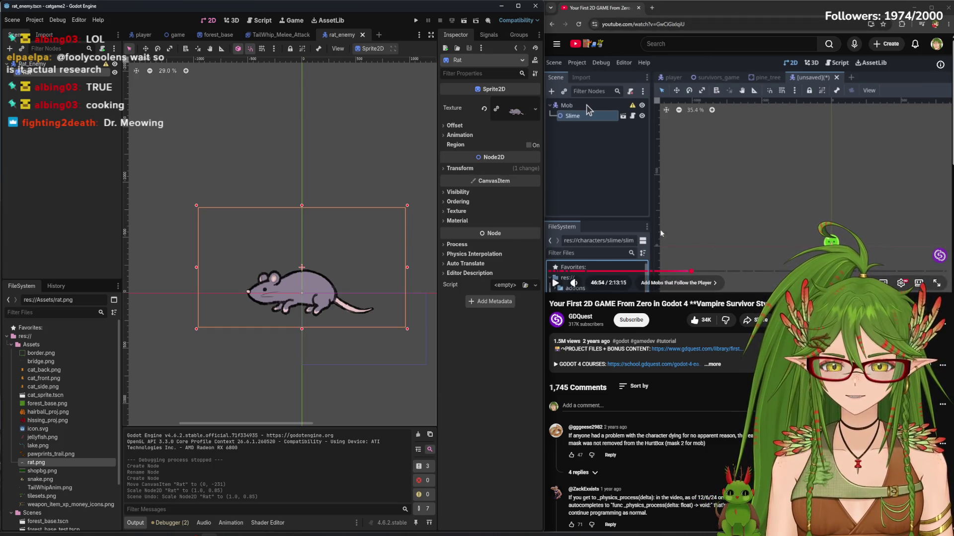
click(679, 189)
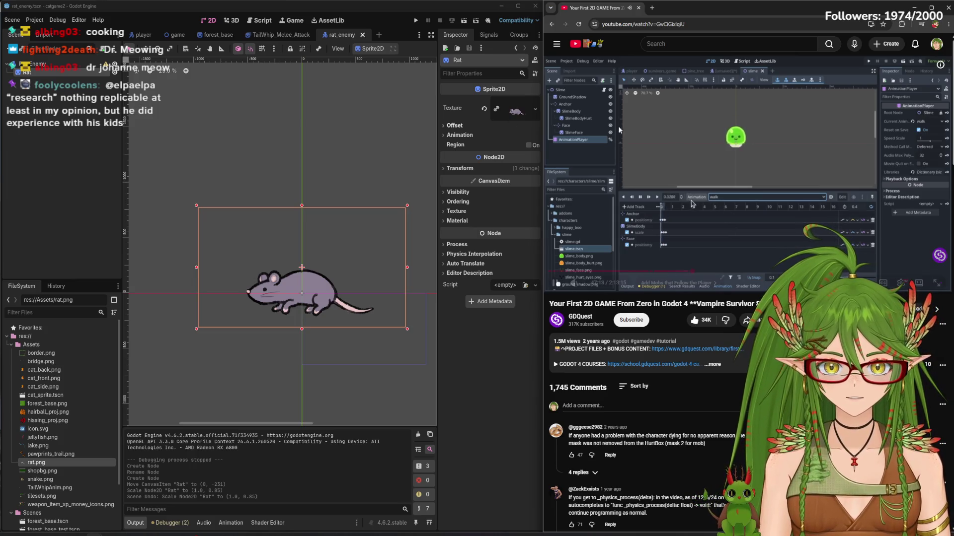
mouse_move(606, 92)
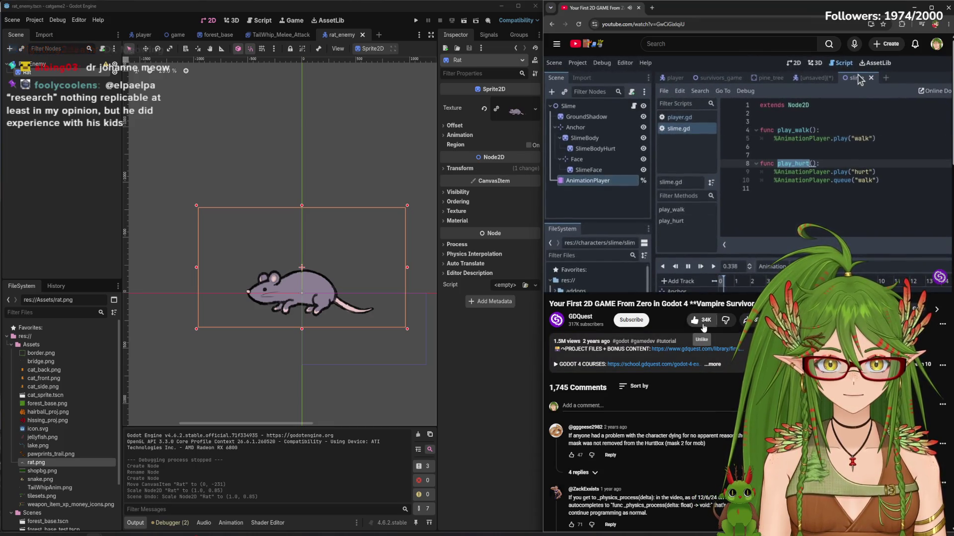
click(702, 192)
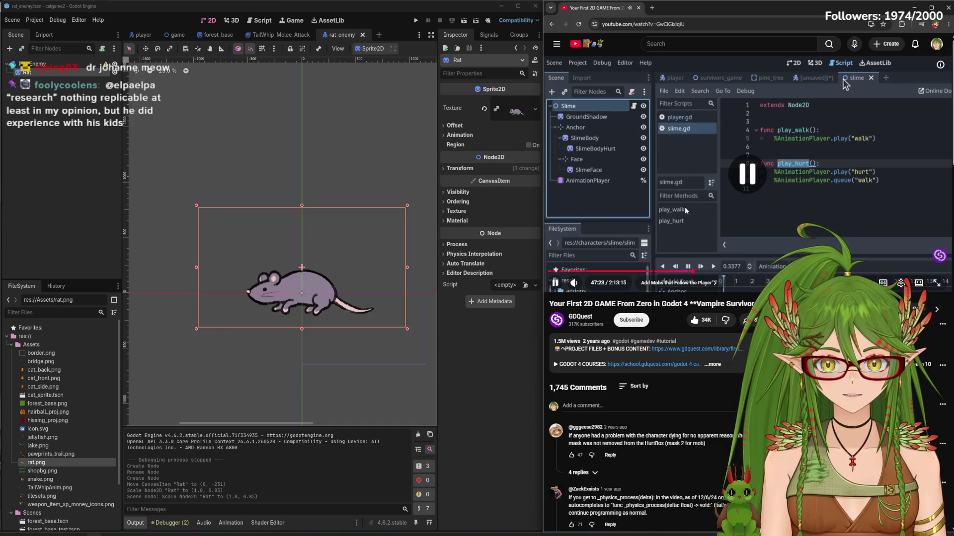
click(268, 124)
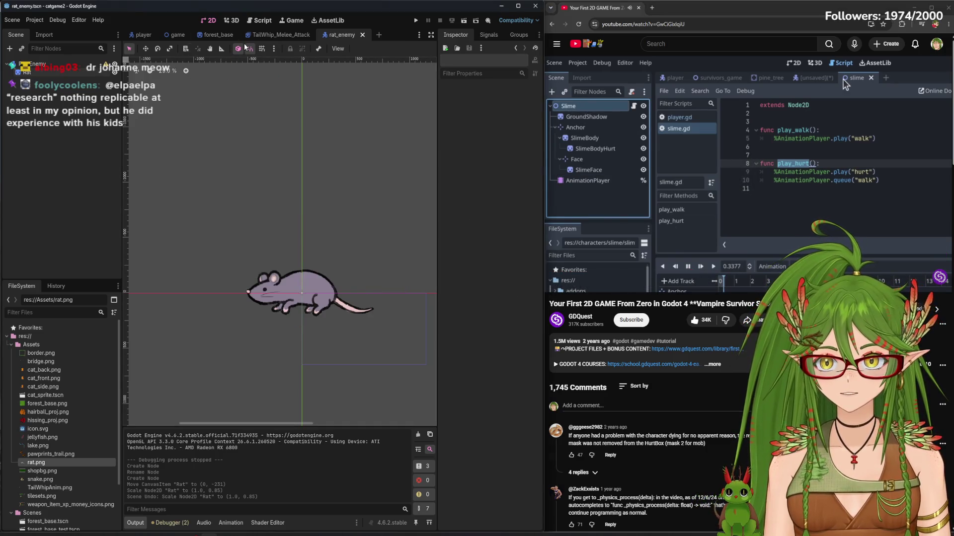
click(35, 64)
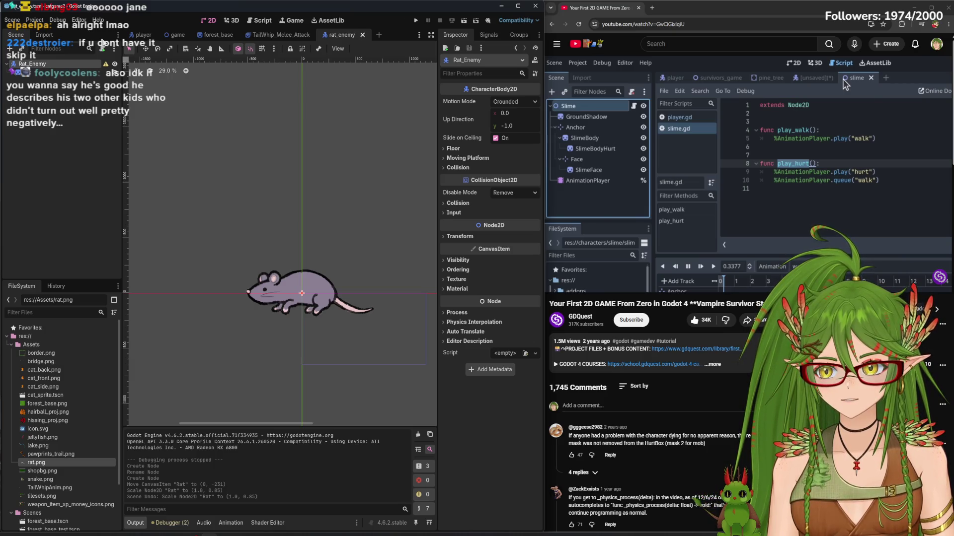
Attach a new template-free rat_enemy.gd script to the Rat_Enemy node
click(102, 48)
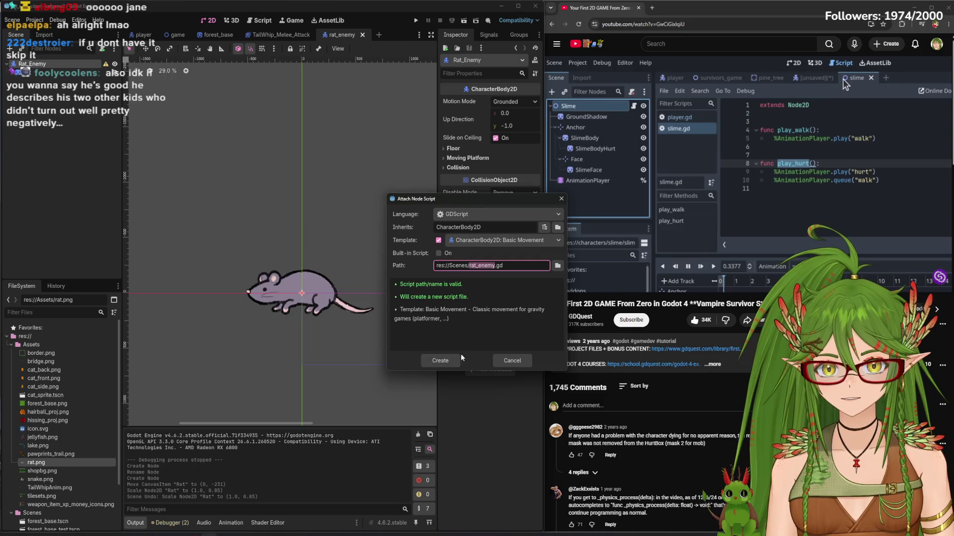
click(495, 241)
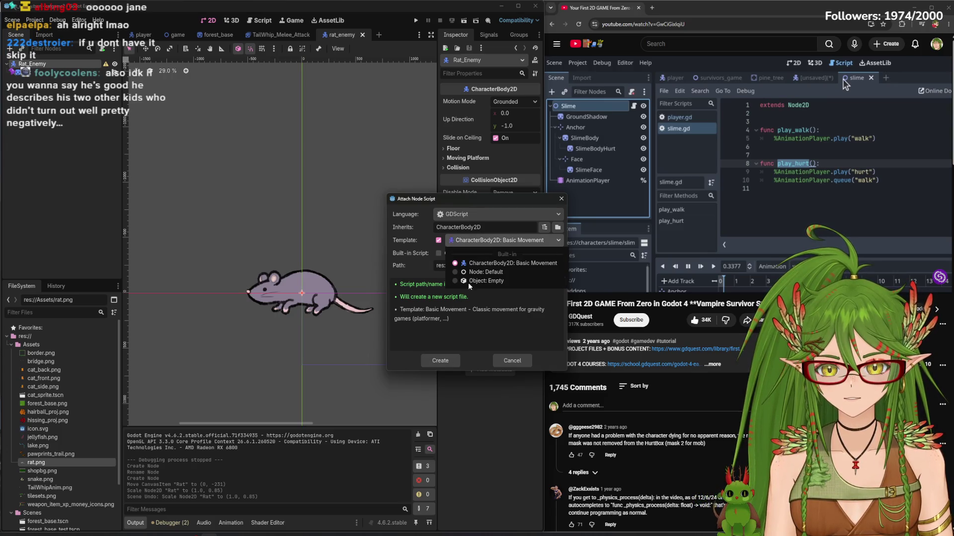
click(454, 263)
click(438, 240)
click(448, 362)
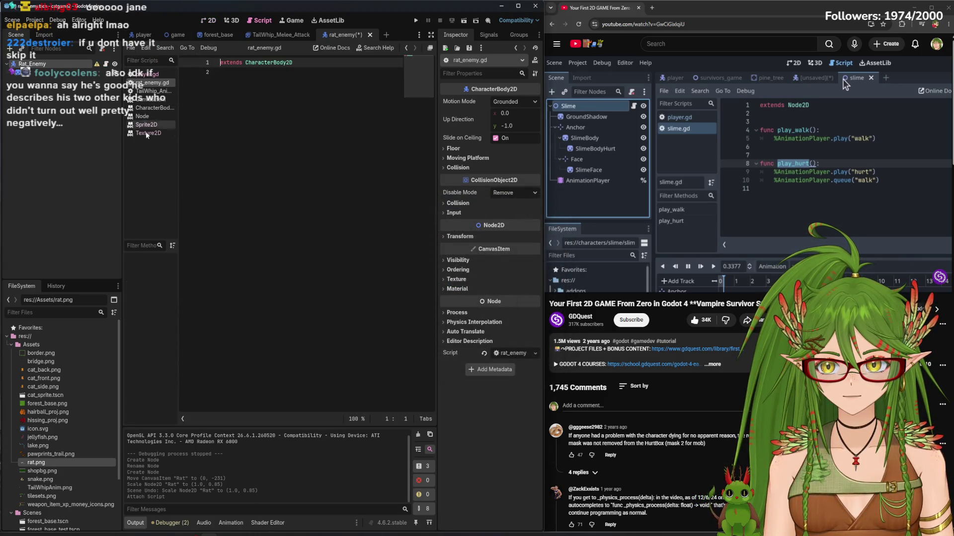
Close the Node class reference, then view TailWhip_Animation.gd and player.gd
click(144, 116)
right_click(145, 118)
click(161, 122)
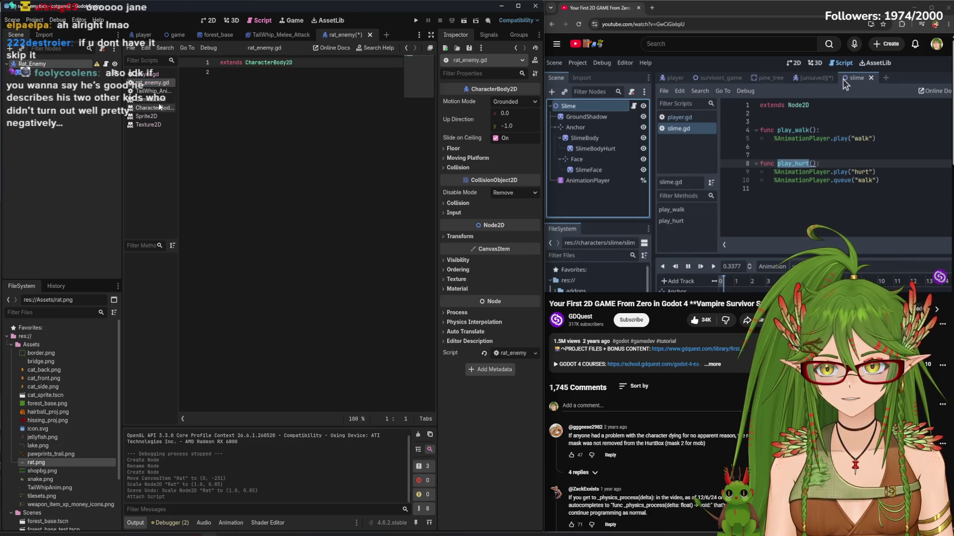
click(158, 91)
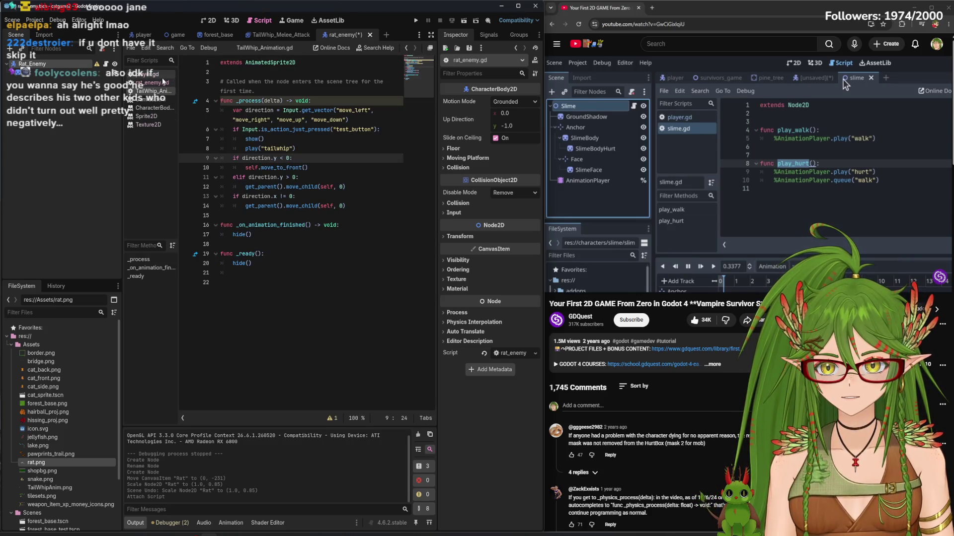
click(163, 78)
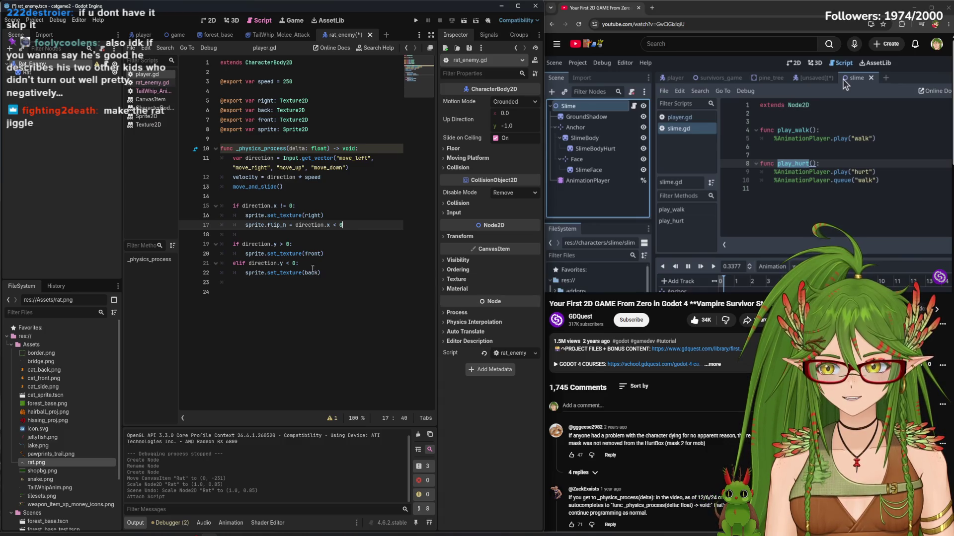
Select the direction-checking lines 15–22 in player.gd, comparing against rat_enemy.gd
mouse_move(331, 276)
mouse_down()
mouse_move(233, 245)
mouse_move(220, 204)
mouse_up()
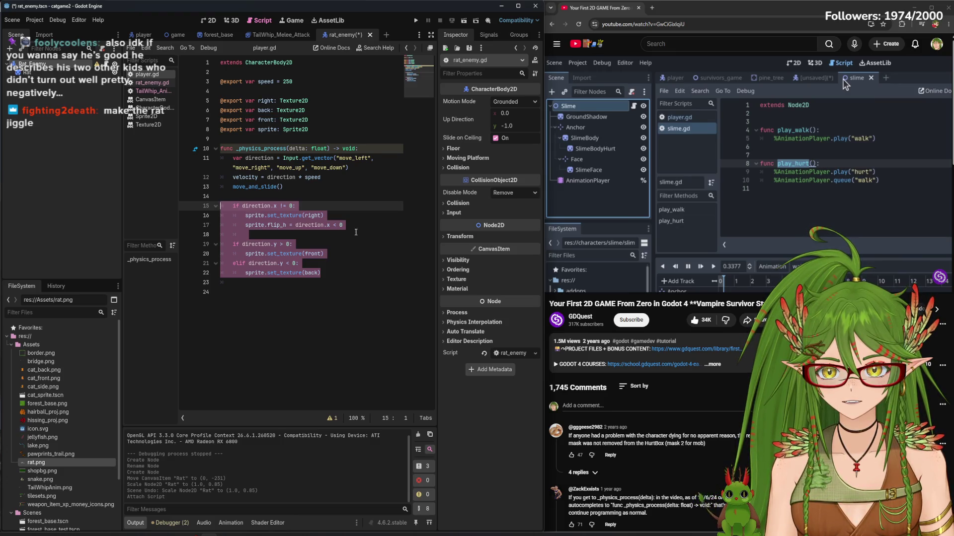
drag(347, 224, 233, 205)
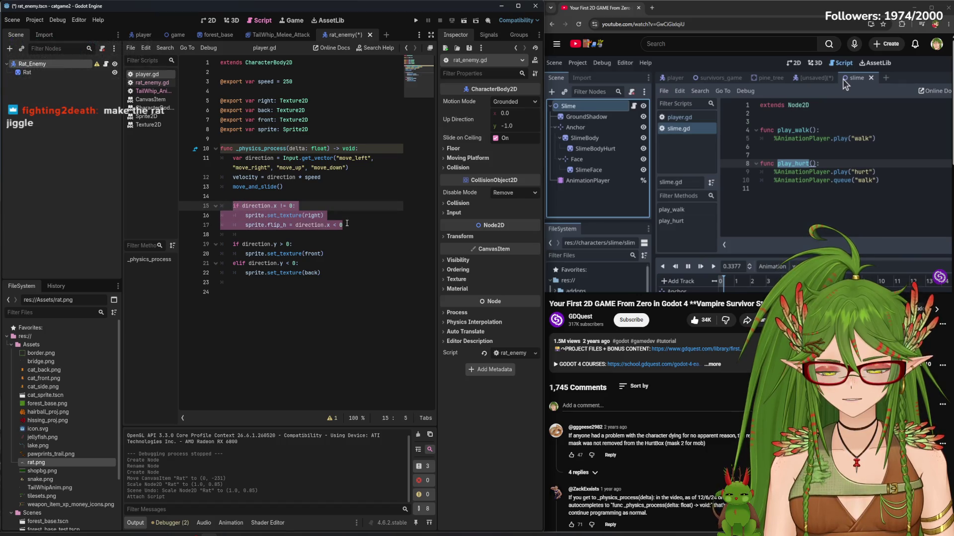
drag(346, 274, 213, 208)
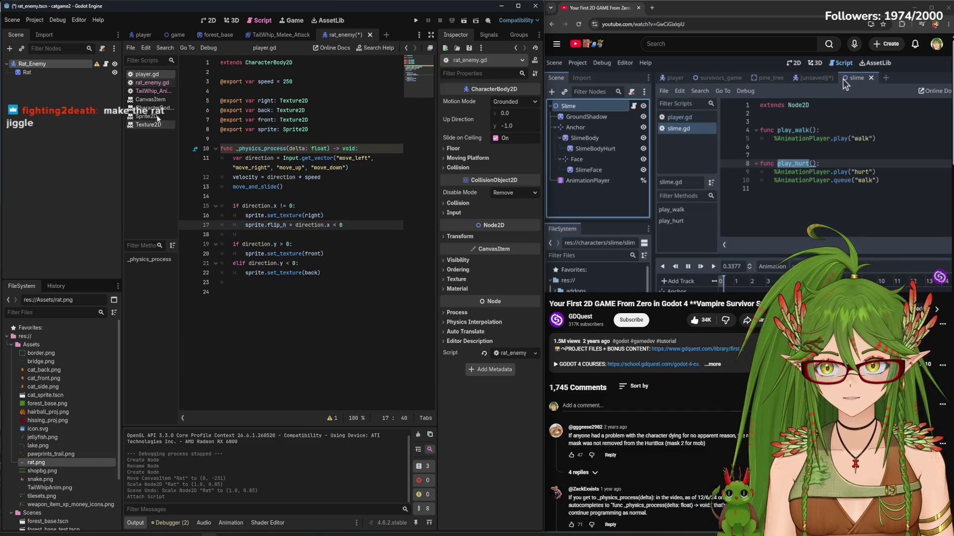
click(152, 83)
key(alt+Left)
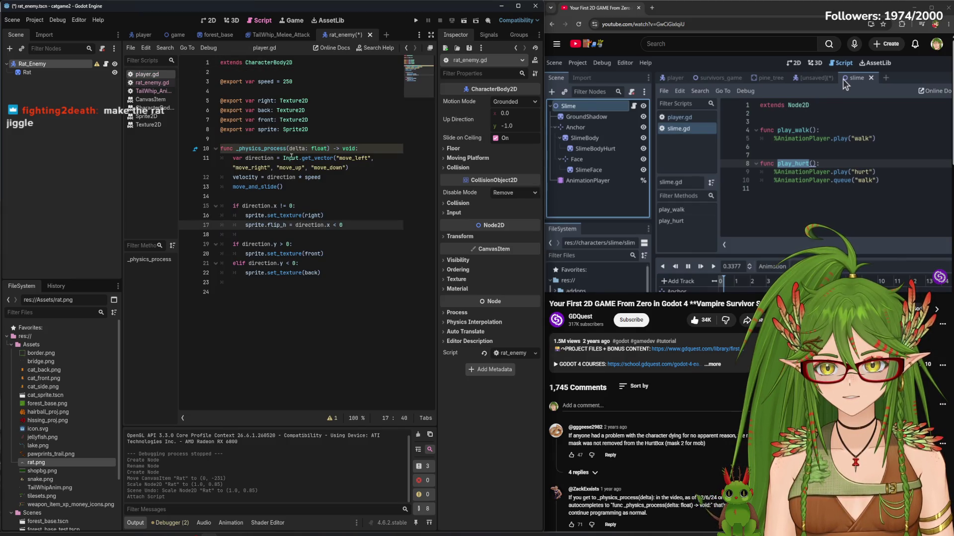
click(152, 82)
key(alt+Left)
Select the _physics_process header through the direction declaration and paste it into rat_enemy.gd
drag(369, 149, 219, 148)
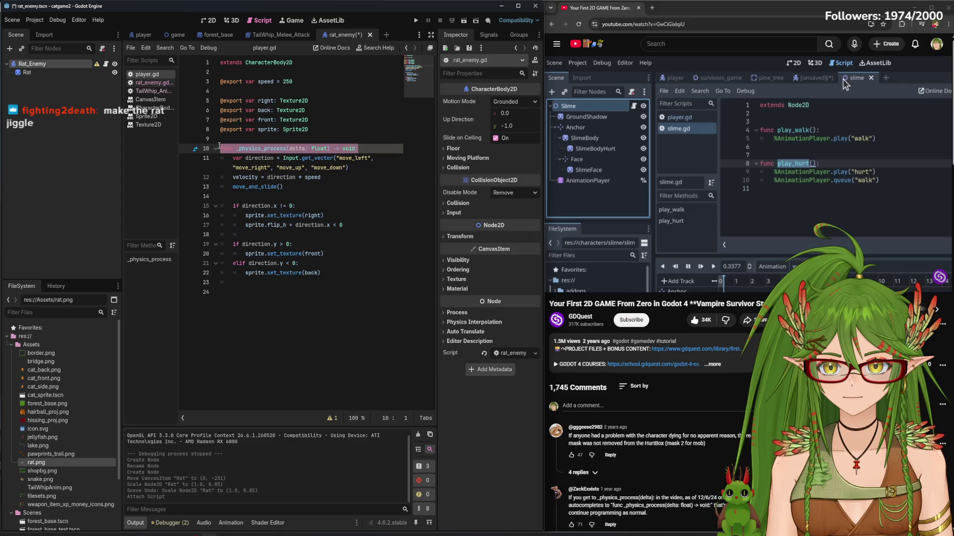
click(380, 159)
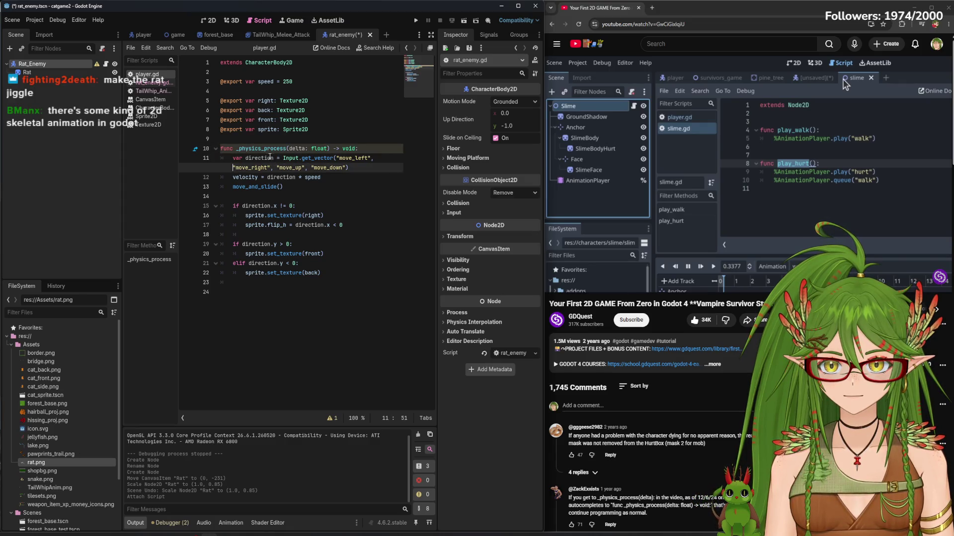
drag(280, 158, 221, 149)
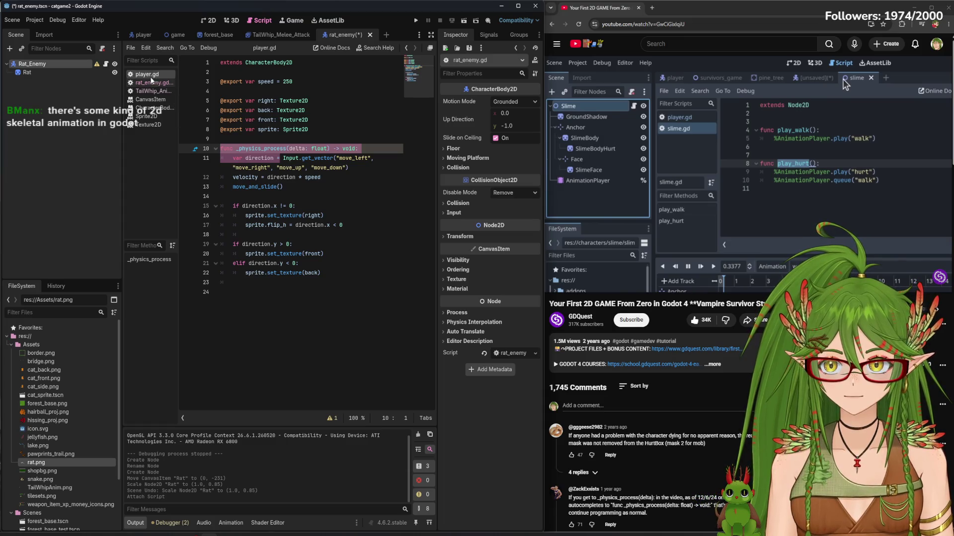
key(ctrl+z)
key(ctrl+z)
key(ctrl+z)
key(ctrl+z)
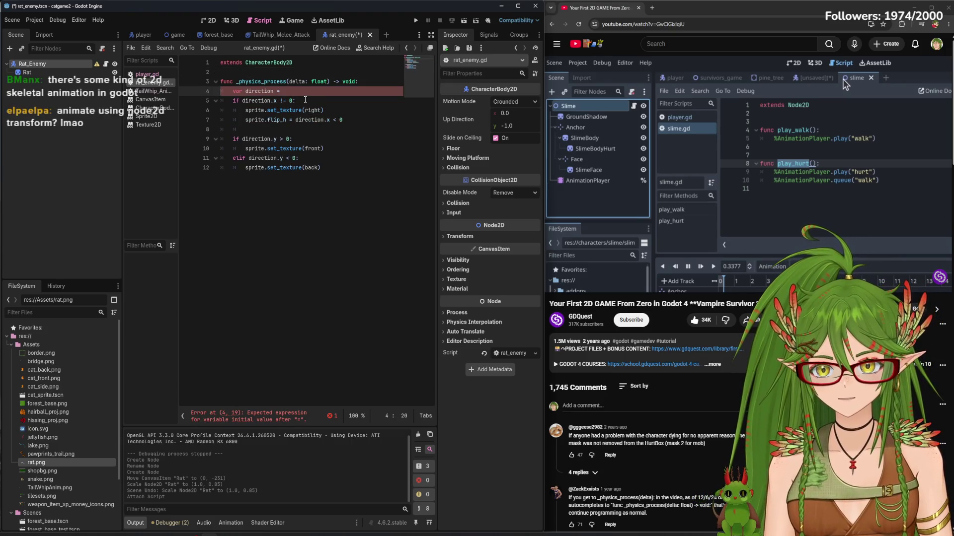
In rat_enemy.gd, add a line after the direction declaration and tidy the direction line
click(151, 91)
click(148, 75)
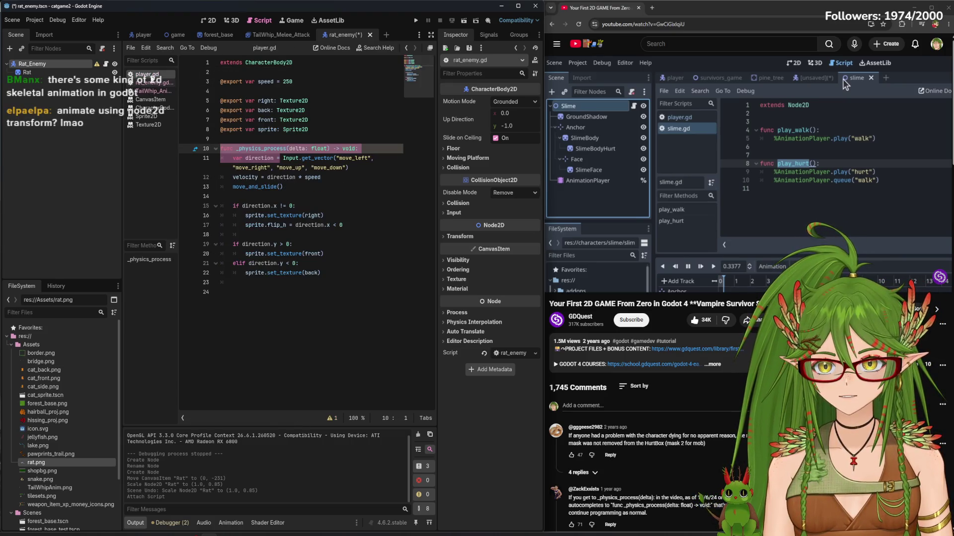
click(149, 83)
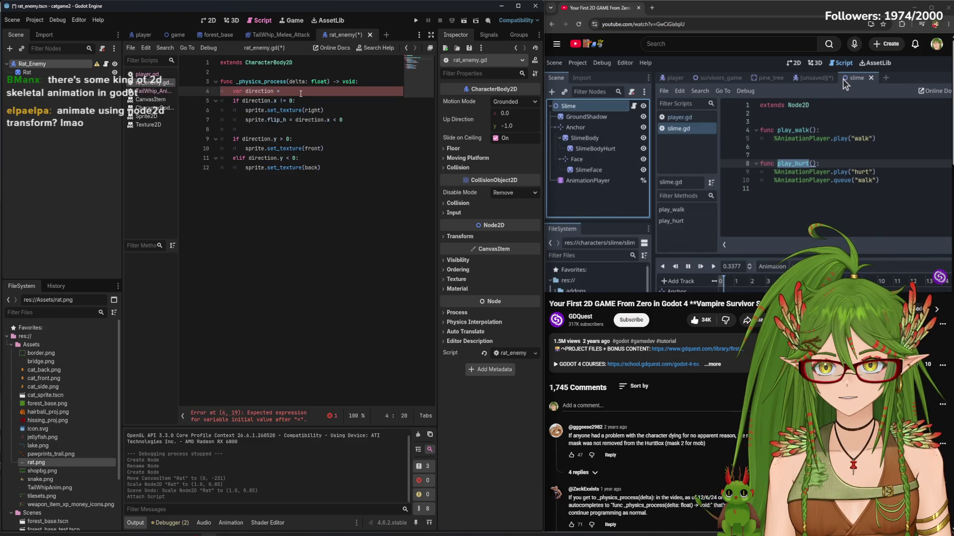
key(Return)
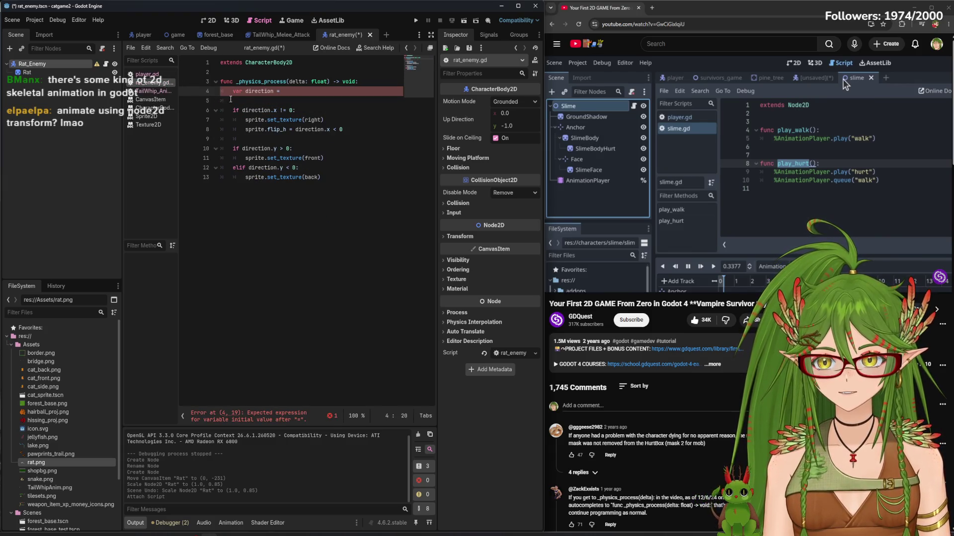
click(169, 92)
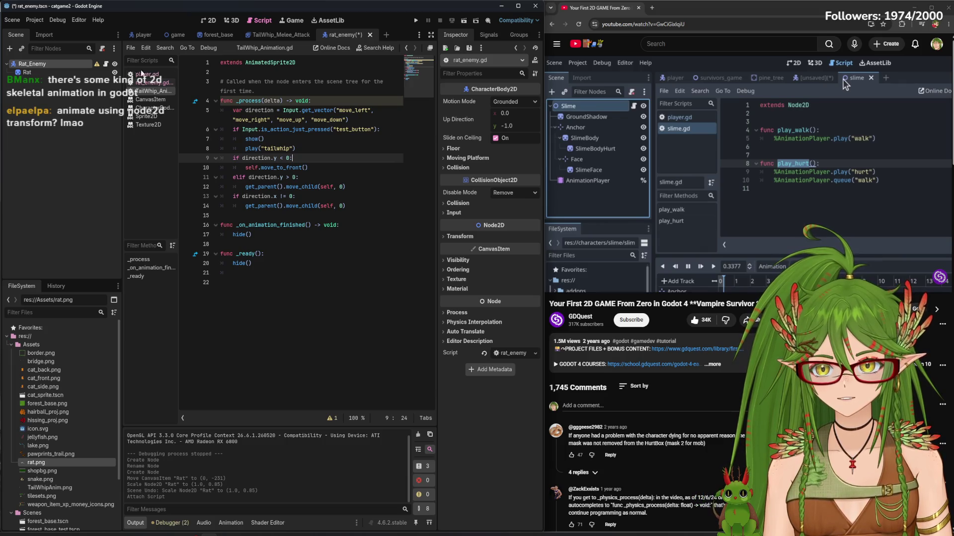
click(151, 82)
key(Home)
click(293, 94)
text(1)
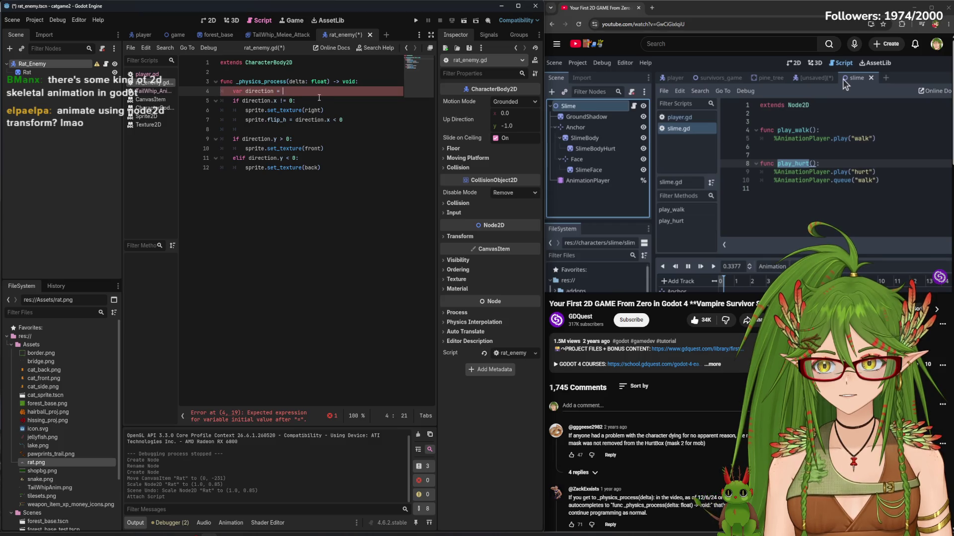
key(ctrl+End)
click(295, 90)
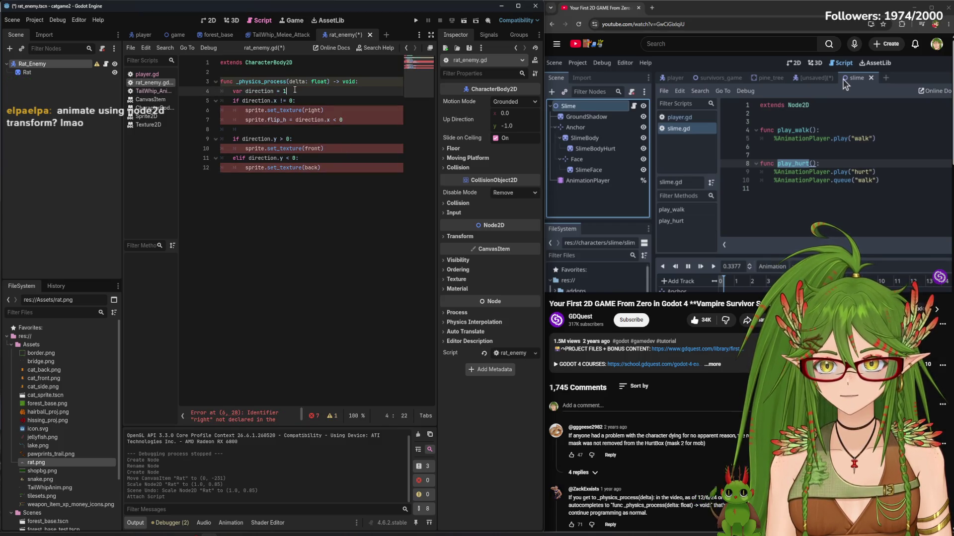
key(BackSpace)
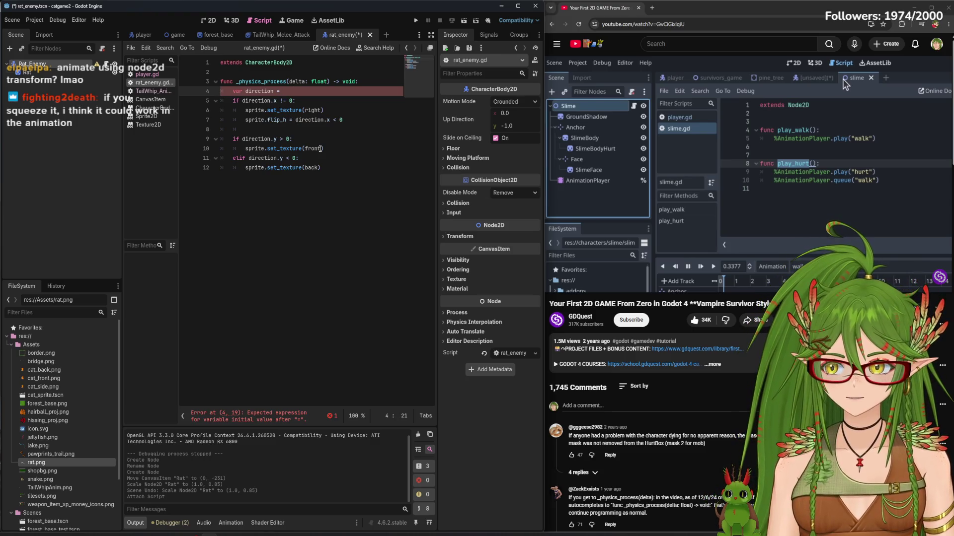
Remove the sprite.set_texture(right) line from the horizontal branch
click(323, 111)
key(shift+Home)
key(BackSpace)
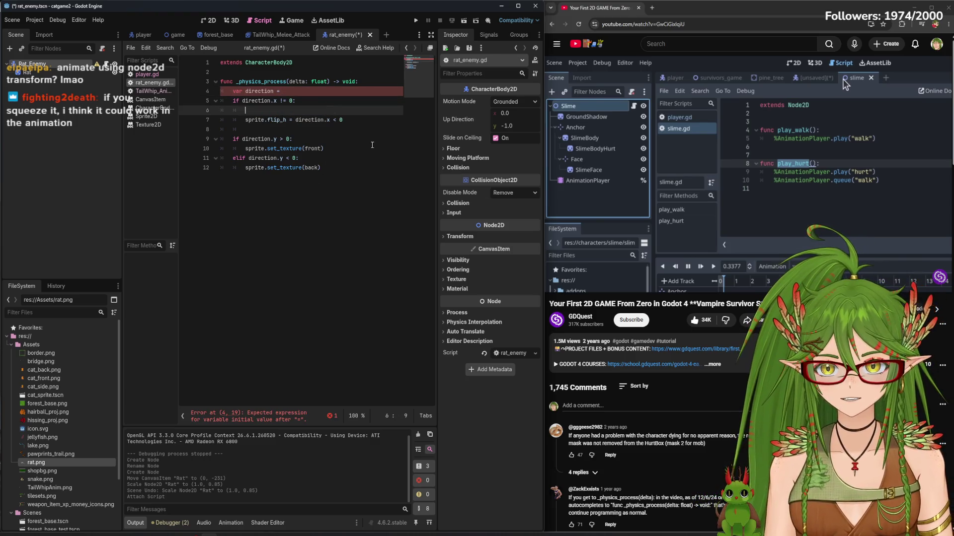
key(BackSpace)
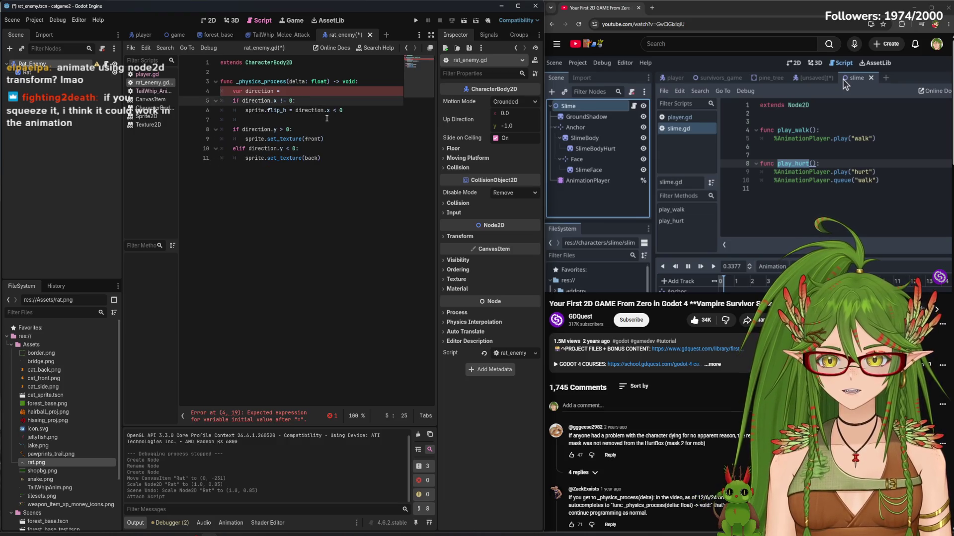
click(286, 101)
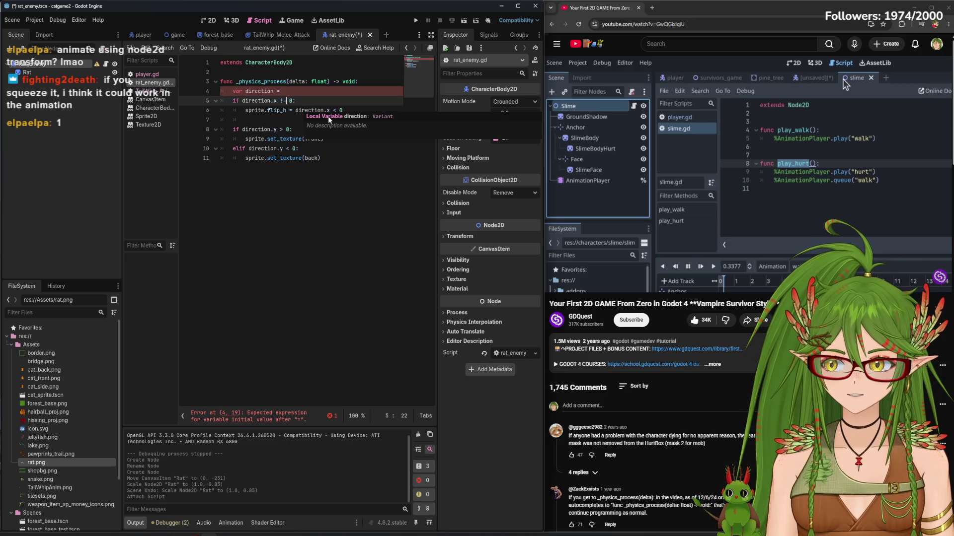
click(306, 94)
text(1)
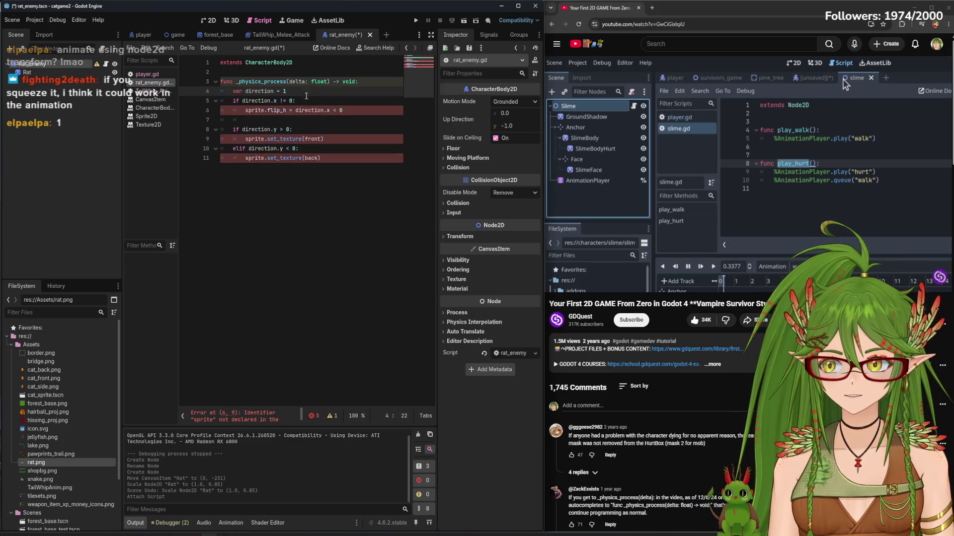
key(BackSpace)
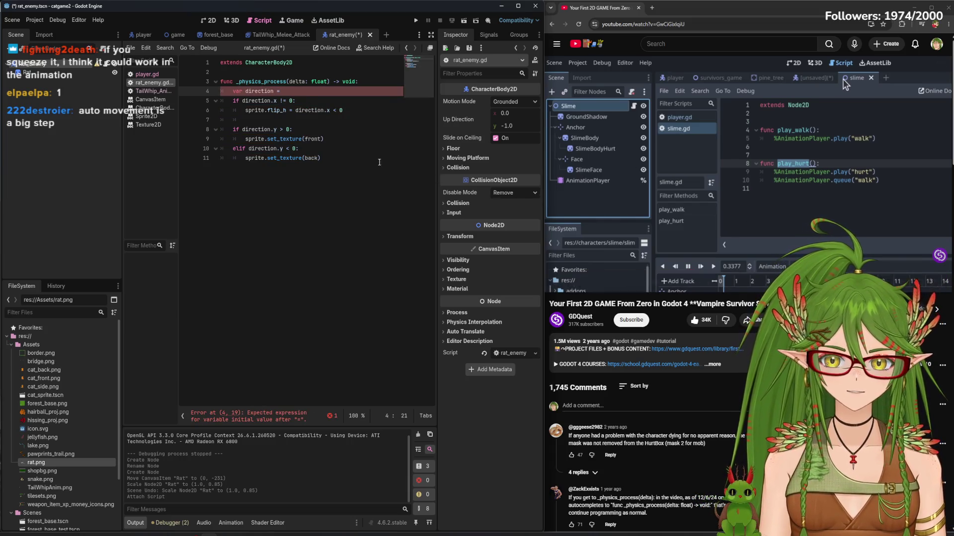
Change the flip_h condition to direction.x > 0
click(321, 109)
click(282, 100)
key(Down)
key(Down)
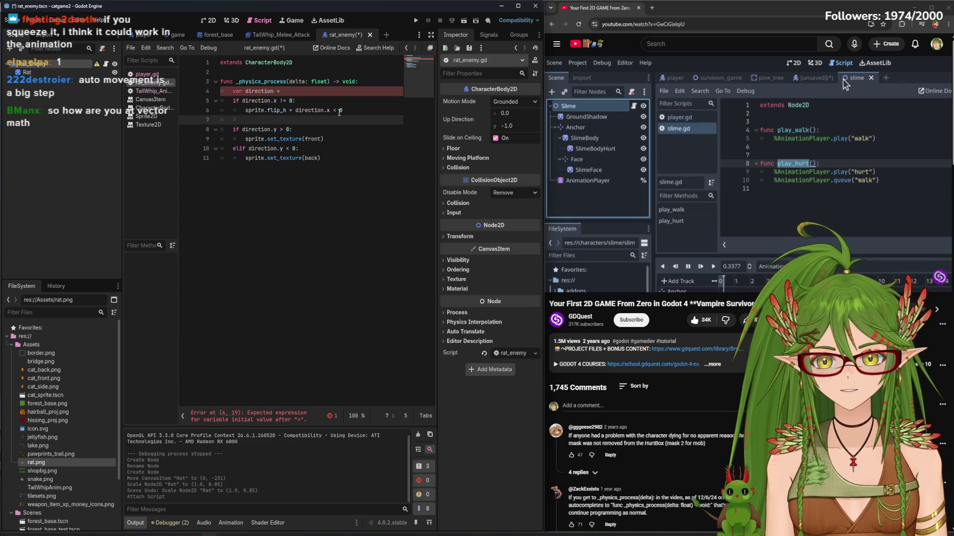
click(339, 110)
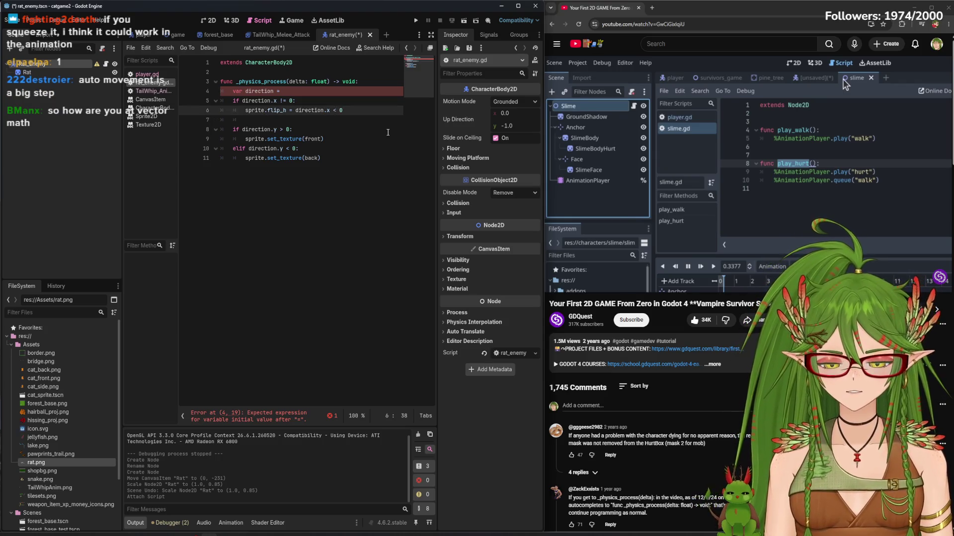
key(BackSpace)
text(>)
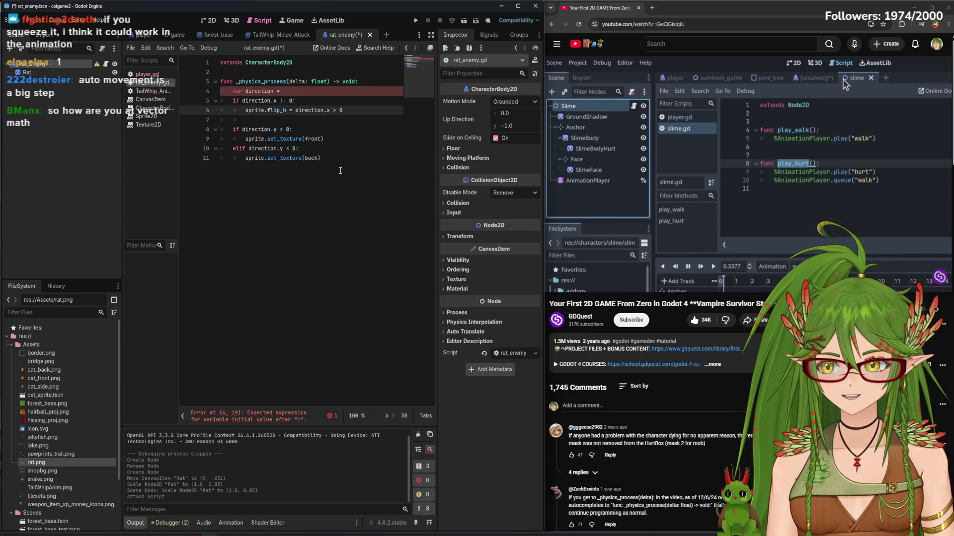
Replace set_texture(front) on line 9 with sprite.rotate and select line 11's back-texture call
drag(324, 139, 245, 139)
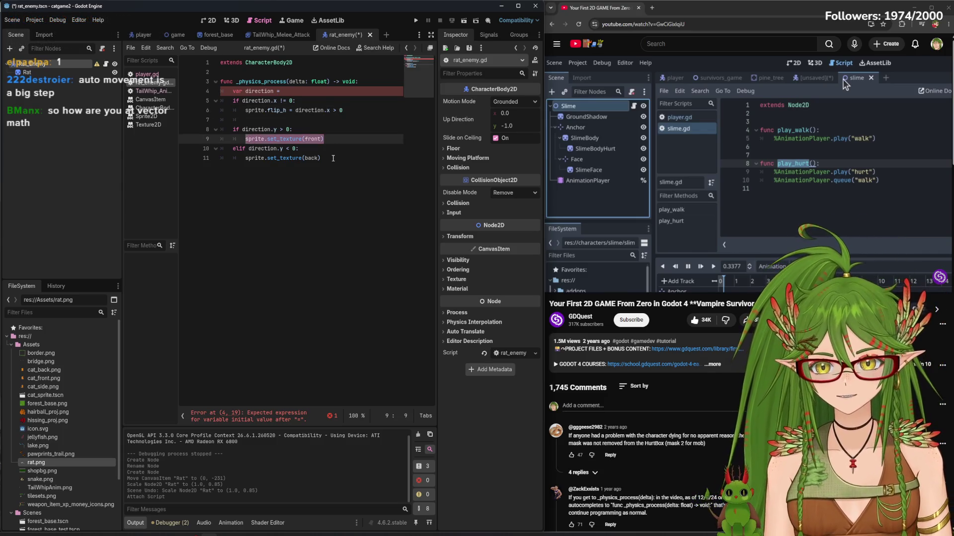
drag(324, 139, 266, 139)
text(rotate)
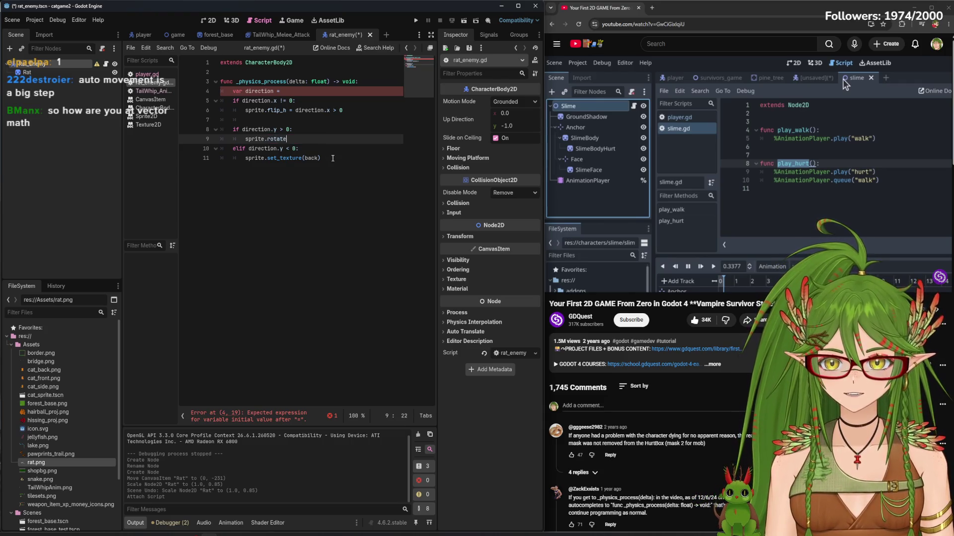
click(333, 158)
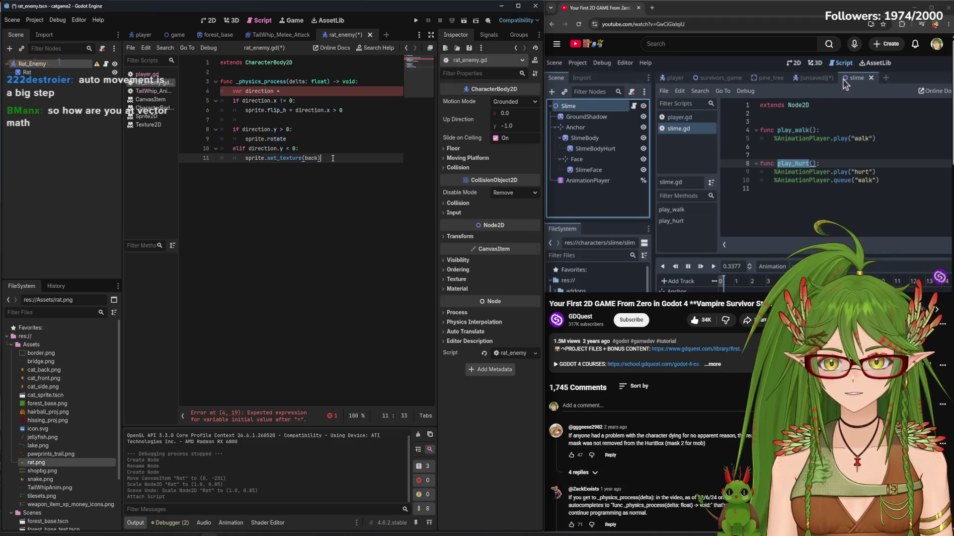
click(280, 138)
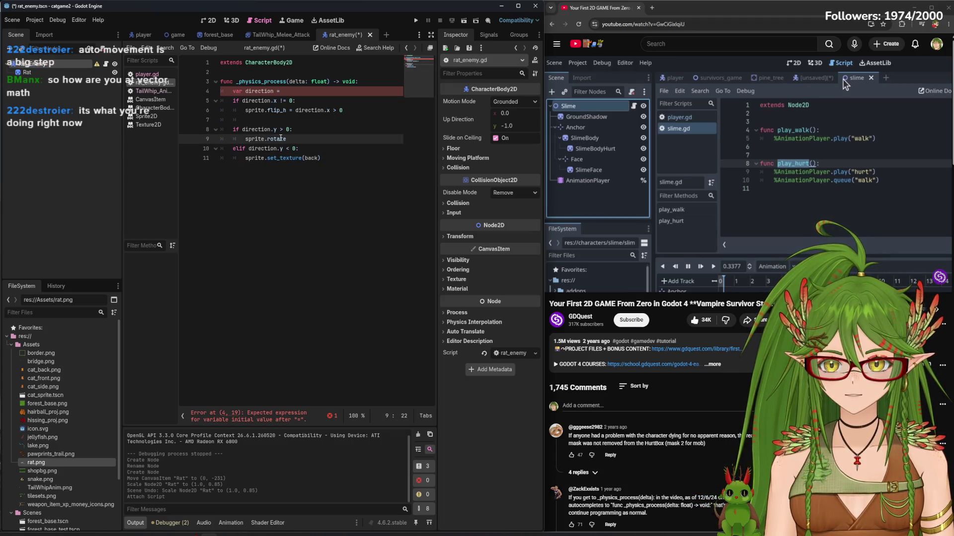
right_click(280, 141)
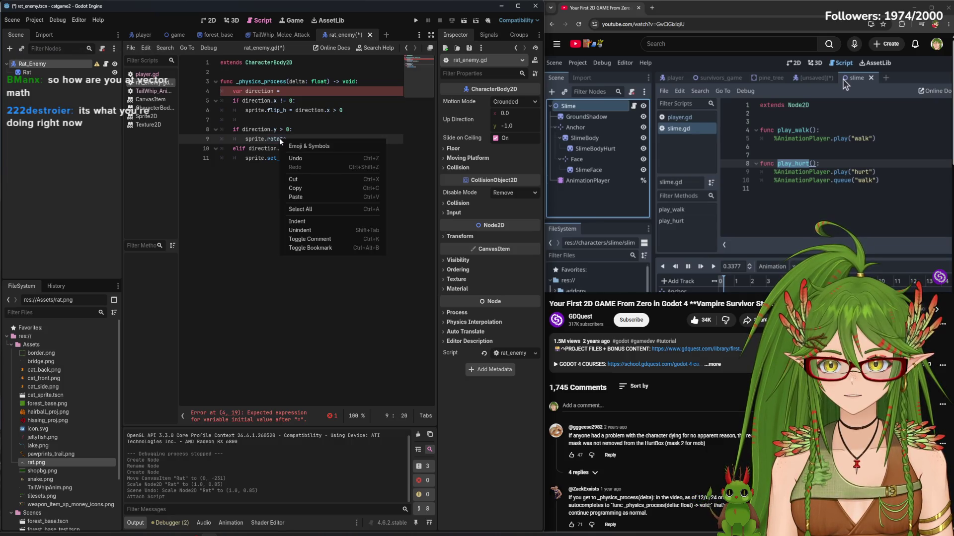
click(323, 158)
click(323, 158)
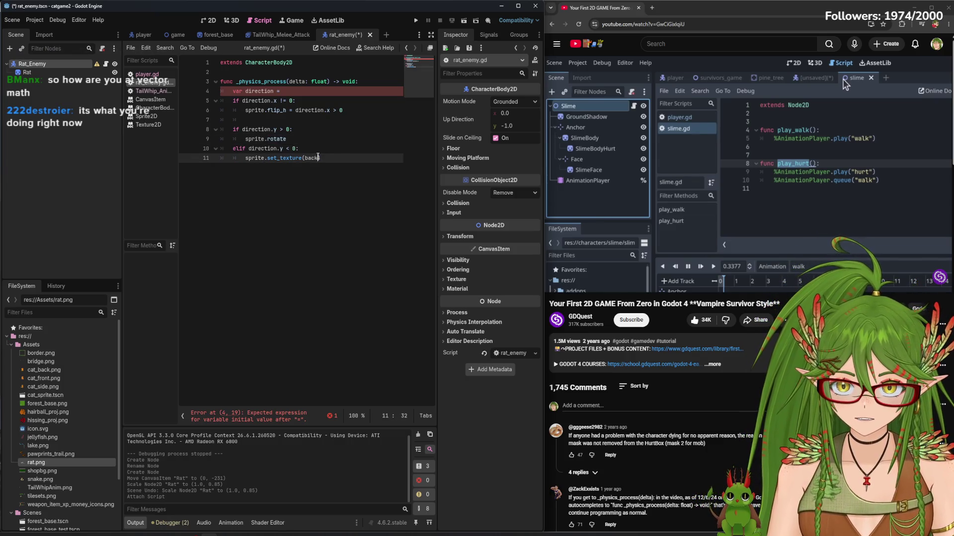
click(292, 139)
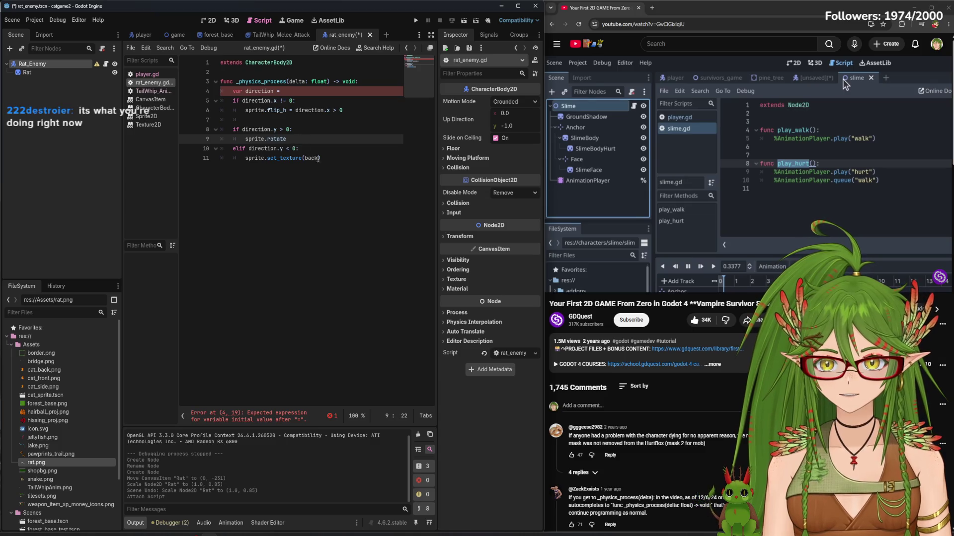
click(318, 158)
mouse_move(320, 158)
mouse_down()
mouse_move(262, 158)
mouse_move(332, 158)
mouse_move(259, 158)
mouse_move(268, 158)
mouse_up()
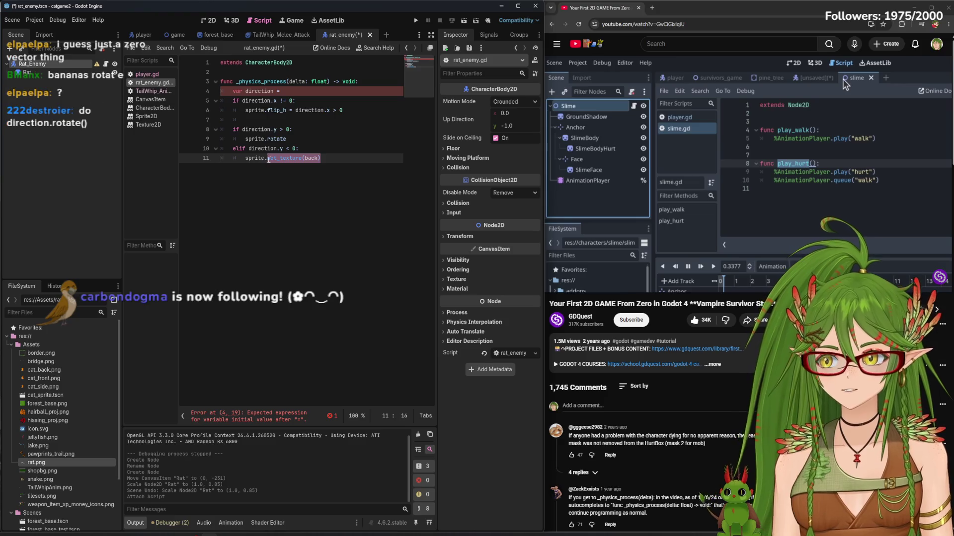
Make line 9 call sprite.direction.rotate()
click(300, 140)
key(BackSpace)
key(BackSpace)
key(BackSpace)
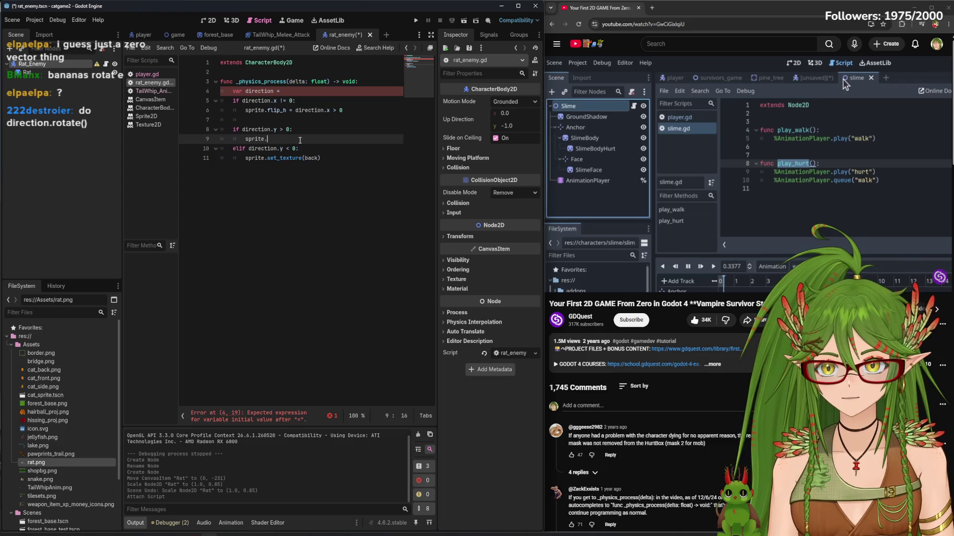
text(direction.rotate()
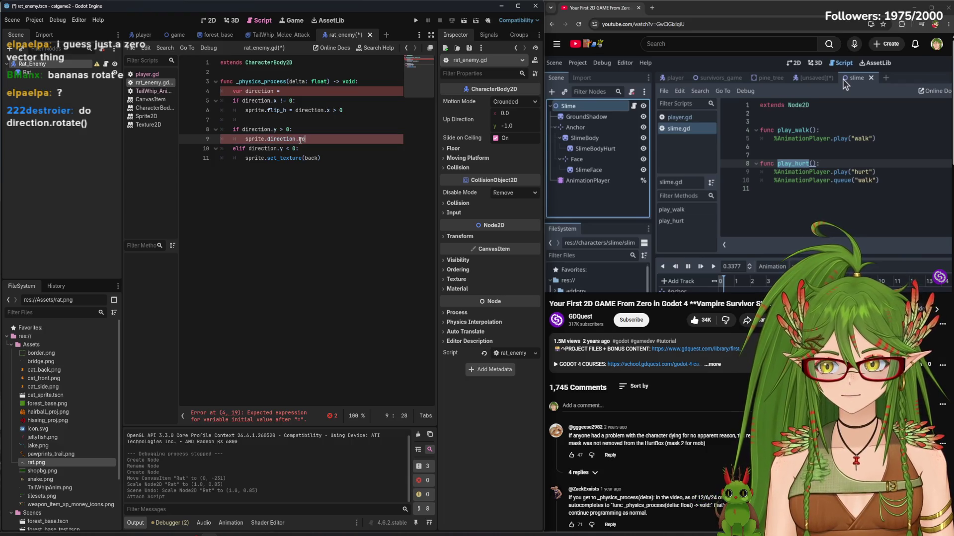
key(Down)
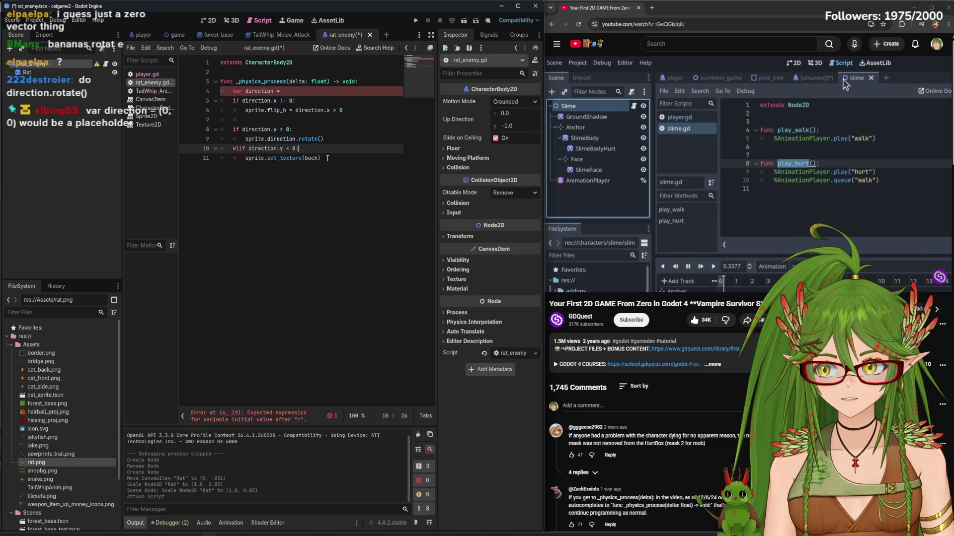
Set the direction variable's initial value to (0,0) on line 4
click(296, 91)
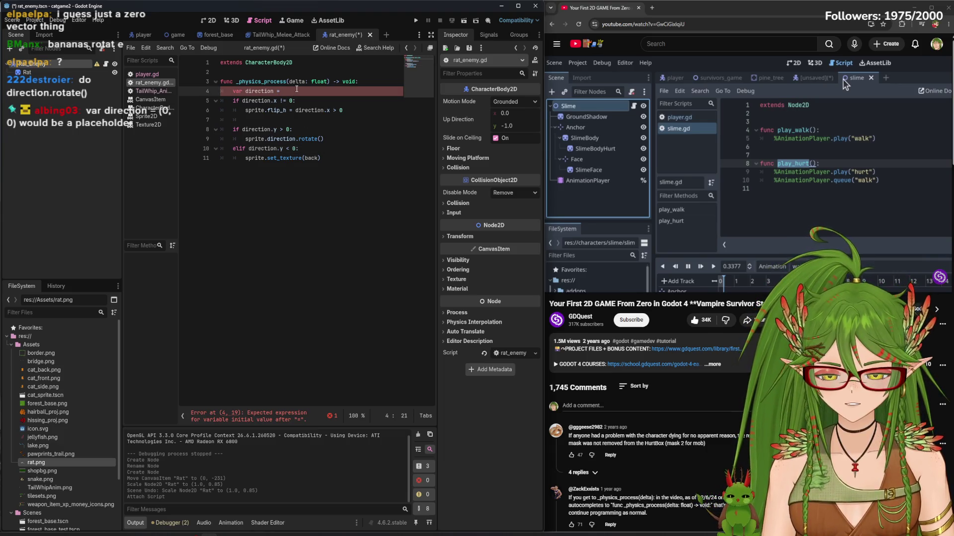
text(=(0,0)
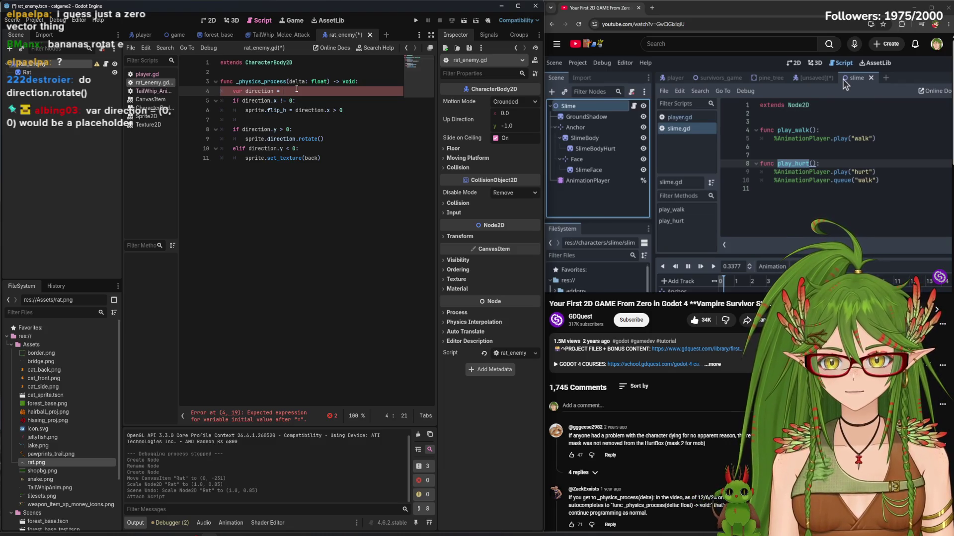
click(322, 149)
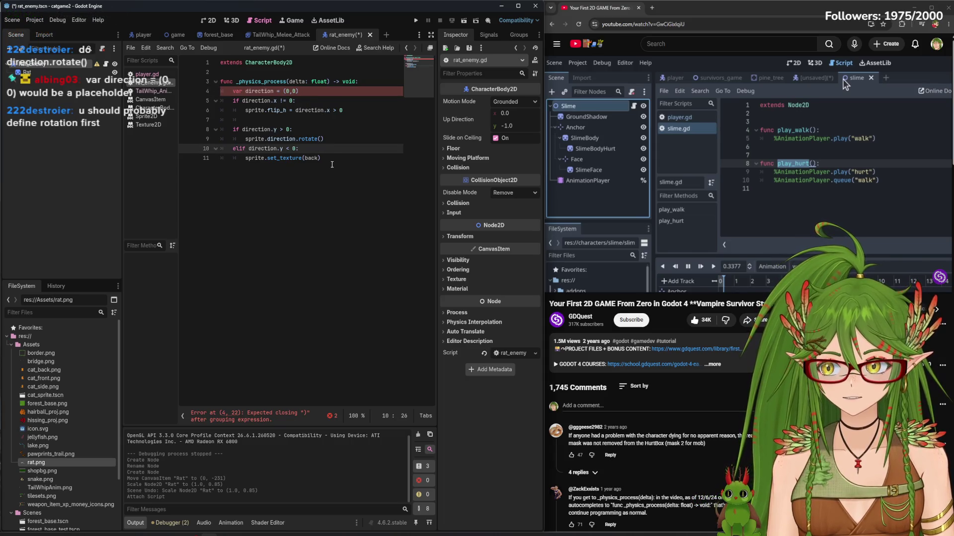
click(315, 90)
key(Return)
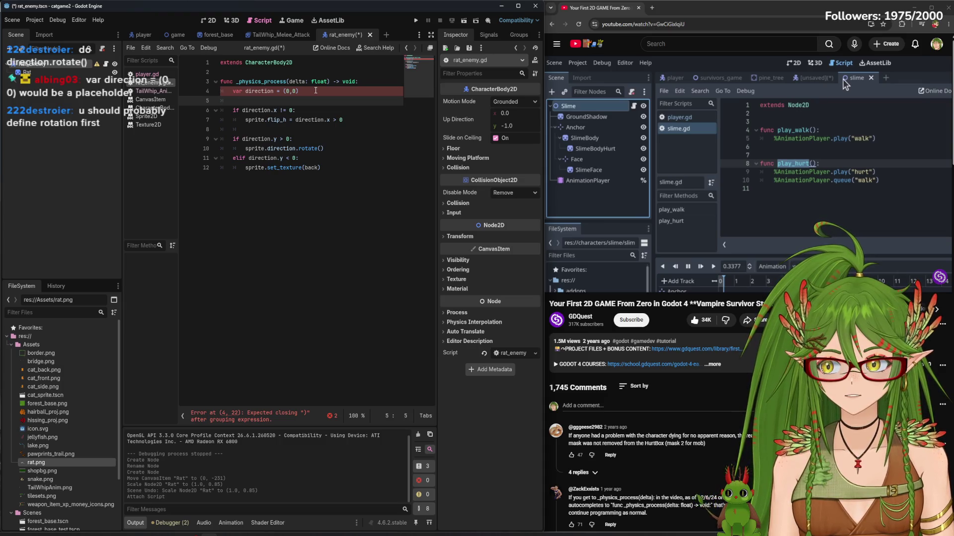
text(r)
key(BackSpace)
key(BackSpace)
key(BackSpace)
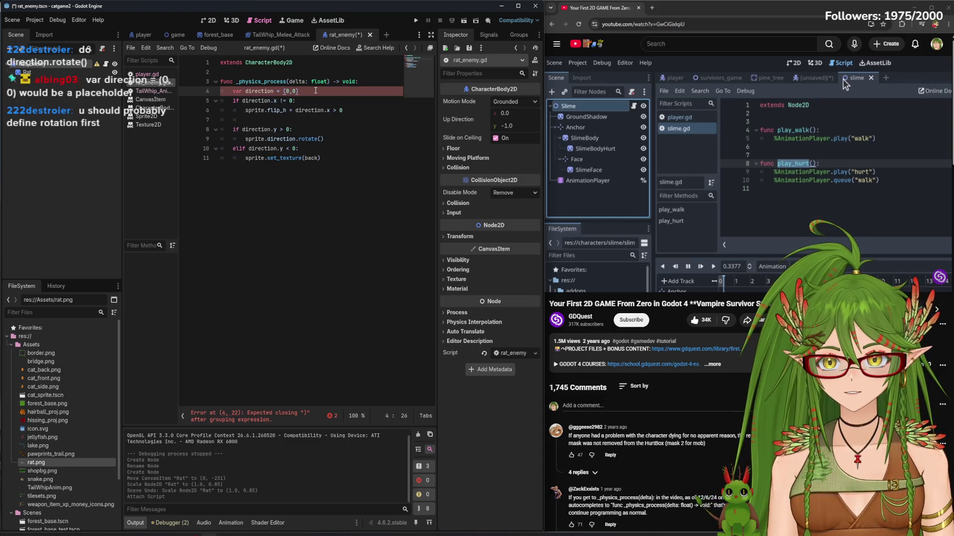
Copy the direction.rotate() call over line 11's back-texture call and save rat_enemy.gd
click(329, 158)
drag(324, 139, 245, 142)
key(ctrl+c)
key(Down)
key(Down)
key(shift+End)
key(ctrl+v)
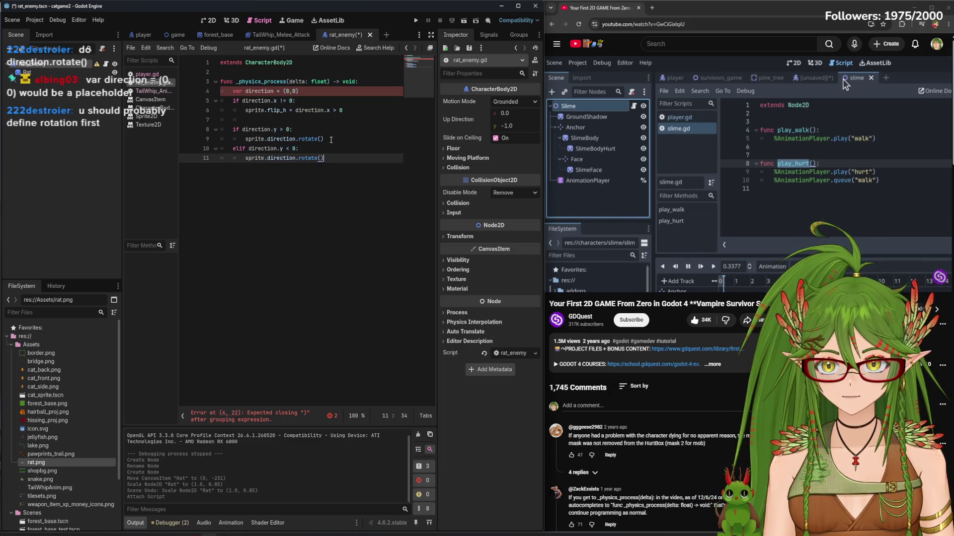
click(330, 139)
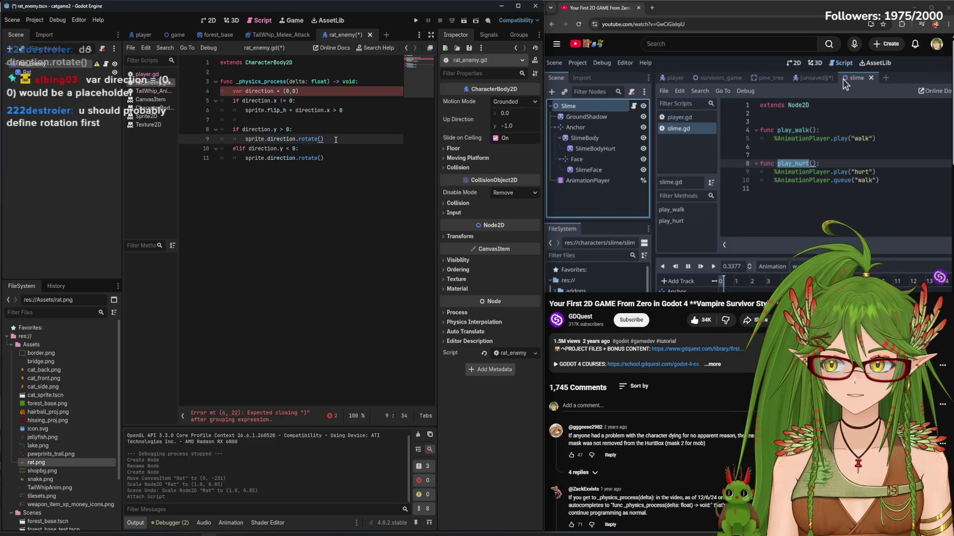
key(ctrl+s)
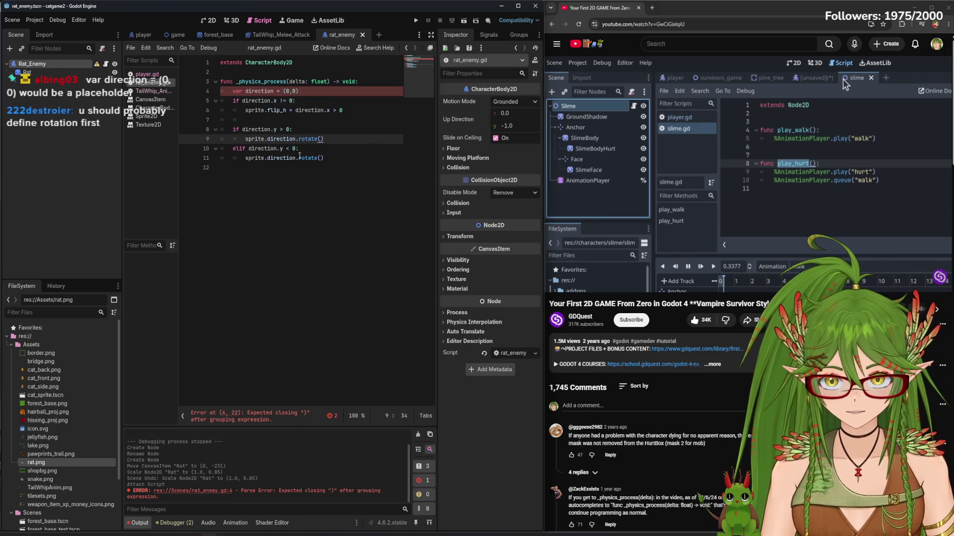
key(Down)
key(Down)
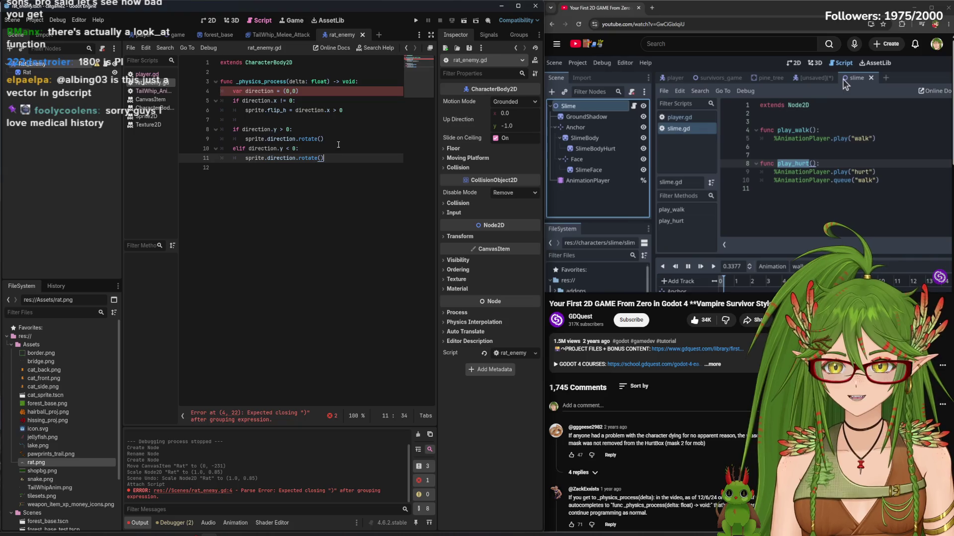
Glance at the node's signals, then try a look_at() call below line 11 and delete it
click(481, 36)
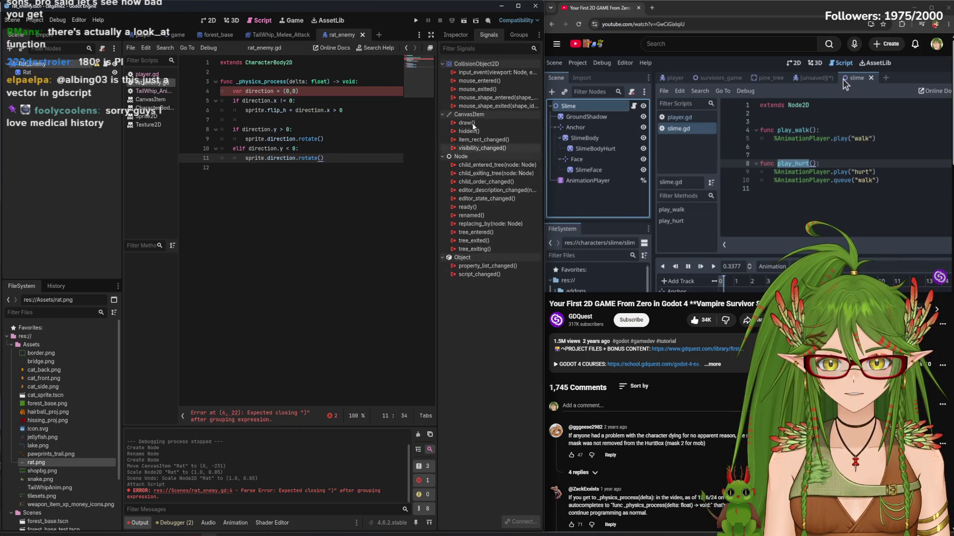
click(456, 36)
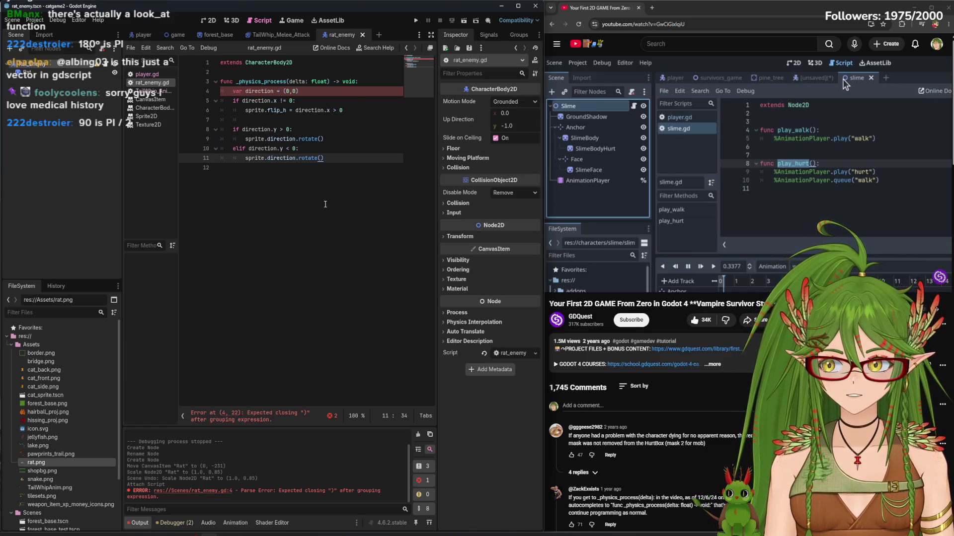
key(Return)
key(Return)
text(look_at)
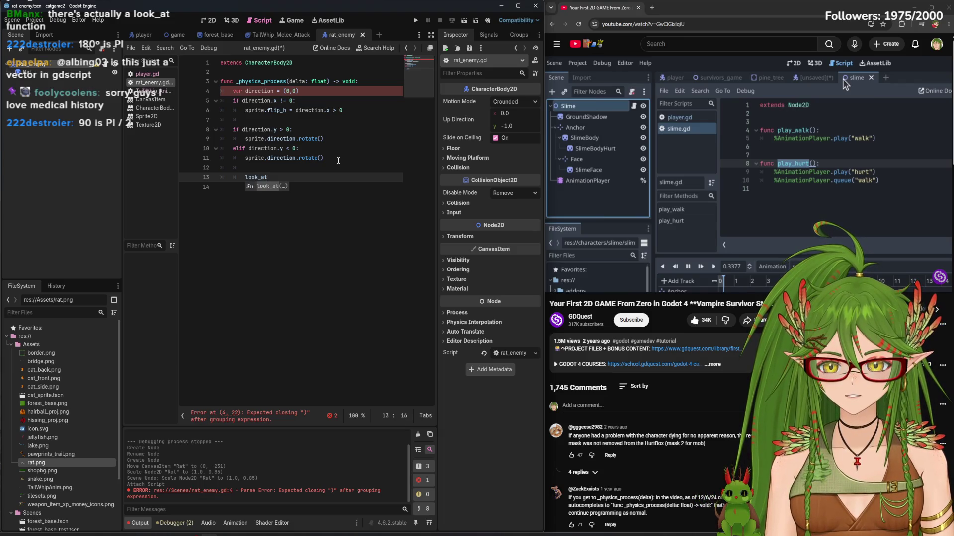
key(Return)
click(341, 179)
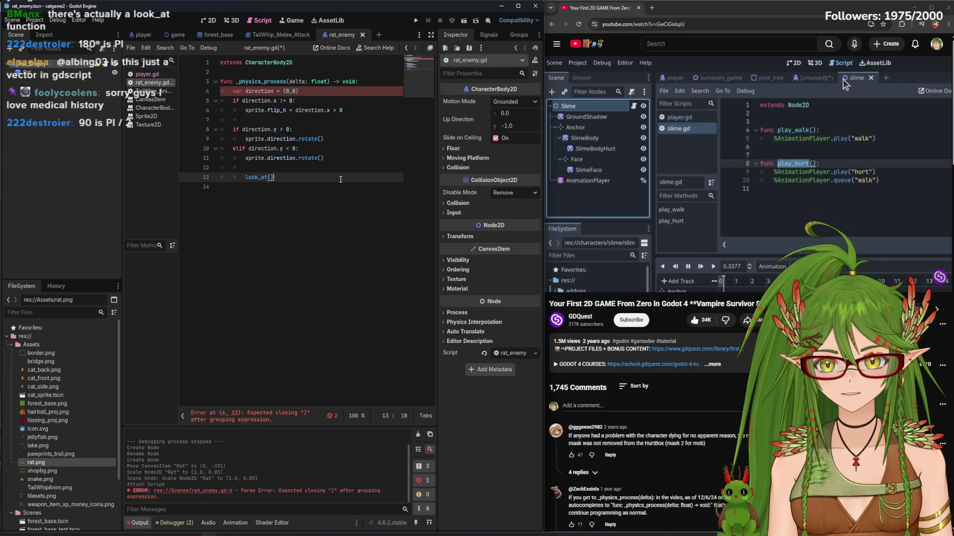
drag(286, 176, 242, 177)
key(BackSpace)
Replace the rotate calls on lines 9 and 11 with look_at(), and add look_at() under the func line
click(332, 158)
drag(332, 158, 267, 158)
key(ctrl+v)
drag(324, 138, 266, 139)
key(ctrl+v)
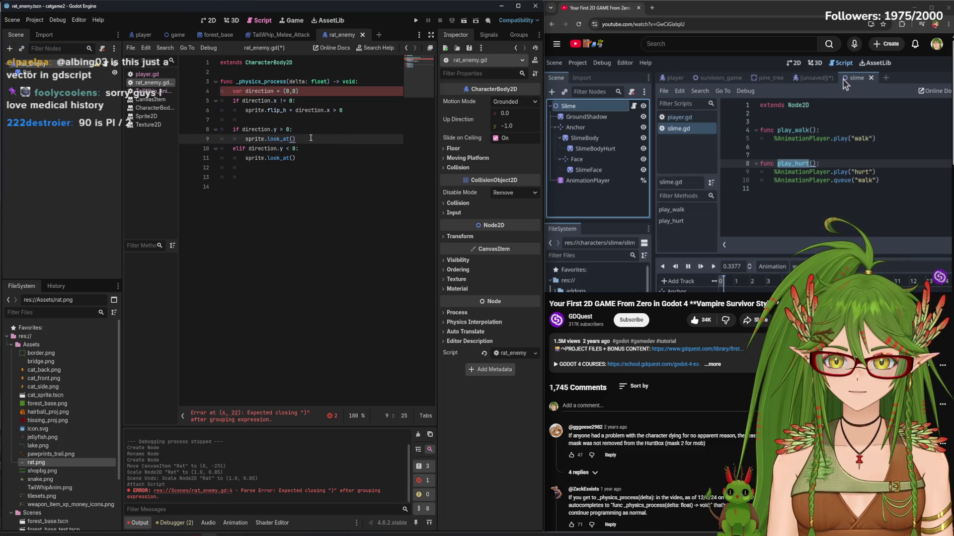
drag(298, 158, 221, 129)
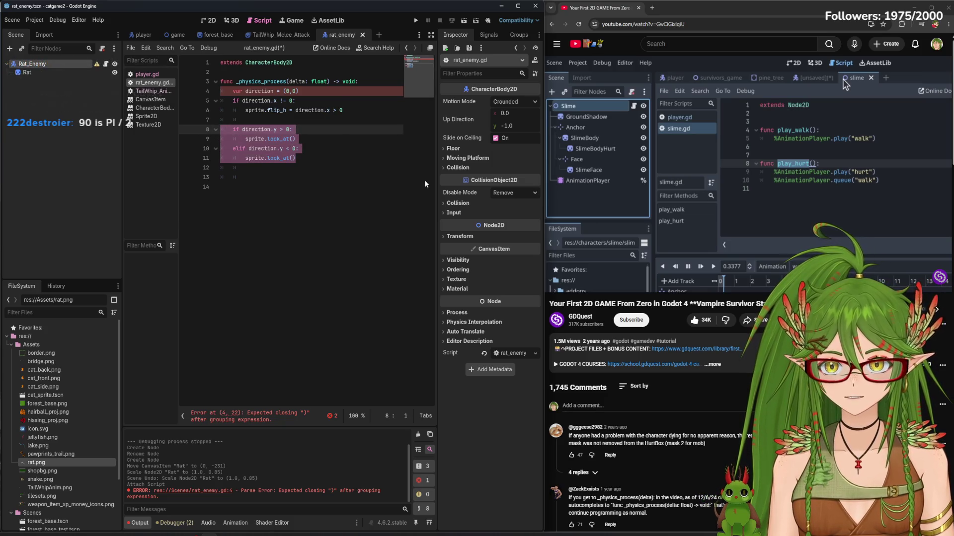
click(358, 82)
key(Return)
key(ctrl+v)
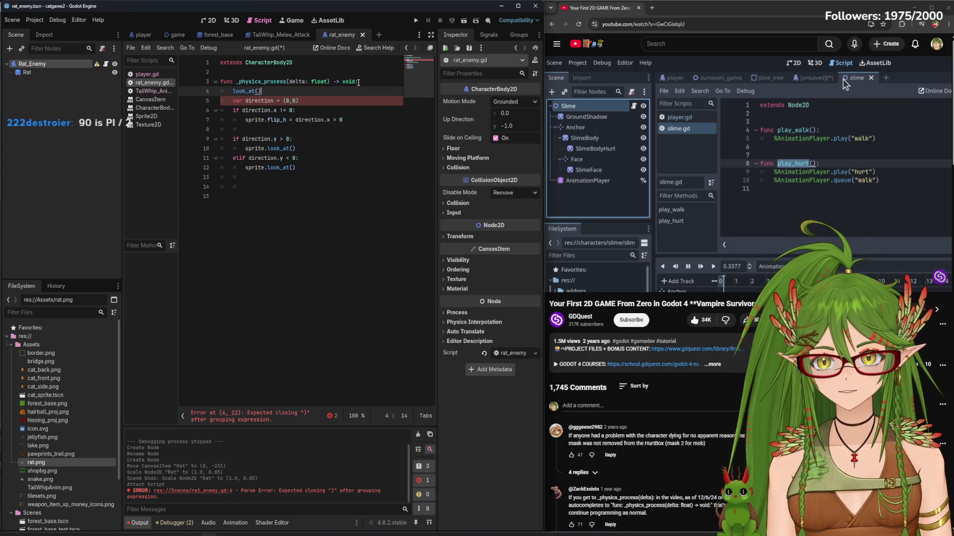
Comment out lines 9–13 of the direction block and save rat_enemy.gd
drag(233, 139, 246, 178)
right_click(265, 150)
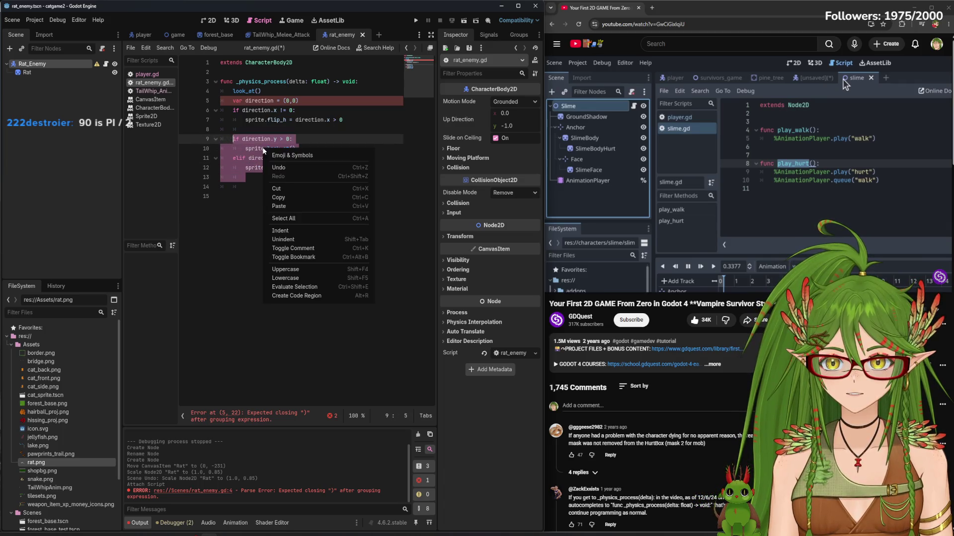
click(304, 248)
click(350, 177)
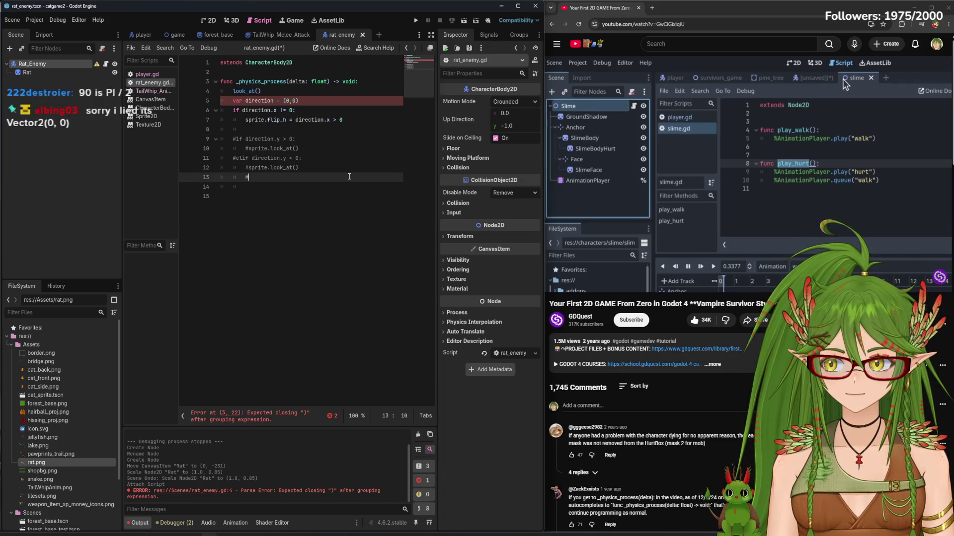
key(ctrl+s)
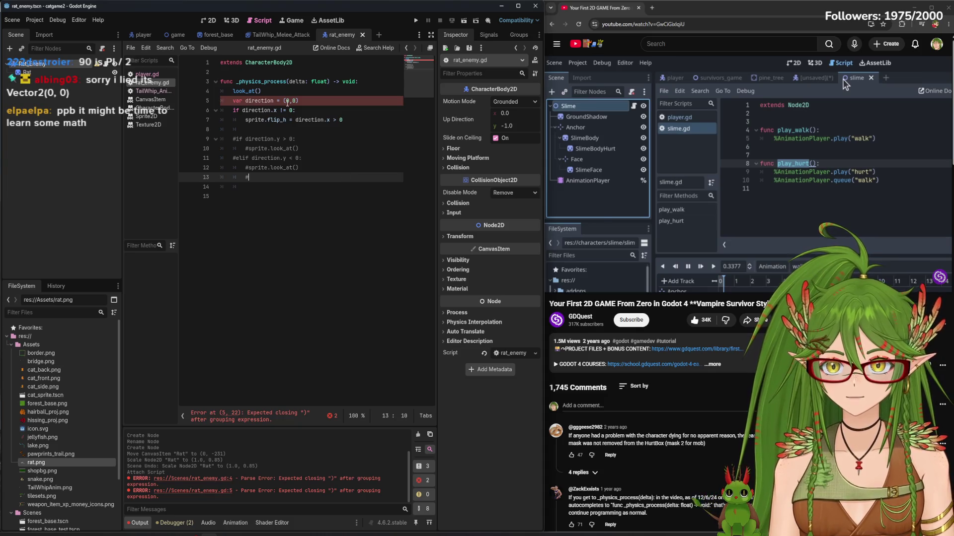
Change the direction value to Vector2(0,0) and bring up the look_at documentation
click(286, 101)
text(Vector2)
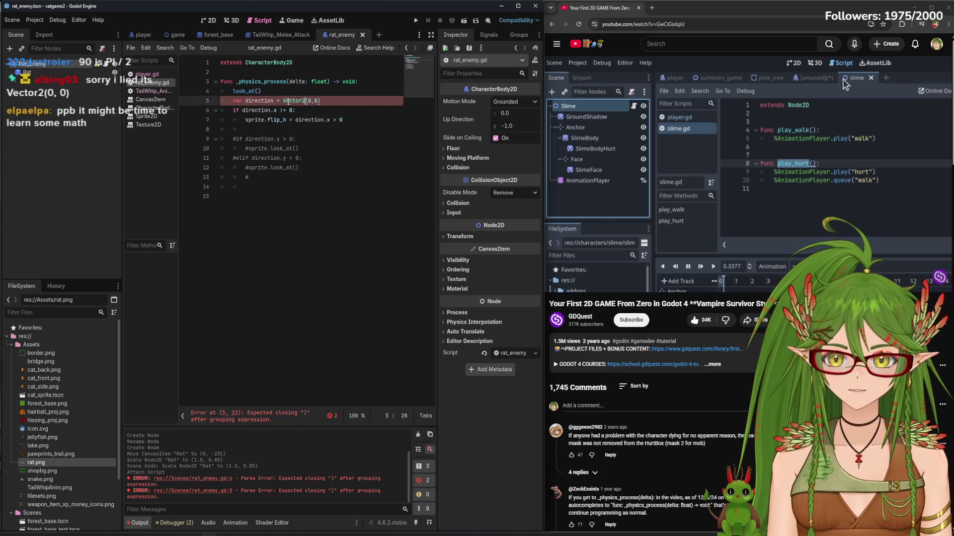
click(233, 158)
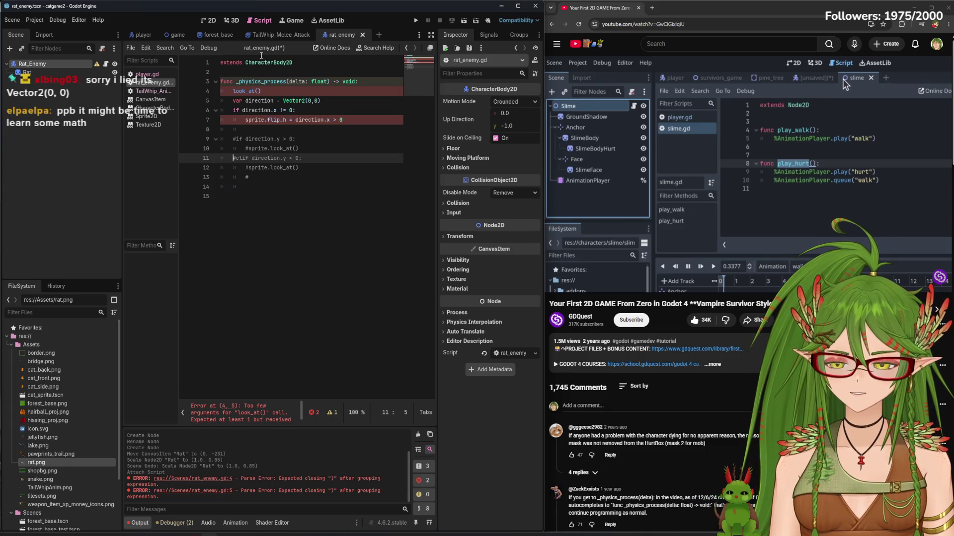
ctrl+click(243, 90)
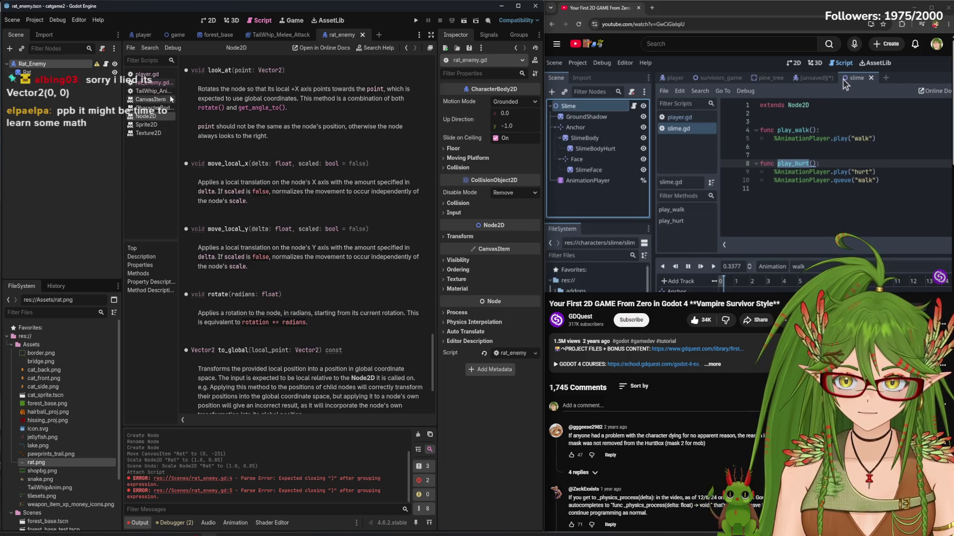
click(269, 71)
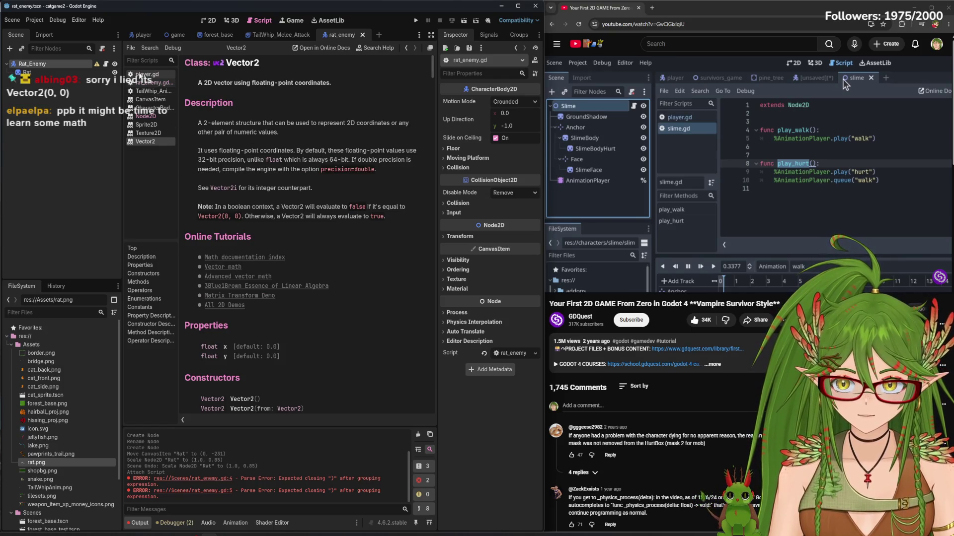
click(147, 75)
click(154, 83)
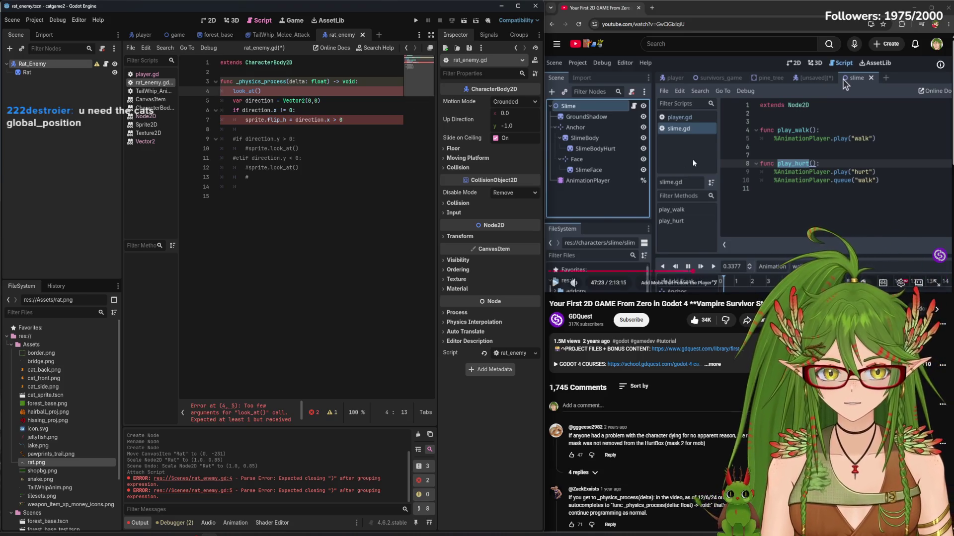
Toggle comments on lines 3–13 of the _physics_process function
drag(307, 173, 205, 83)
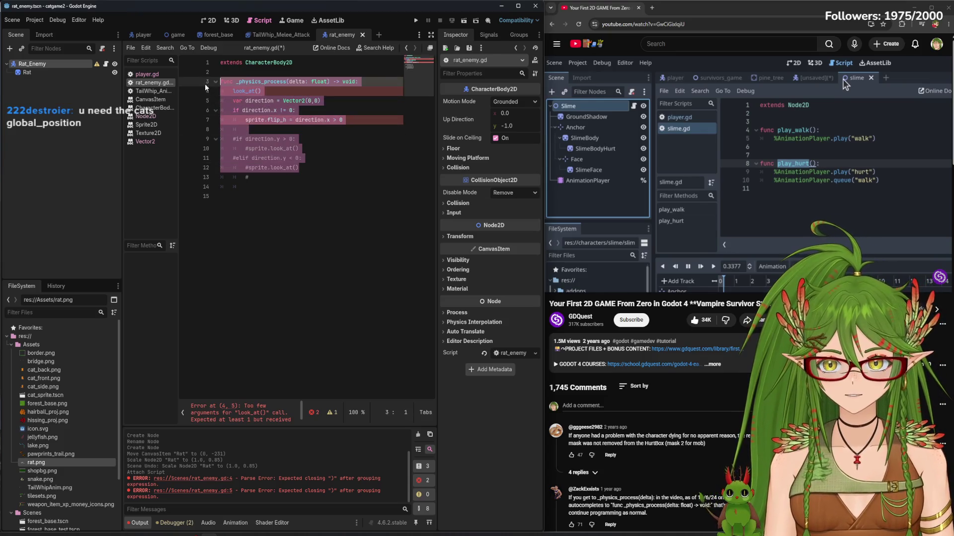
right_click(248, 103)
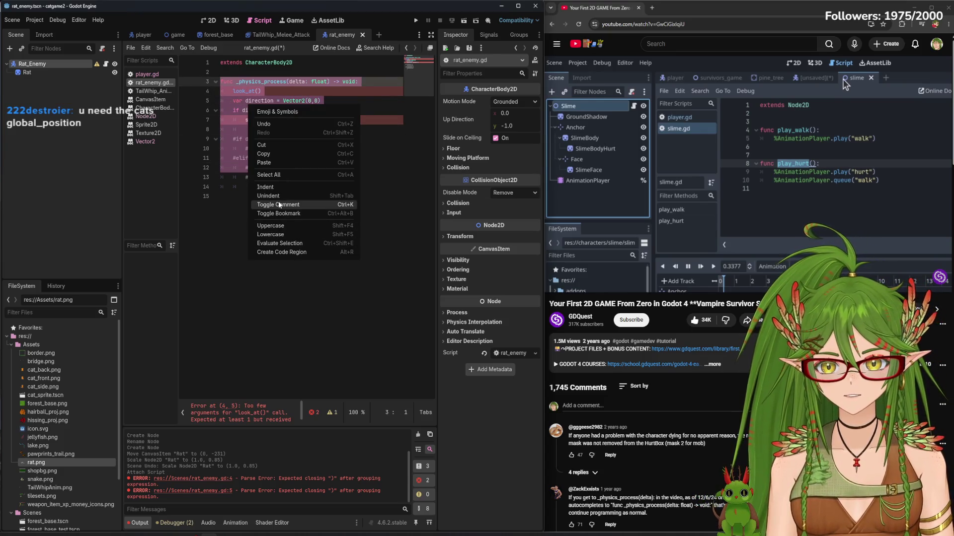
click(320, 205)
click(343, 208)
Remove the extra comment level from lines 9–12, save the script, and resume the tutorial
drag(324, 169, 238, 139)
click(324, 169)
drag(323, 169, 221, 139)
right_click(259, 145)
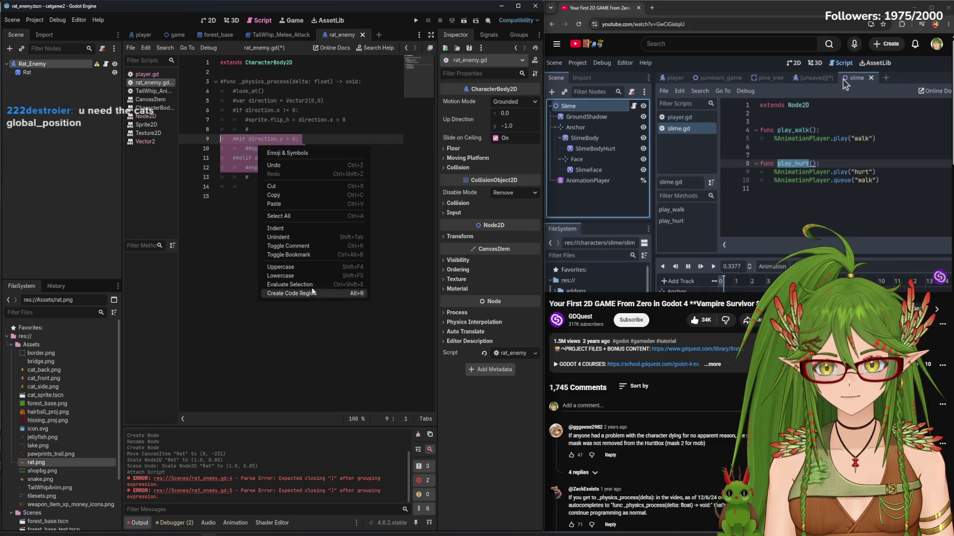
click(300, 252)
click(313, 167)
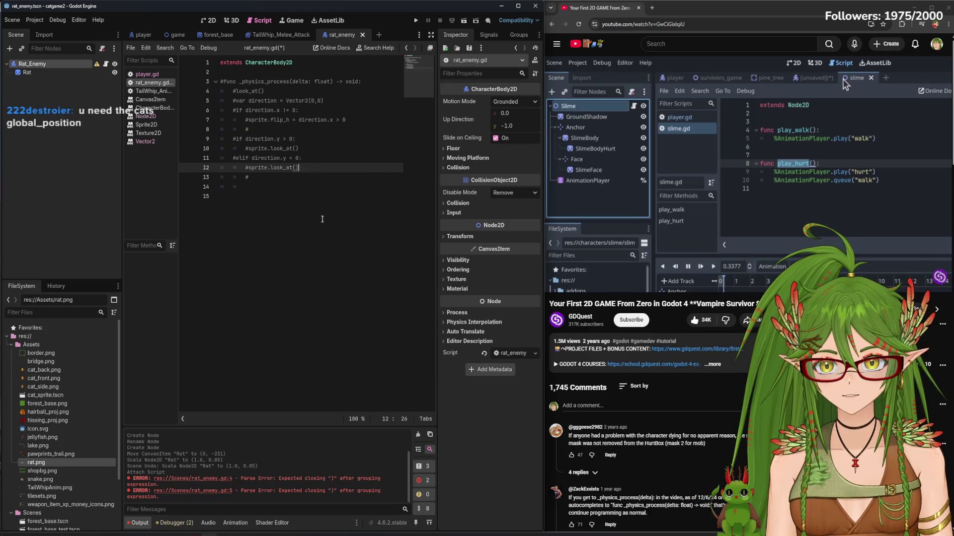
key(ctrl+s)
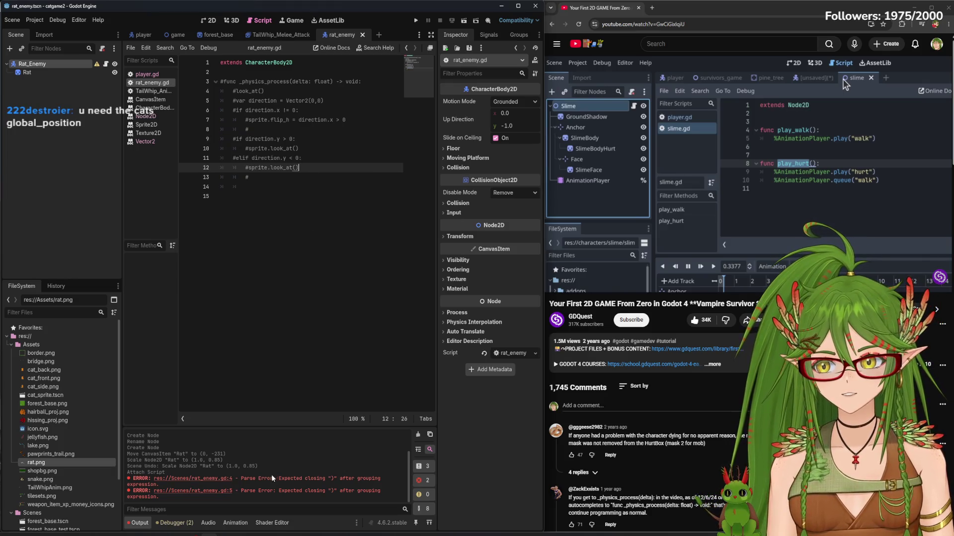
mouse_move(724, 248)
click(778, 192)
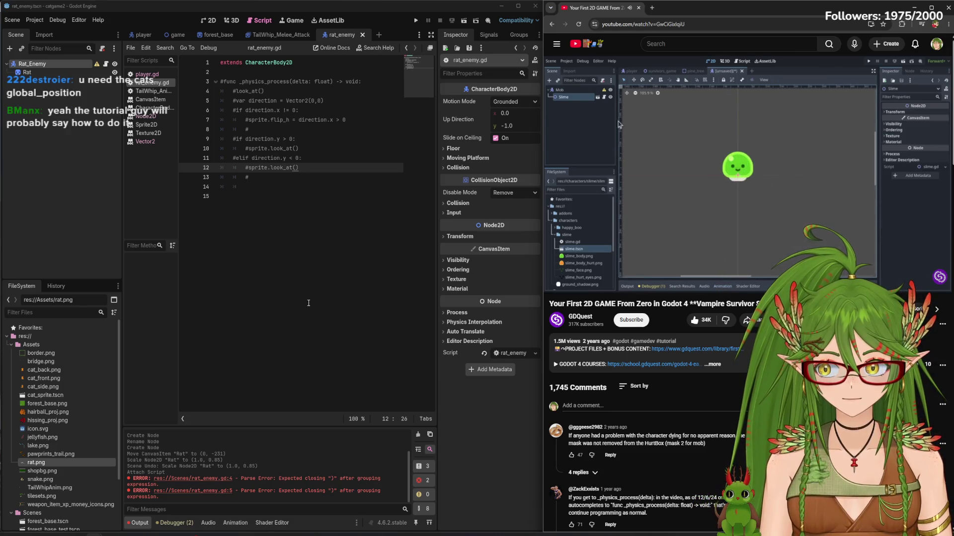
Pause and resume the tutorial until it shows the slime's CircleShape2D collision shape (~47:46)
click(679, 142)
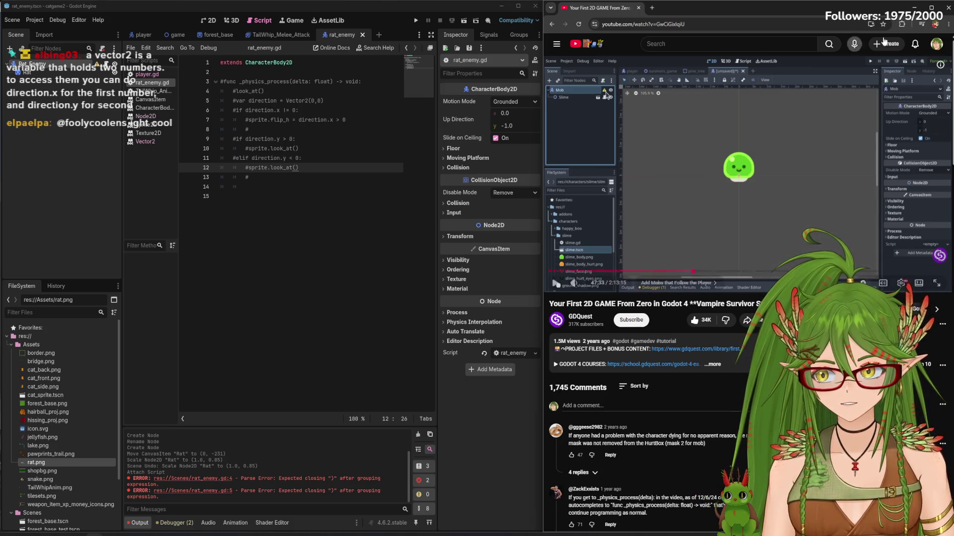
click(737, 133)
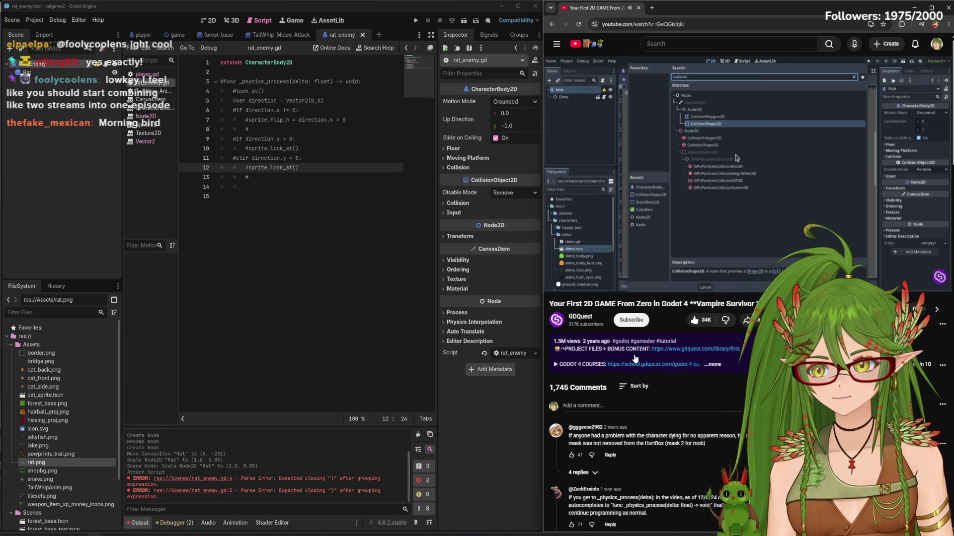
click(685, 197)
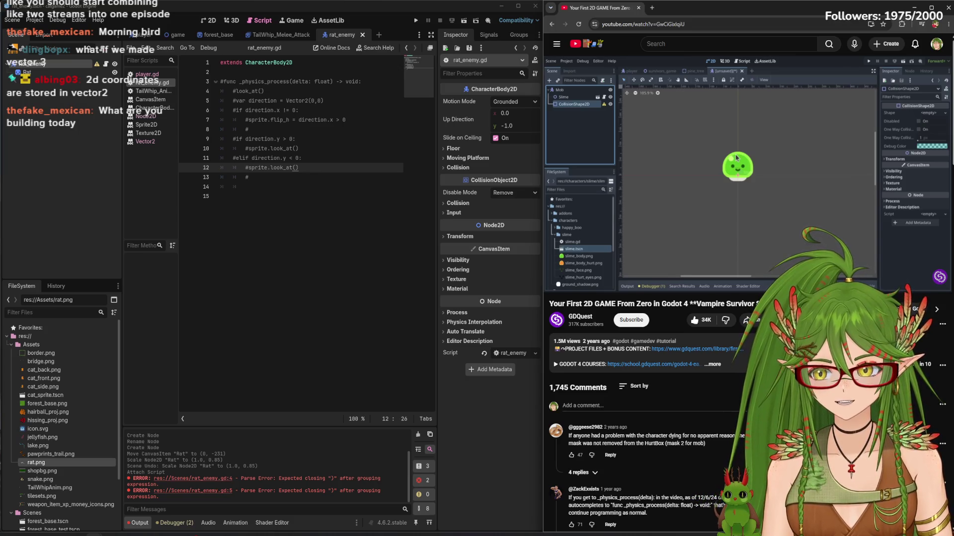
mouse_move(750, 210)
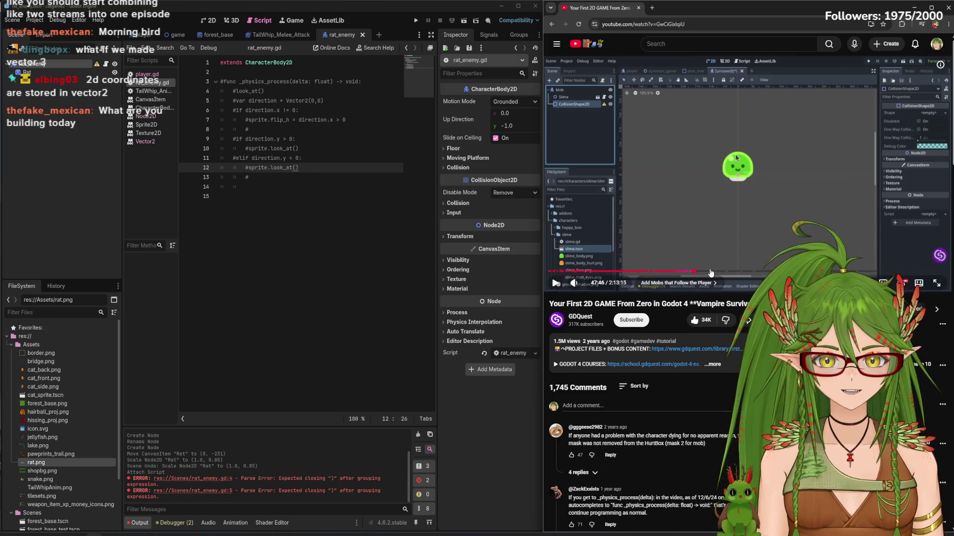
click(715, 170)
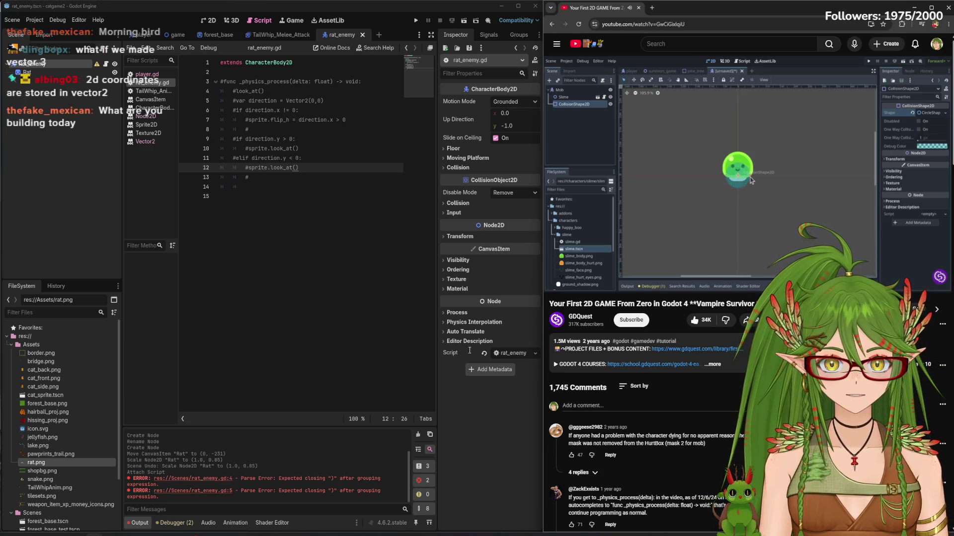
Rewind the tutorial 10 seconds and switch the rat scene to the 2D view
click(716, 162)
key(j)
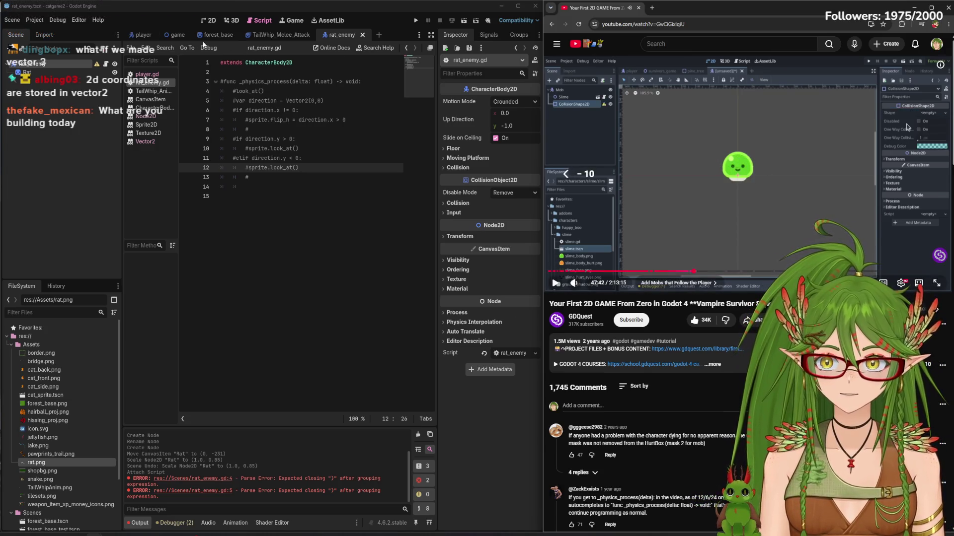
click(208, 20)
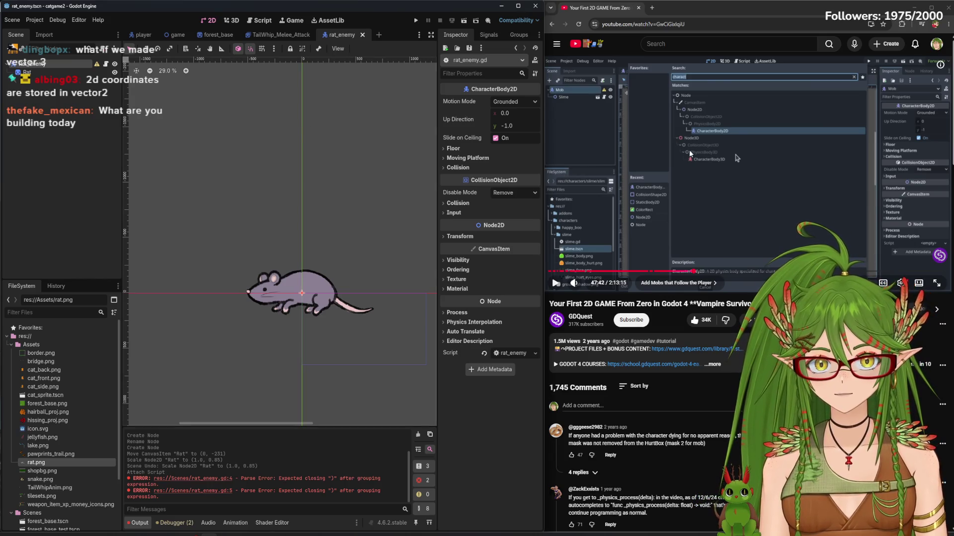
key(Left)
click(638, 168)
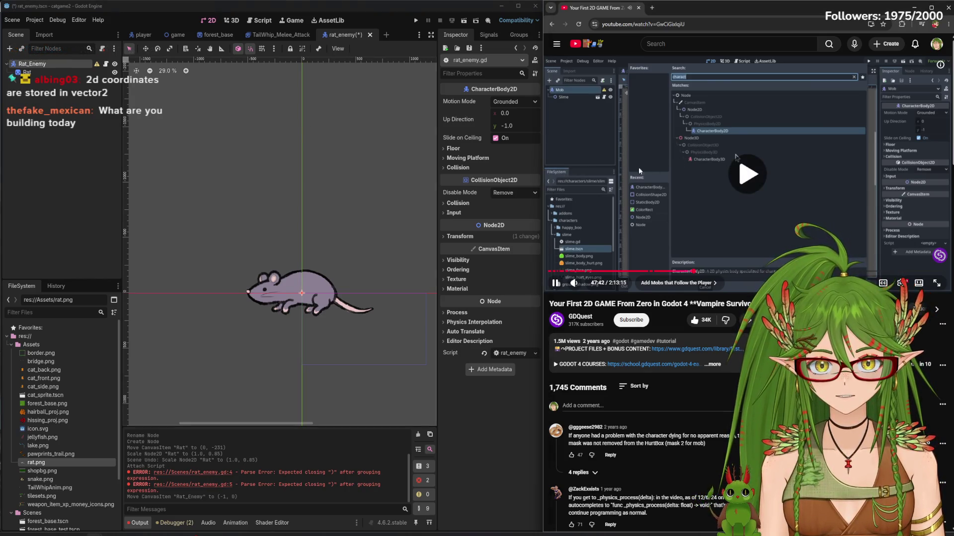
click(278, 128)
Add a CollisionShape2D node under Rat_Enemy with a New CapsuleShape2D shape
key(ctrl+a)
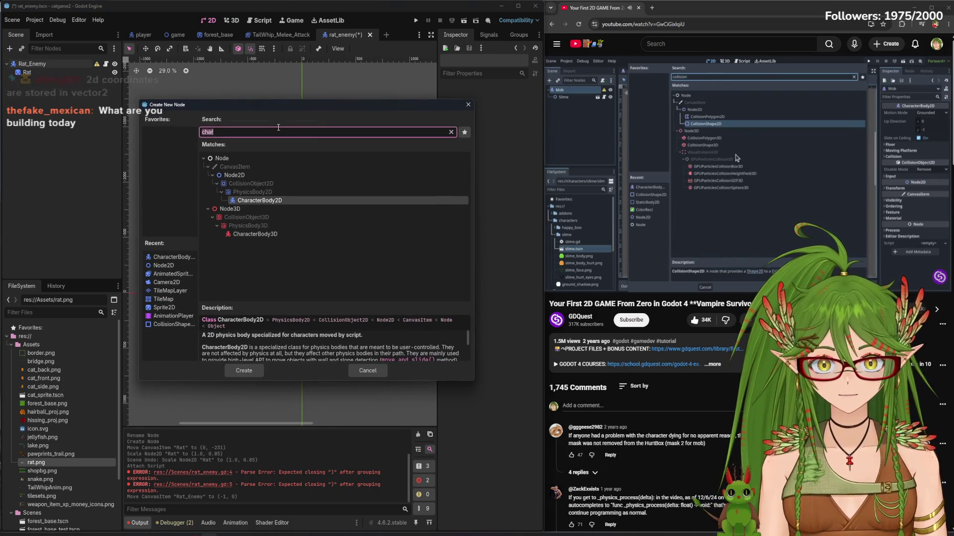
text(collis)
click(277, 192)
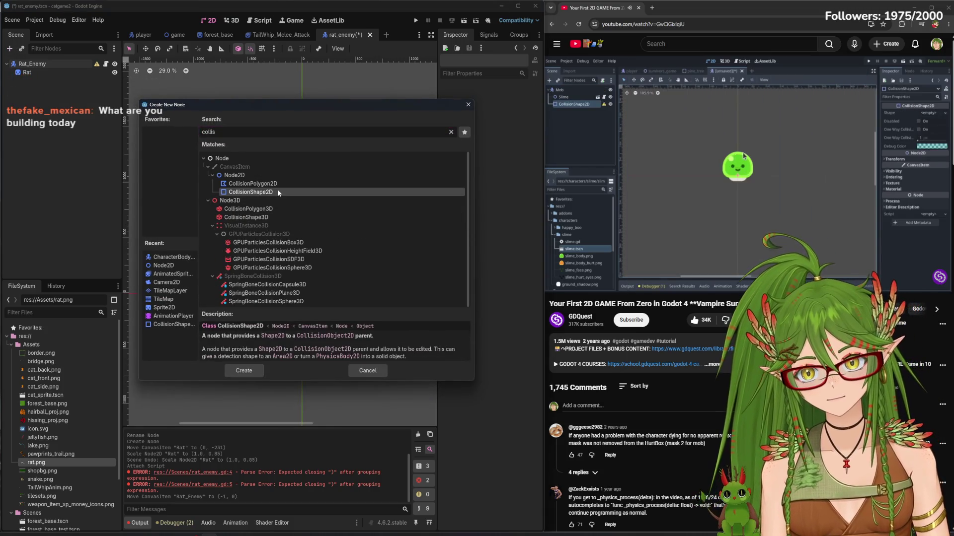
click(251, 370)
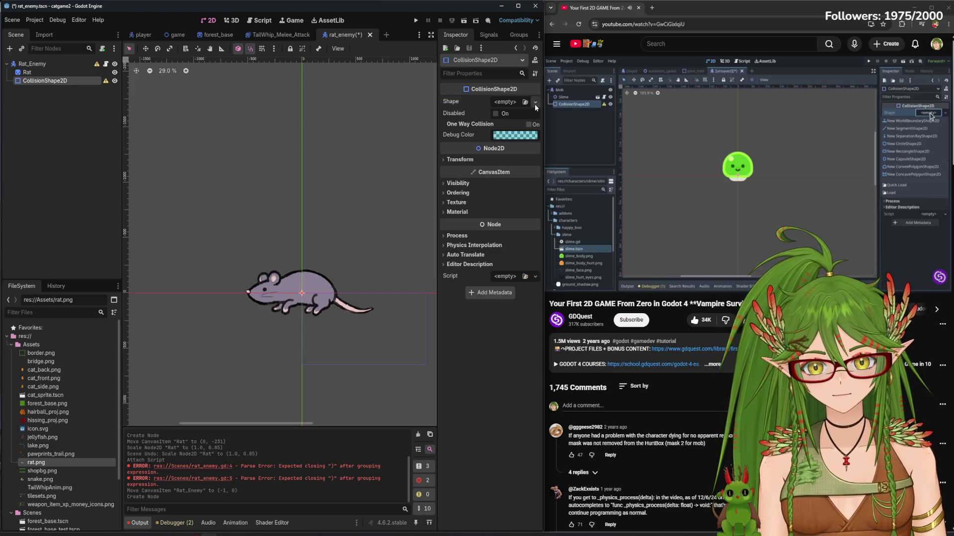
click(535, 103)
click(480, 170)
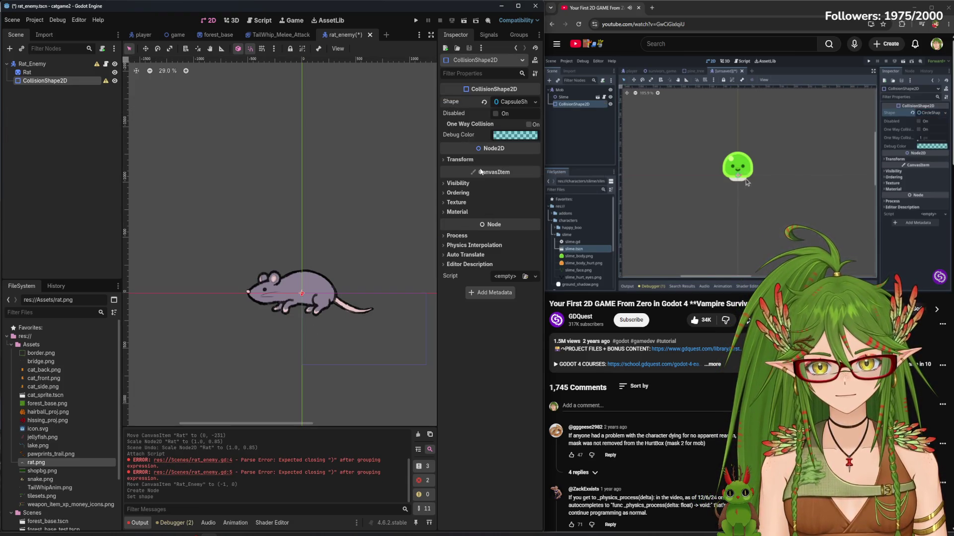
Try dragging the CollisionShape2D onto the rat, then select the Rat sprite
mouse_move(70, 83)
mouse_down()
mouse_move(318, 271)
mouse_move(289, 288)
mouse_move(298, 291)
mouse_up()
key(XF86AudioPlay)
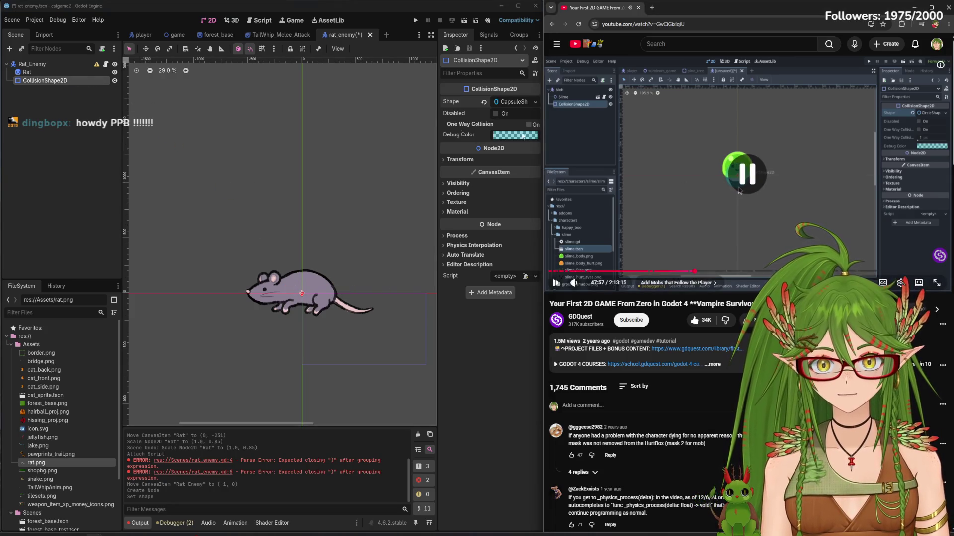
mouse_move(45, 80)
mouse_down()
mouse_move(108, 95)
mouse_move(318, 328)
mouse_move(301, 279)
mouse_up()
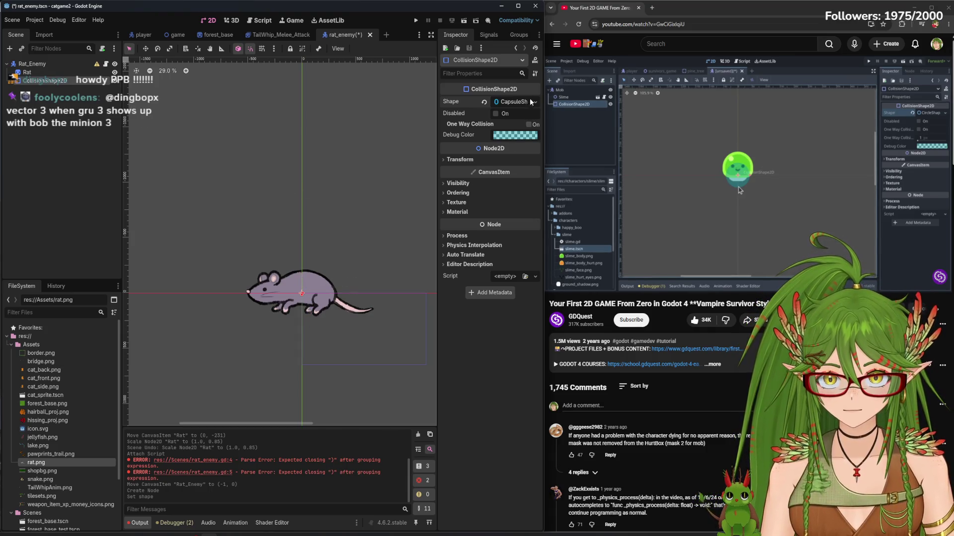
scroll(297, 284, down, 3)
click(297, 287)
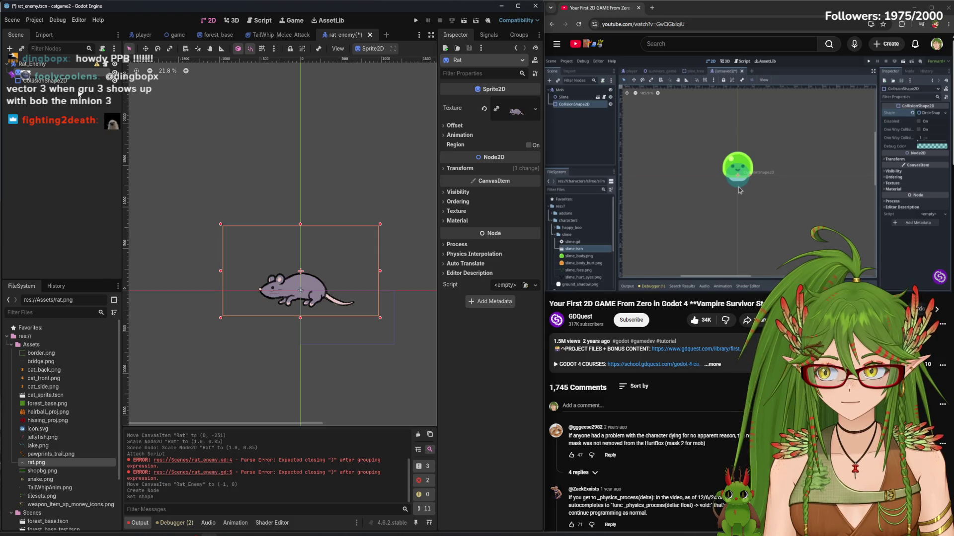
Move CollisionShape2D above Rat under Rat_Enemy and check the capsule's radius and height settings
drag(45, 81, 47, 72)
click(535, 102)
click(535, 105)
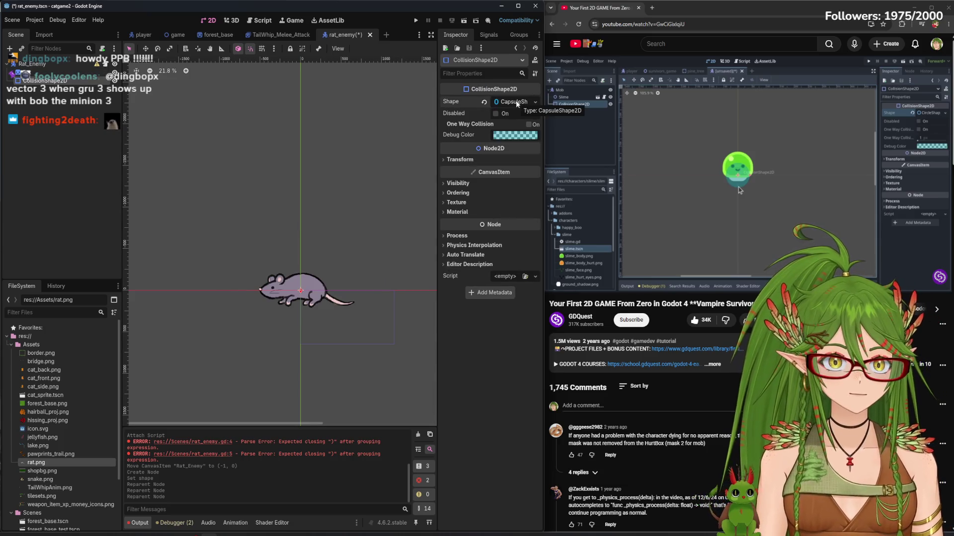
click(514, 102)
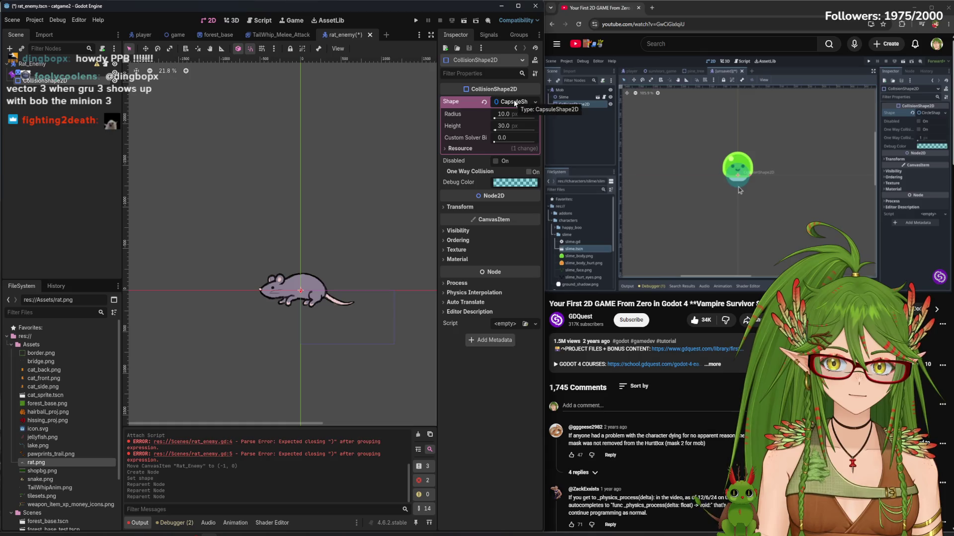
click(309, 268)
click(309, 271)
mouse_move(37, 81)
mouse_down()
mouse_move(275, 234)
mouse_move(298, 284)
mouse_up()
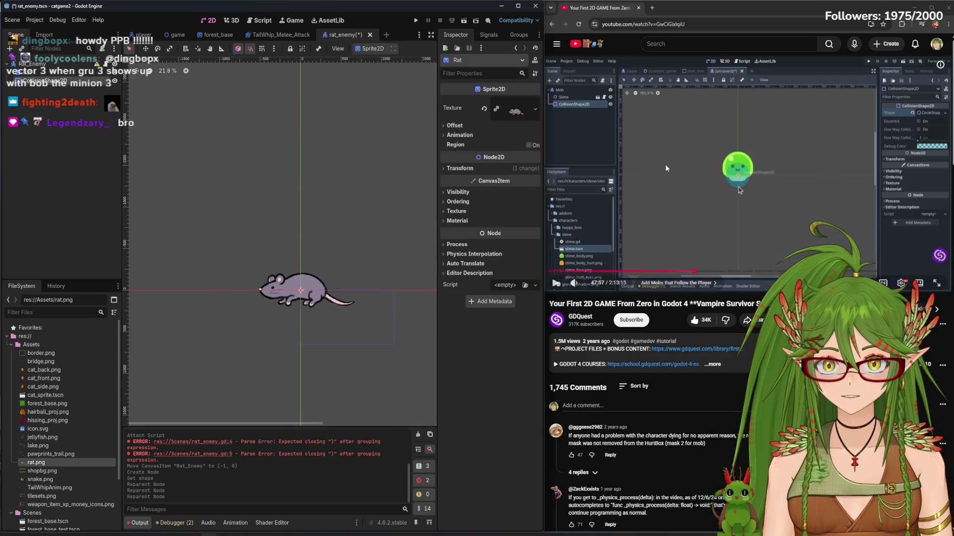
click(59, 134)
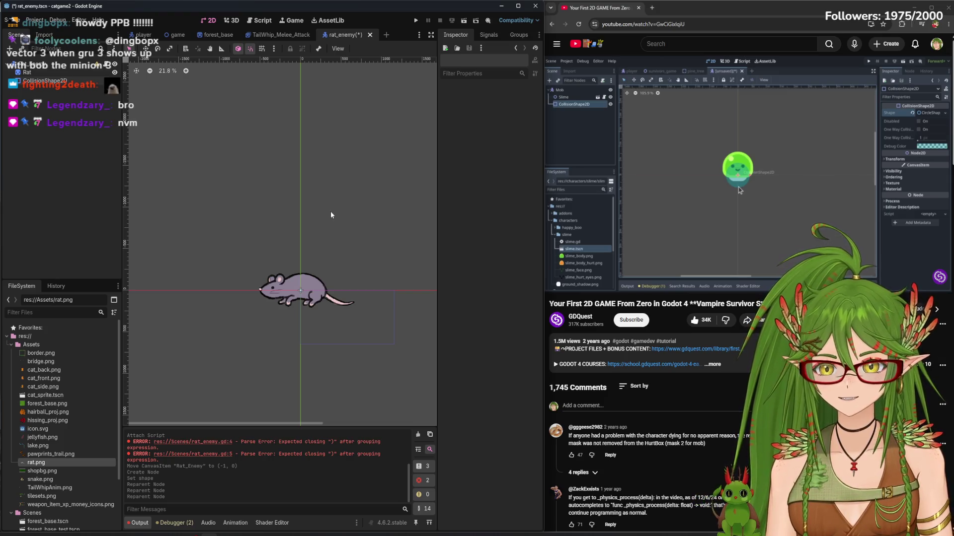
Rewind the tutorial video 10 seconds and replay it with CollisionShape2D selected
click(685, 167)
key(j)
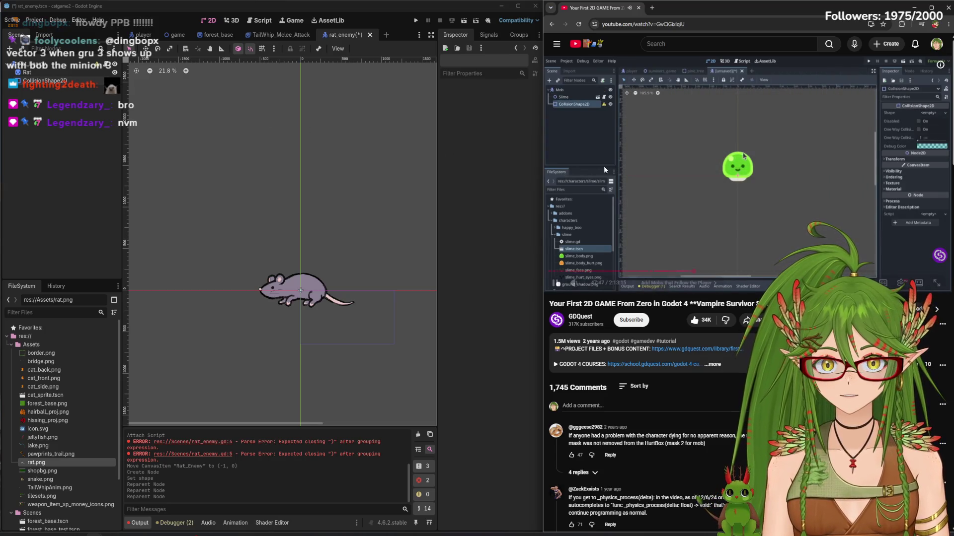
click(58, 82)
click(711, 165)
scroll(298, 300, up, 6)
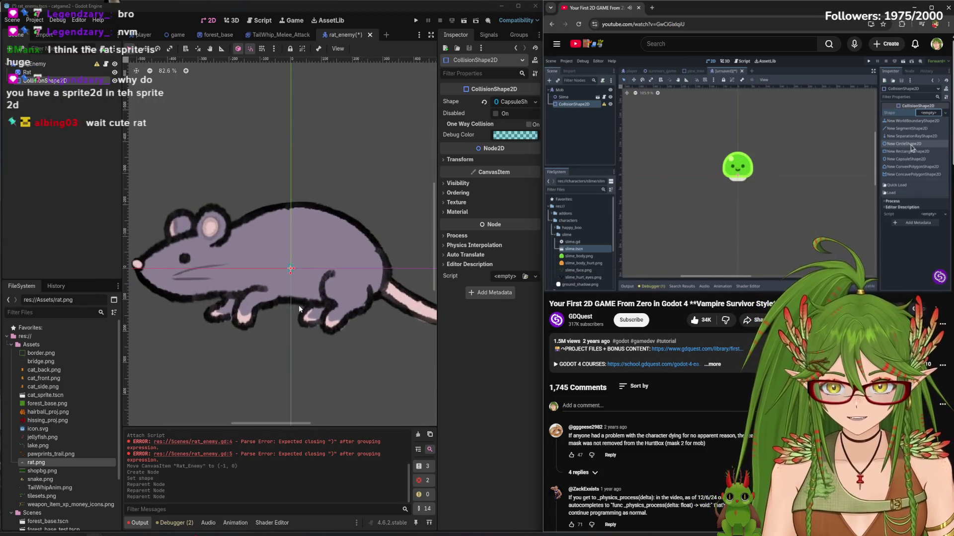
scroll(288, 268, down, 1)
scroll(287, 269, down, 6)
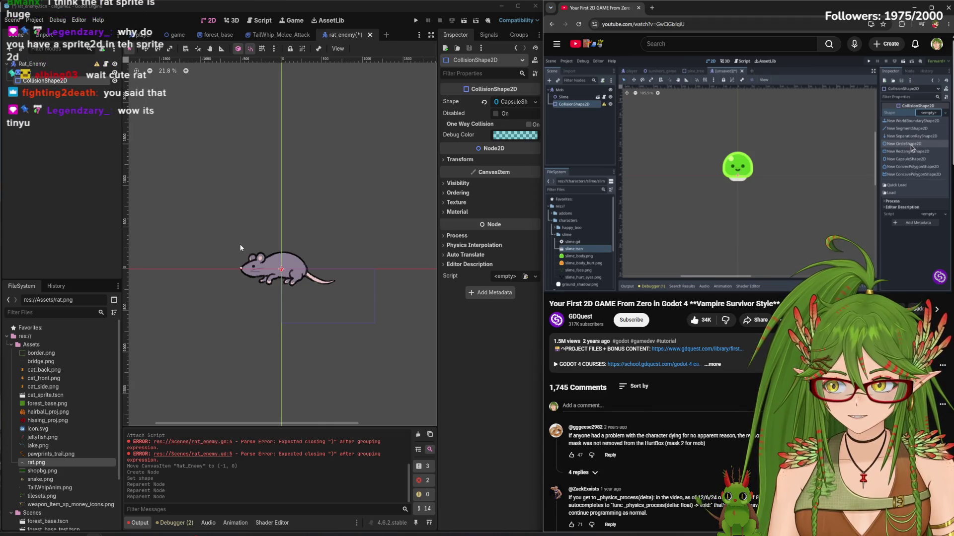
Scale the Rat sprite down to about 0.71 and drag it toward the scene centre
click(40, 74)
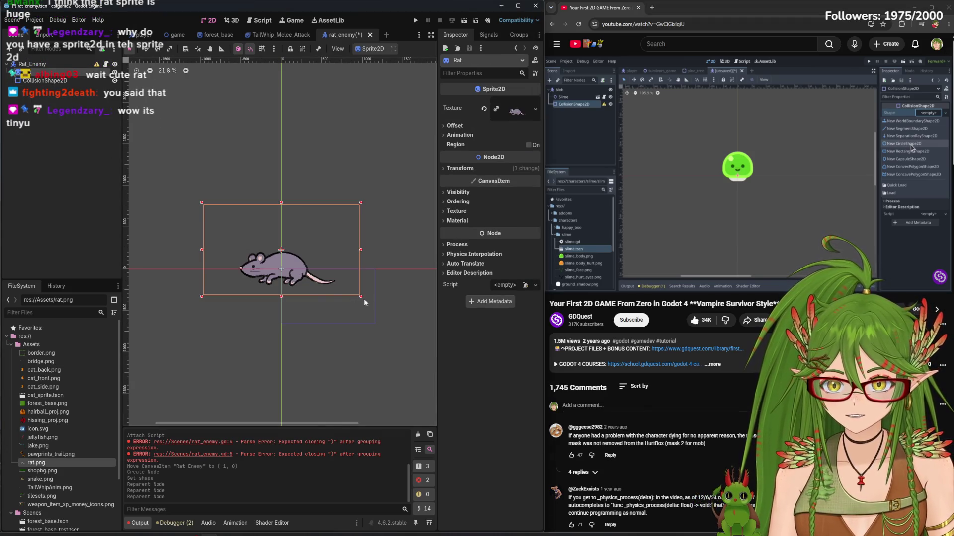
mouse_move(360, 298)
mouse_down()
mouse_move(340, 268)
mouse_move(314, 269)
mouse_up()
scroll(285, 281, up, 6)
mouse_move(232, 240)
mouse_down()
mouse_move(313, 308)
mouse_move(346, 316)
mouse_up()
drag(318, 278, 277, 261)
mouse_move(100, 69)
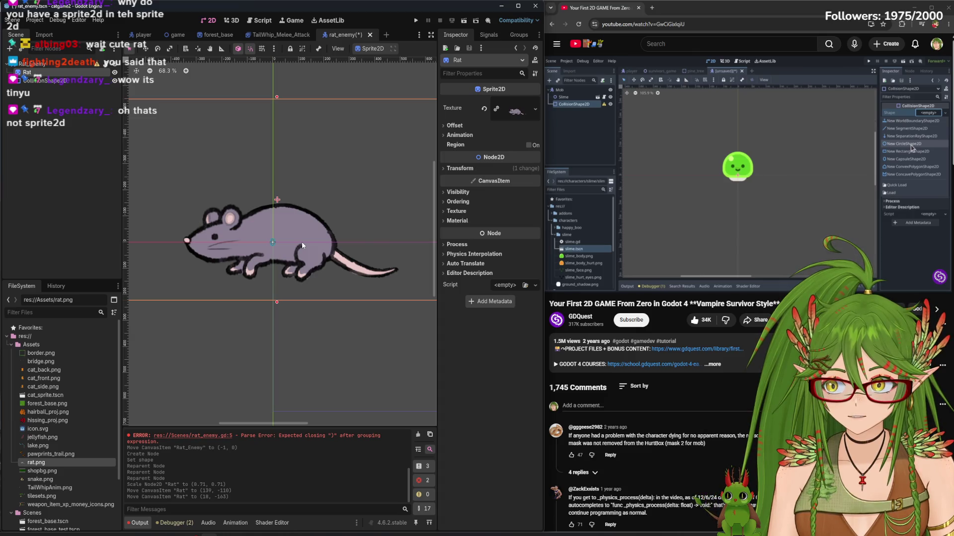
Undo the rat sprite's two moves and resize the collision capsule to a small size
key(ctrl+z)
key(ctrl+z)
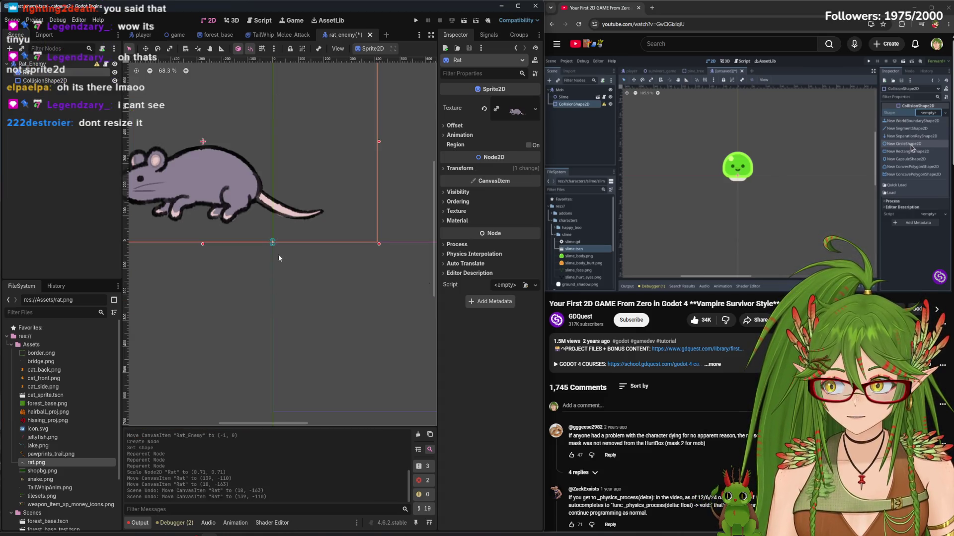
key(ctrl+z)
click(270, 243)
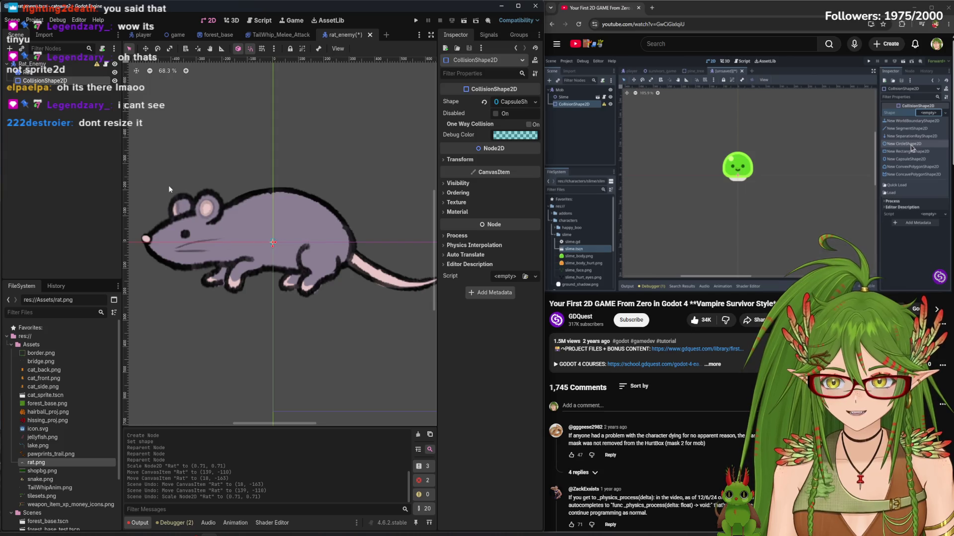
scroll(273, 256, up, 3)
scroll(273, 257, up, 5)
mouse_move(271, 214)
mouse_down()
mouse_move(276, 273)
mouse_move(308, 251)
mouse_move(342, 256)
mouse_up()
scroll(276, 273, down, 6)
mouse_move(274, 318)
mouse_down()
mouse_move(276, 291)
mouse_move(291, 309)
mouse_up()
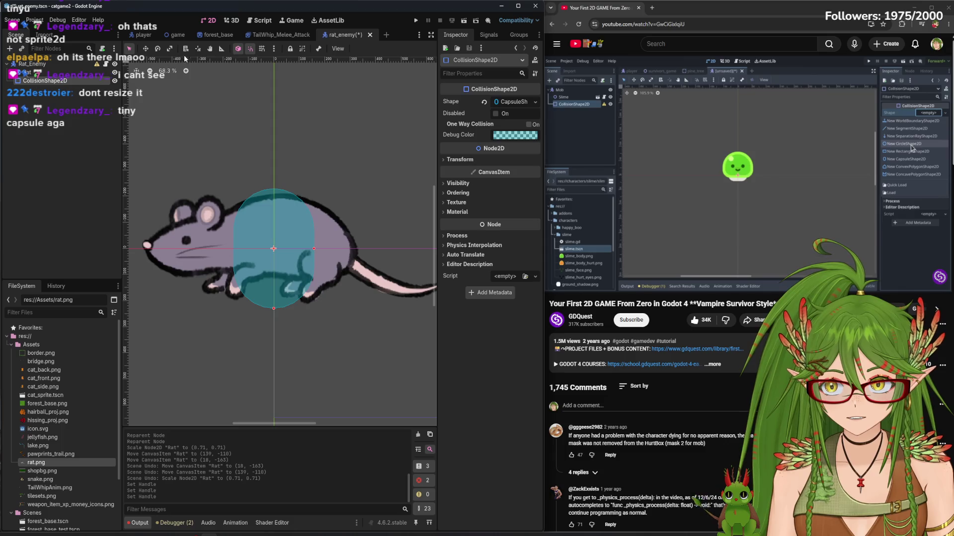
Rotate the capsule 90° to lie horizontally and place Rat above CollisionShape2D in the tree
click(158, 48)
mouse_move(307, 241)
mouse_down()
mouse_move(325, 193)
mouse_move(372, 253)
mouse_move(404, 249)
mouse_up()
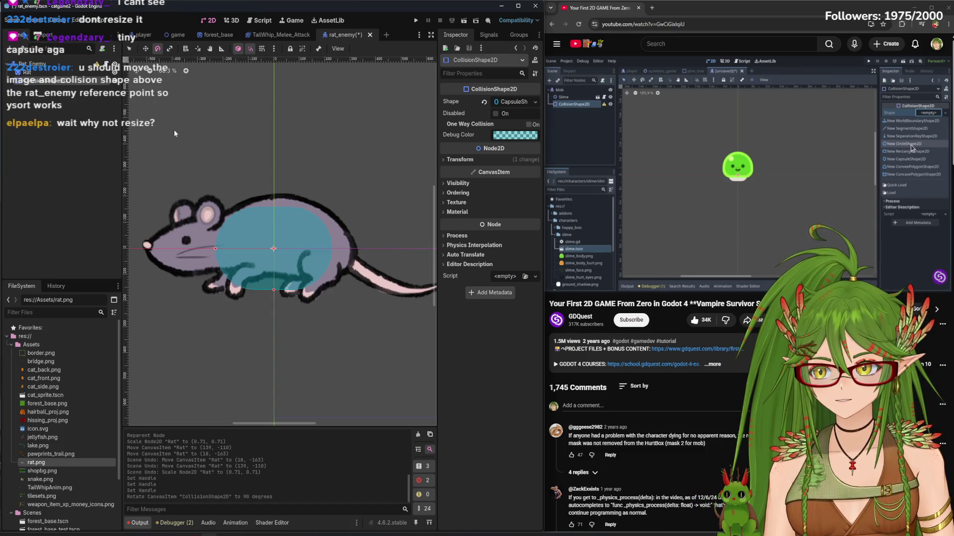
mouse_move(37, 84)
mouse_down()
mouse_move(42, 72)
mouse_move(56, 78)
mouse_up()
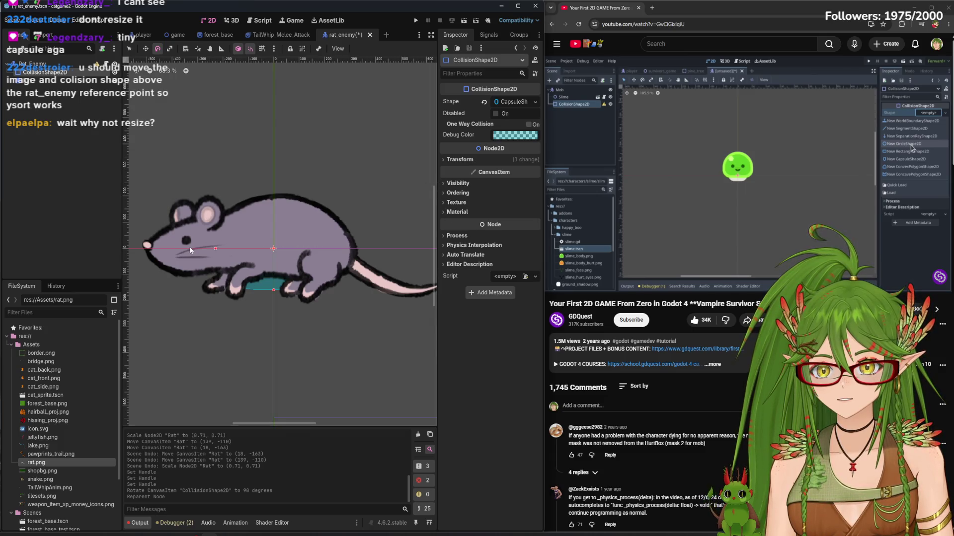
drag(47, 88, 71, 76)
click(97, 65)
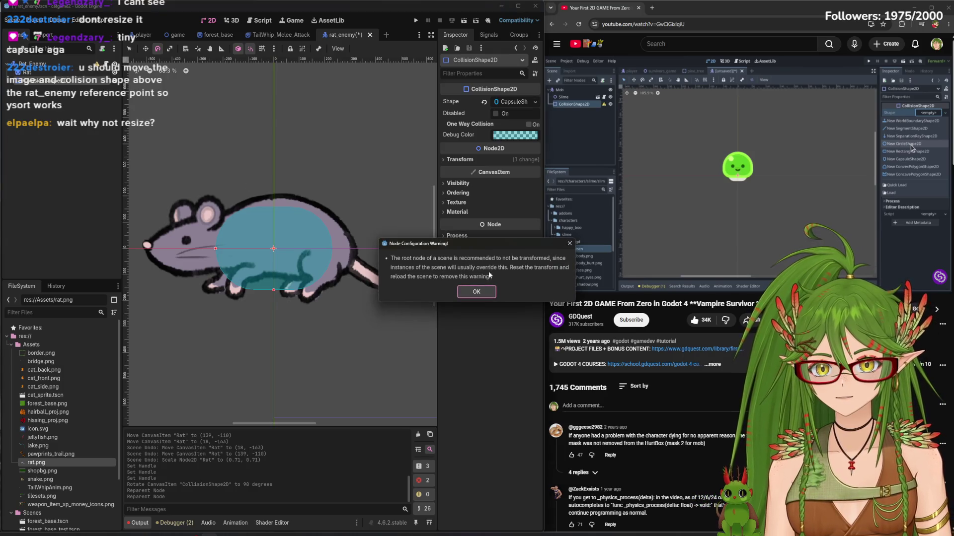
Dismiss the root-transform warning and expand the Rat Sprite2D's Transform, showing position (0, -231)
key(Return)
click(33, 64)
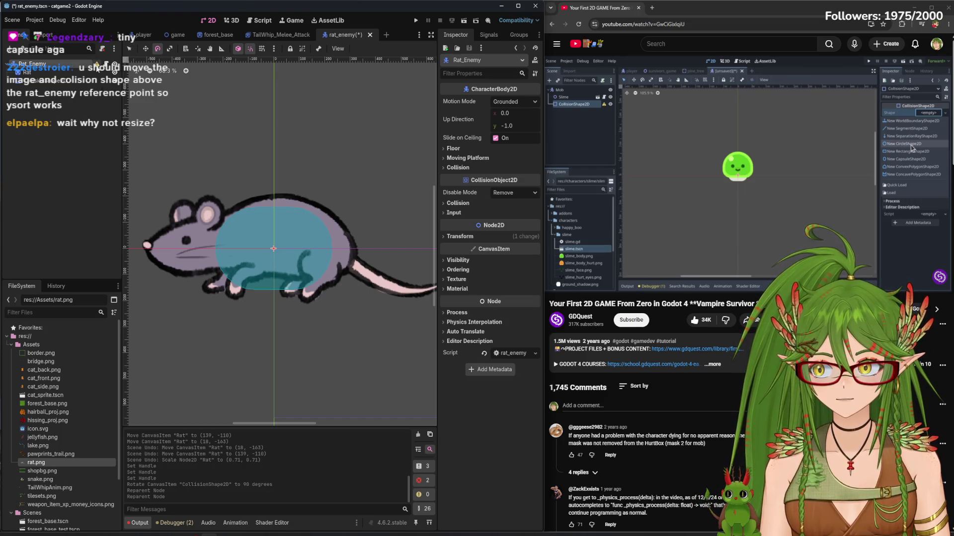
mouse_move(97, 68)
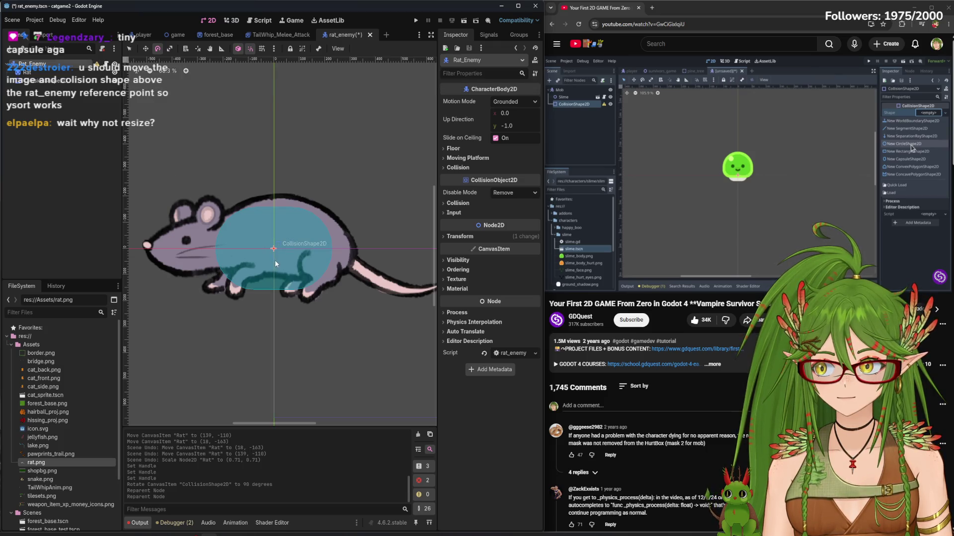
click(28, 72)
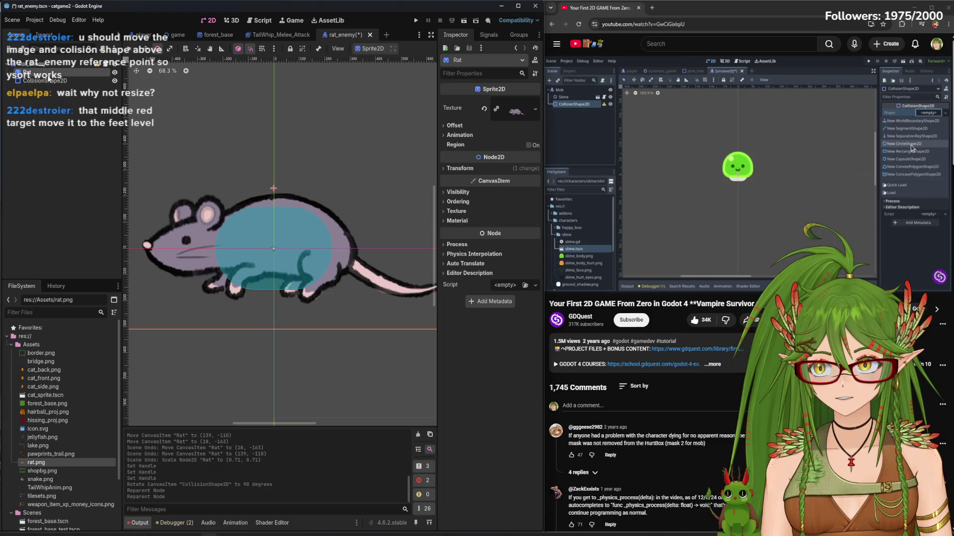
click(462, 169)
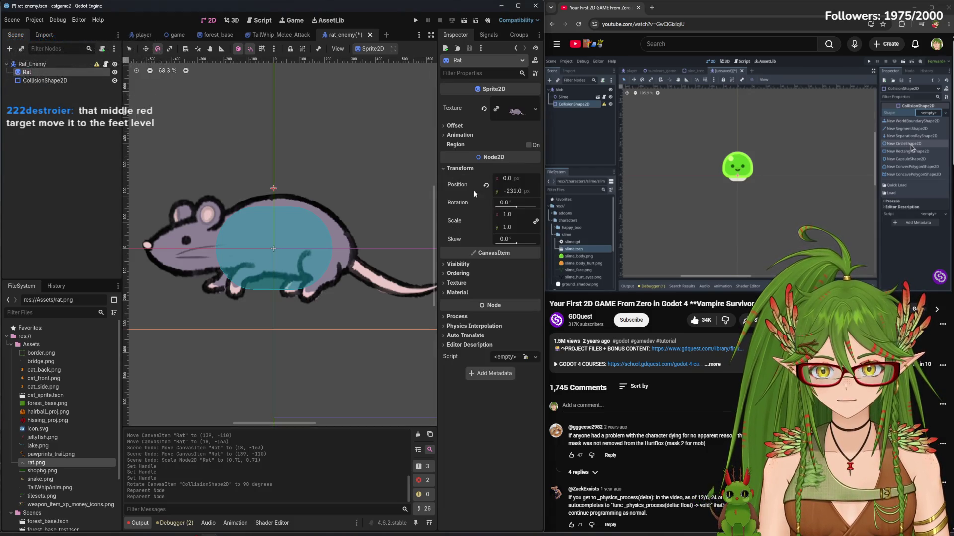
Set the Rat sprite's Position y to 0 and inspect CollisionShape2D's properties
click(514, 191)
text(0)
key(Return)
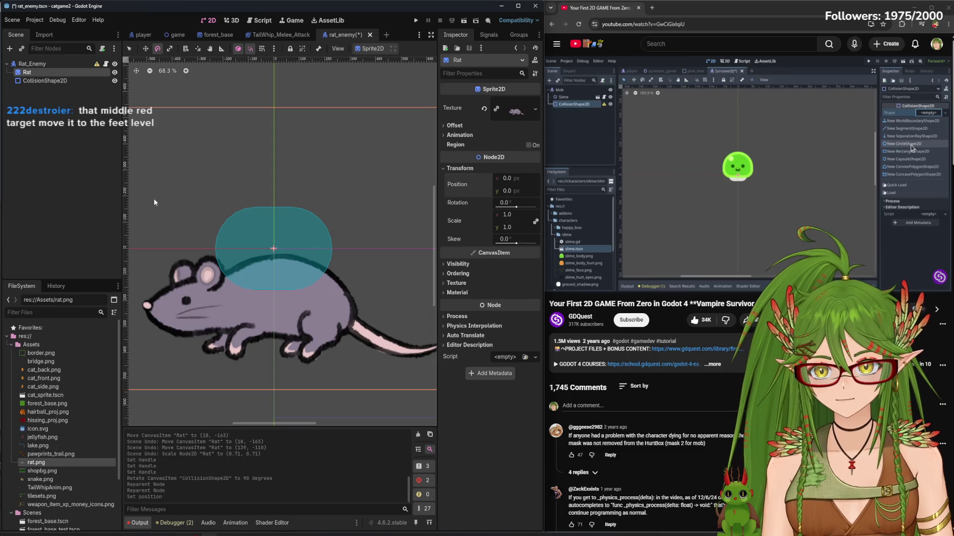
click(44, 81)
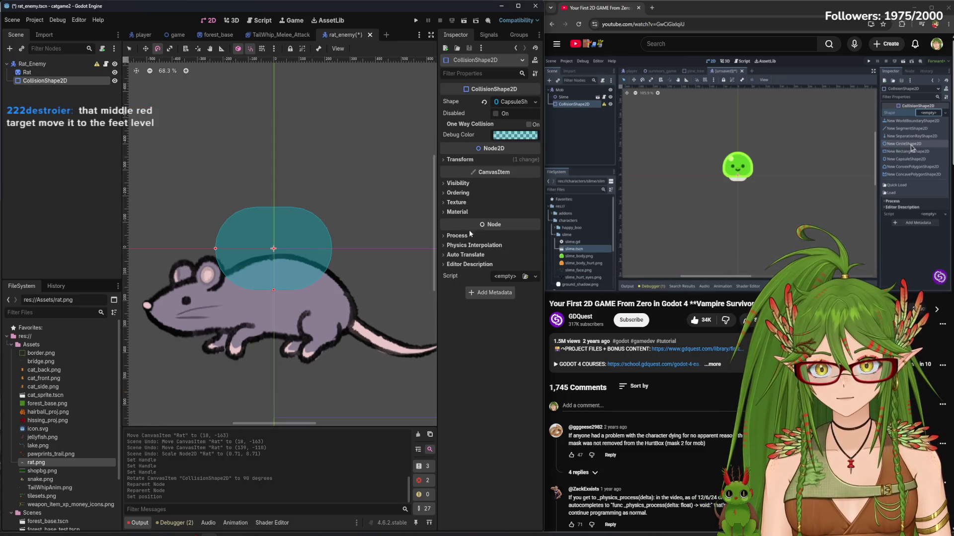
click(458, 183)
click(458, 184)
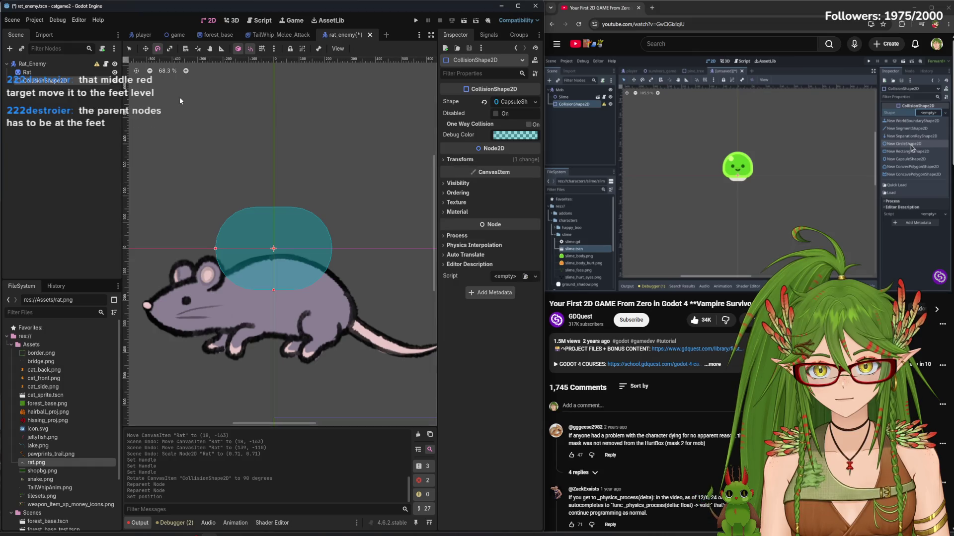
Check Rat_Enemy's transform values, then rotate the collision capsule to 74 degrees
click(80, 64)
click(460, 237)
click(460, 237)
click(58, 82)
drag(295, 290, 311, 254)
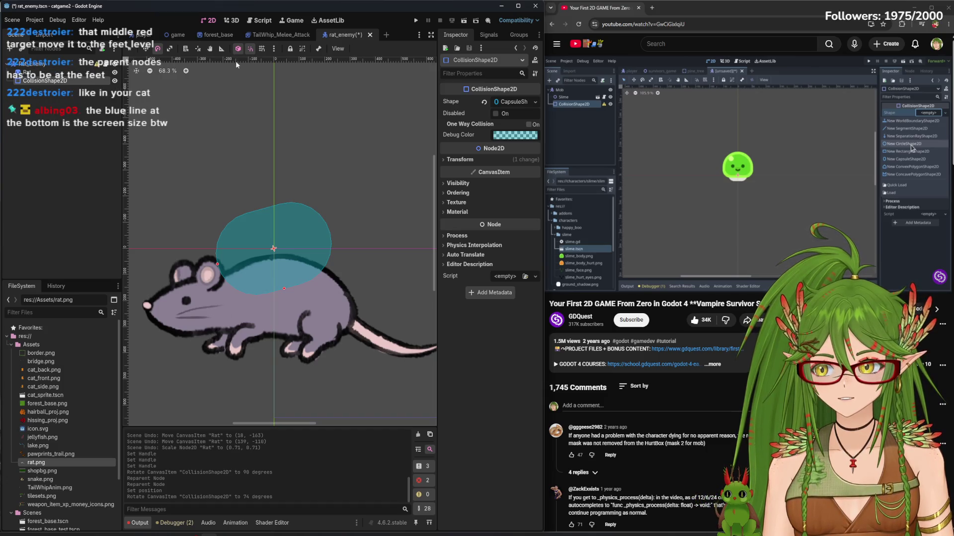
Undo the capsule's 74° rotation and a trial Rat_Enemy rotation, then reframe the rat
click(52, 65)
key(ctrl+z)
mouse_move(362, 254)
mouse_down()
mouse_move(301, 271)
mouse_move(293, 292)
mouse_up()
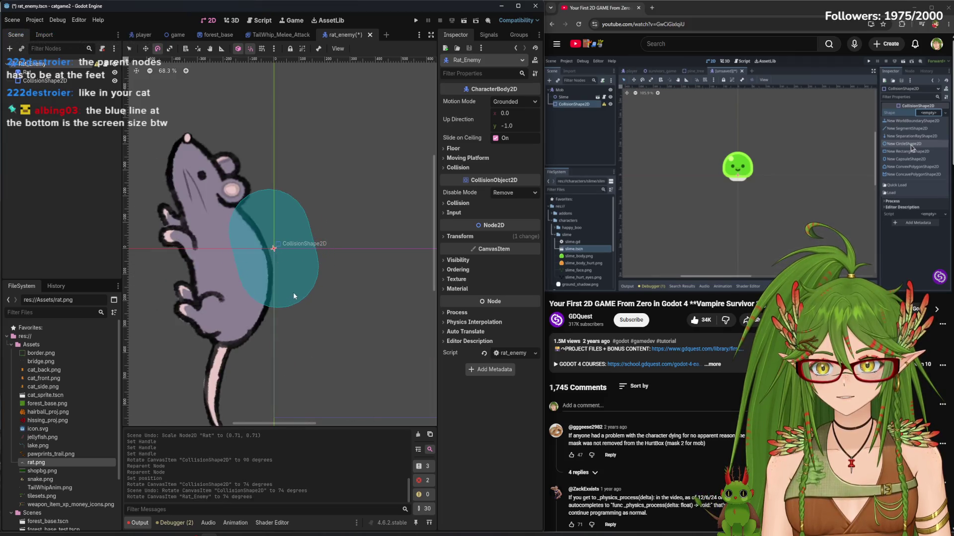
key(ctrl+z)
scroll(317, 308, down, 5)
scroll(334, 321, up, 7)
drag(319, 299, 382, 305)
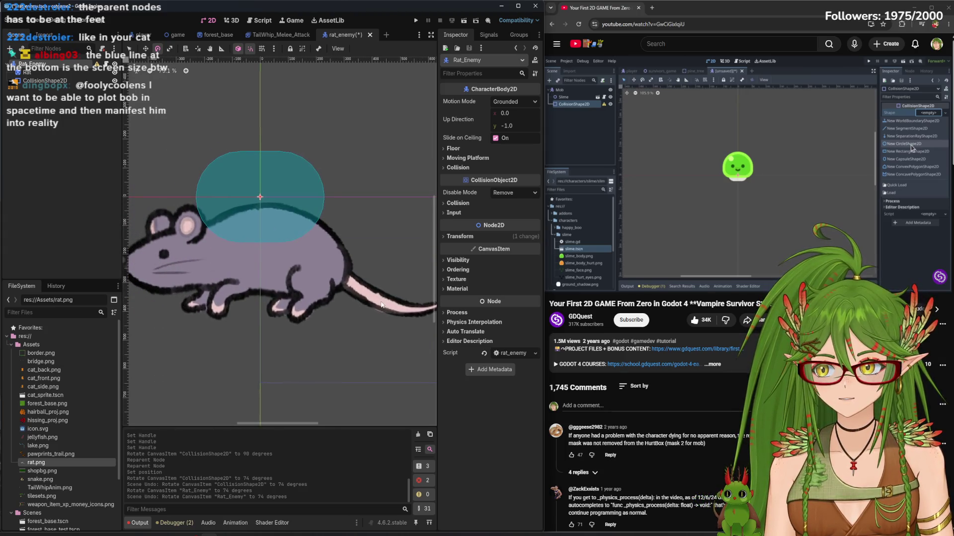
Move the collision capsule down onto the rat's body and shorten it to fit
mouse_move(344, 329)
mouse_down()
mouse_move(208, 199)
mouse_move(333, 271)
mouse_move(302, 275)
mouse_move(299, 285)
mouse_move(354, 281)
mouse_up()
scroll(343, 278, down, 2)
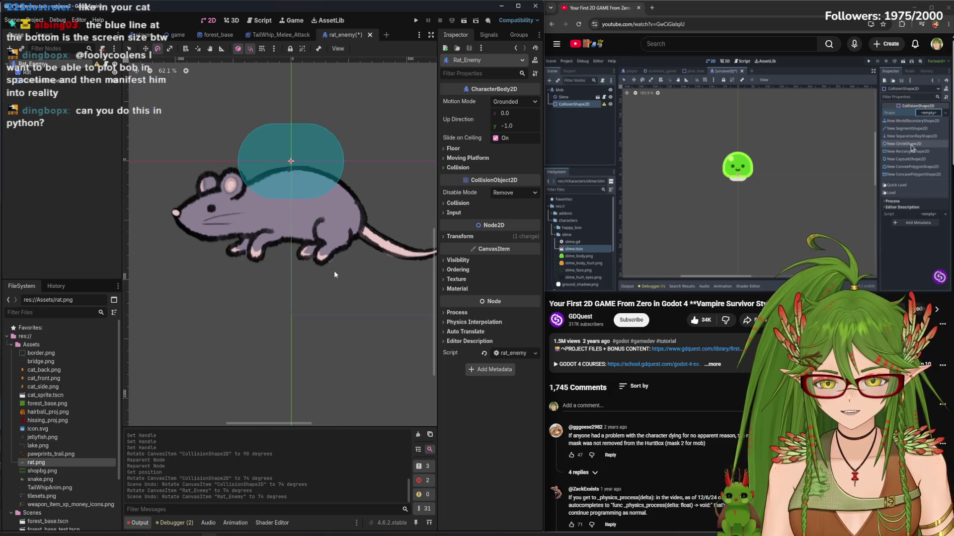
click(57, 82)
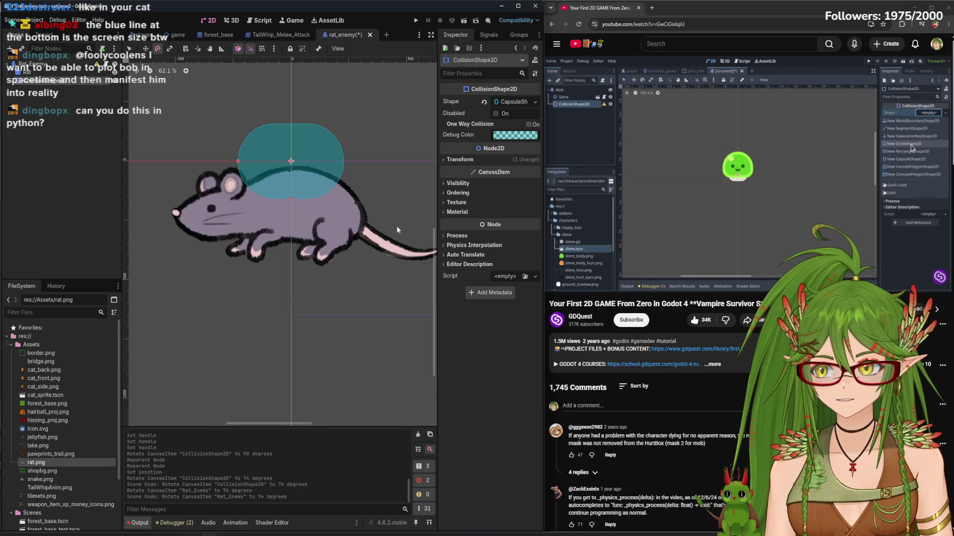
drag(275, 161, 311, 175)
key(ctrl+z)
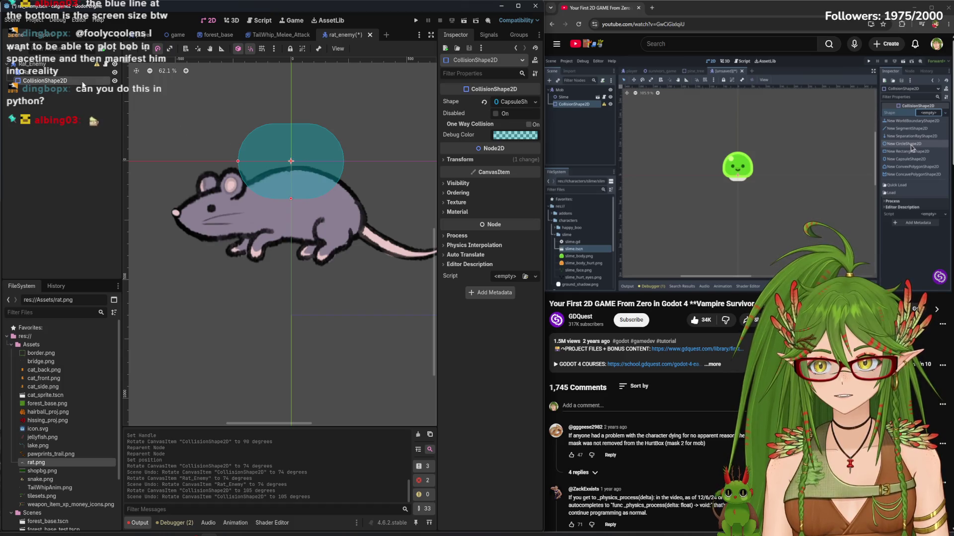
drag(317, 155, 318, 194)
mouse_move(288, 237)
mouse_down()
mouse_move(301, 192)
mouse_move(283, 206)
mouse_move(273, 207)
mouse_move(292, 205)
mouse_move(198, 202)
mouse_move(290, 247)
mouse_move(290, 257)
mouse_move(299, 243)
mouse_up()
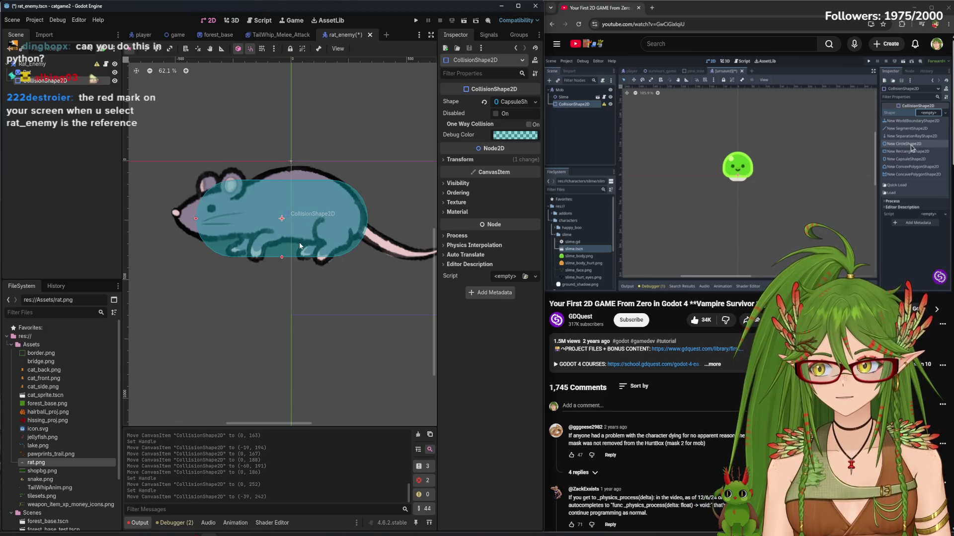
Try moving Rat_Enemy, toggling its group and lock options, and undo each move
click(50, 65)
drag(291, 165, 297, 151)
key(ctrl+z)
key(ctrl+z)
key(ctrl+z)
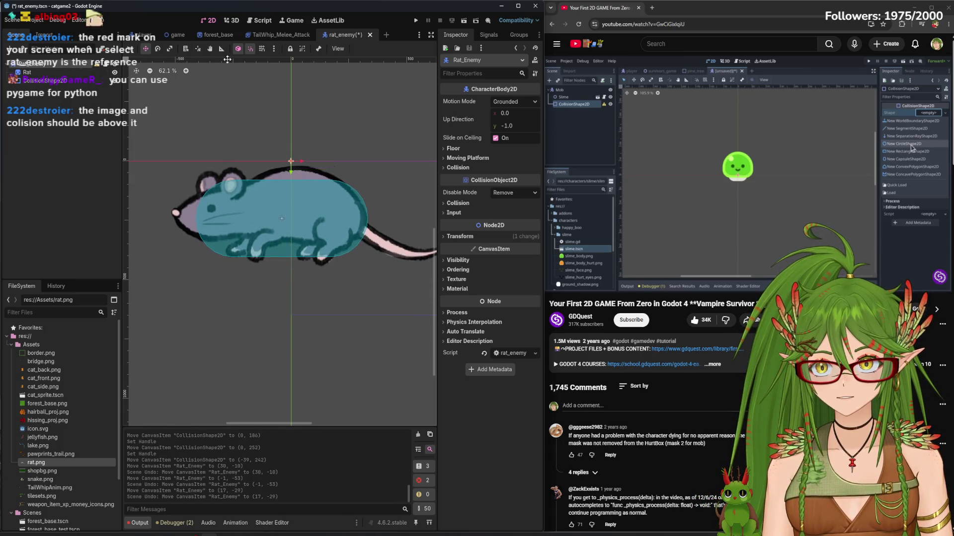
click(303, 50)
click(303, 50)
click(290, 50)
click(290, 51)
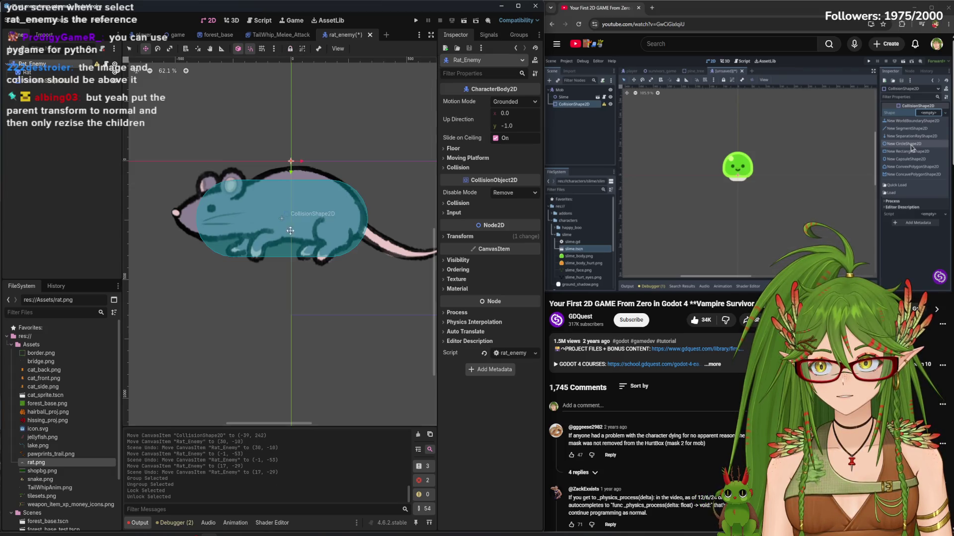
mouse_move(291, 161)
mouse_down()
mouse_move(289, 140)
mouse_move(294, 192)
mouse_up()
key(ctrl+z)
key(ctrl+z)
key(ctrl+z)
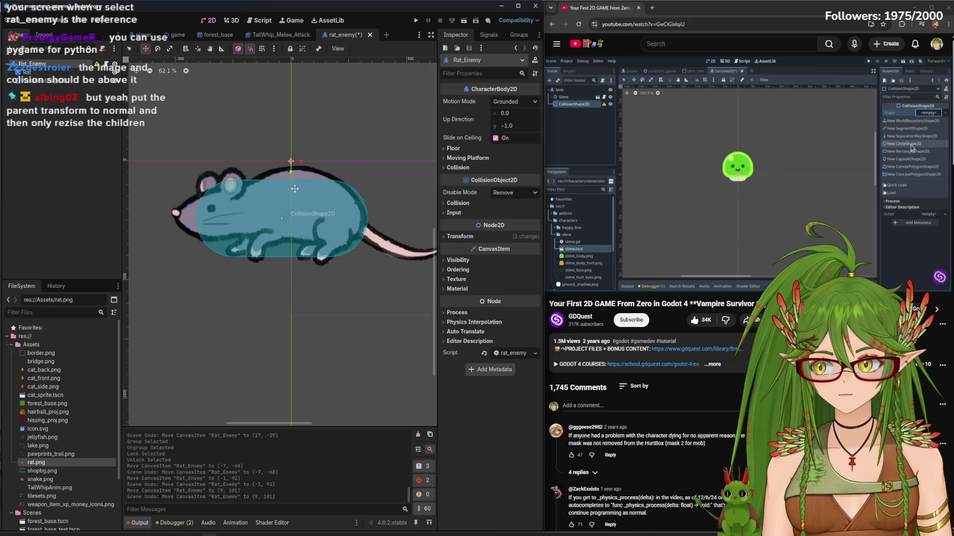
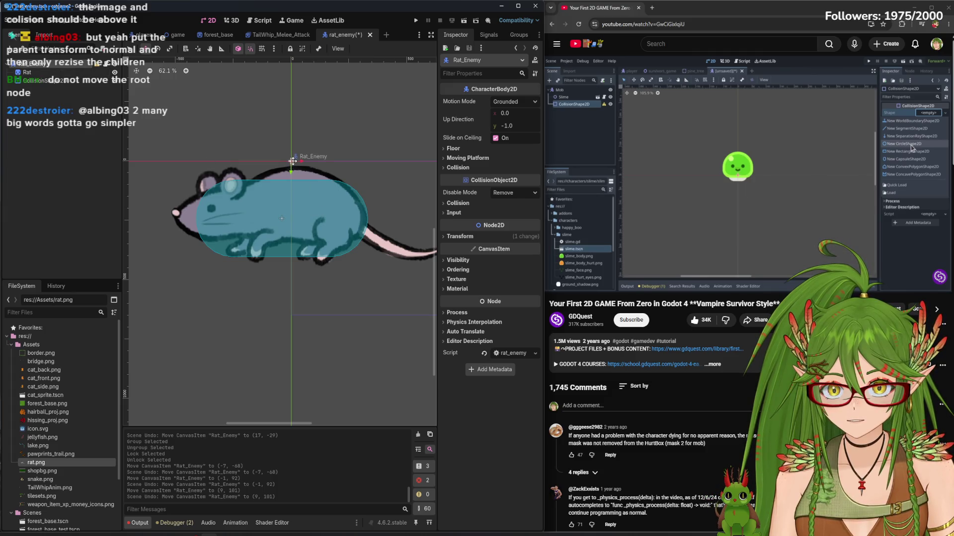
Select the Rat sprite and CollisionShape2D together and raise them 404 px
mouse_move(280, 166)
mouse_down()
mouse_move(302, 156)
mouse_move(281, 151)
mouse_up()
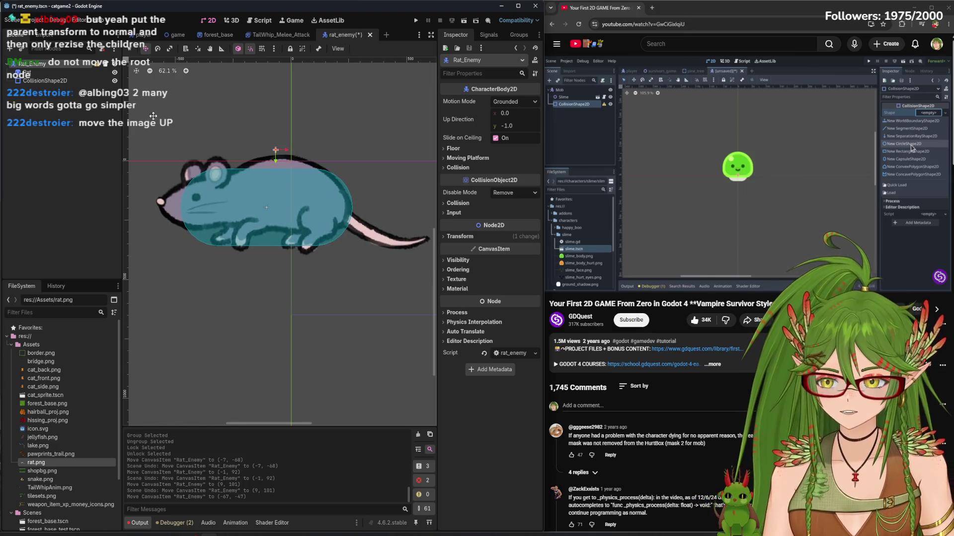
key(ctrl+z)
click(42, 72)
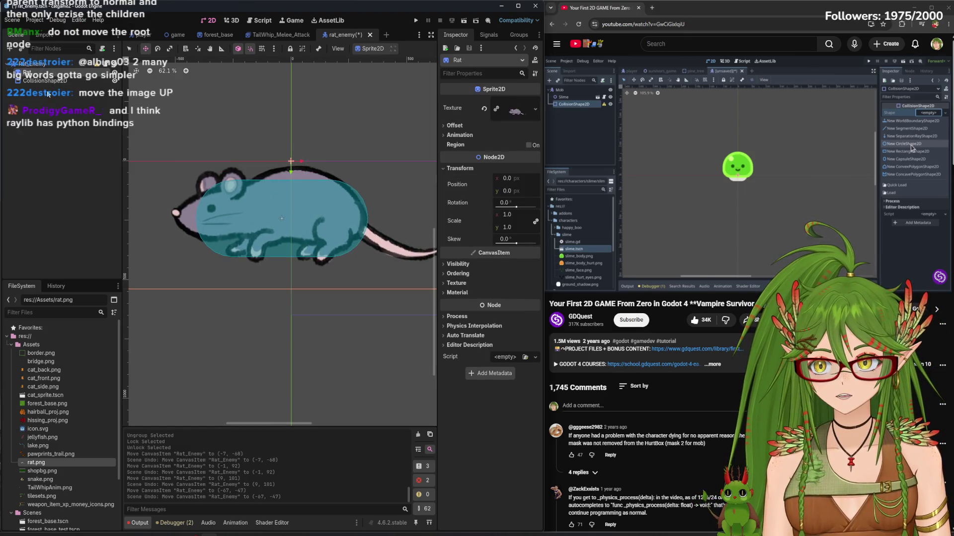
ctrl+click(42, 81)
mouse_move(298, 223)
mouse_down()
mouse_move(323, 234)
mouse_move(338, 174)
mouse_move(348, 179)
mouse_up()
key(ctrl+z)
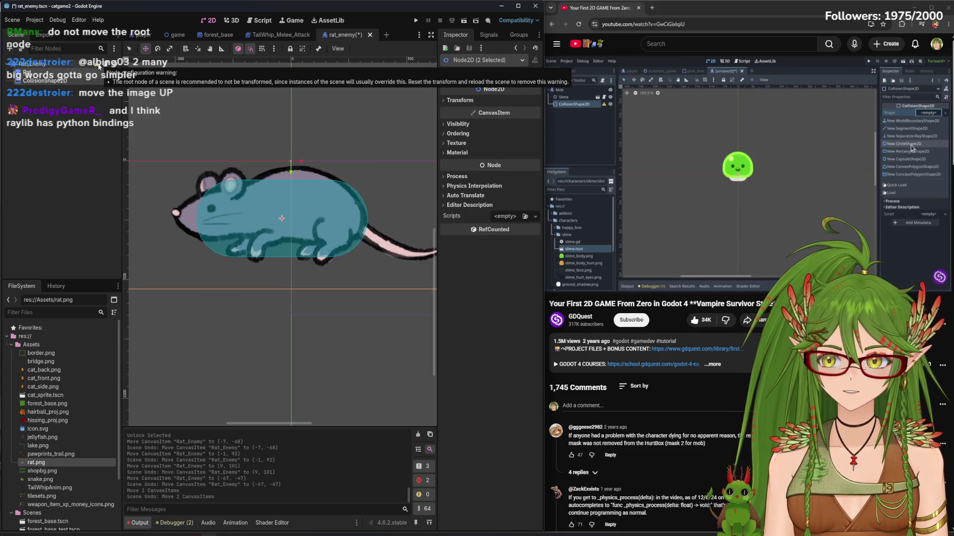
drag(328, 238, 337, 145)
key(ctrl+z)
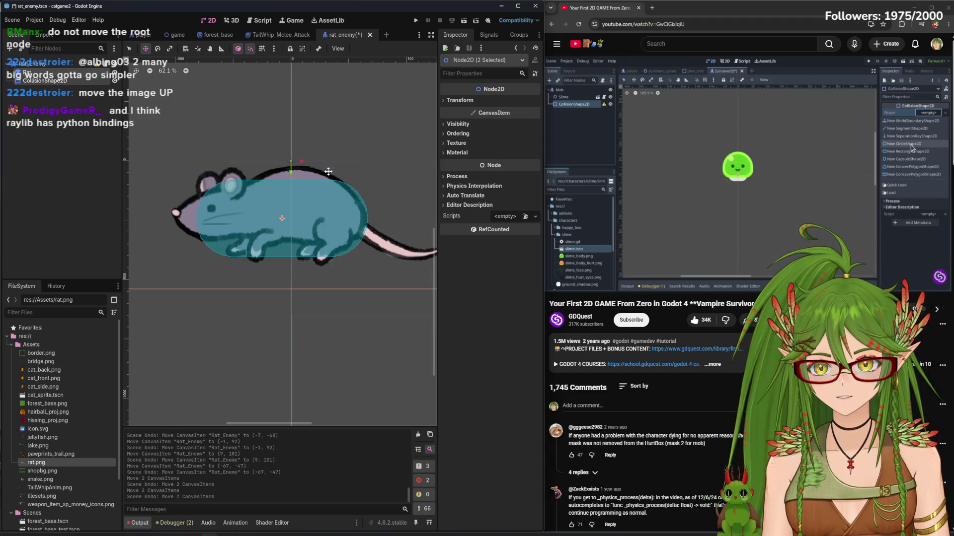
mouse_move(315, 230)
mouse_down()
mouse_move(316, 125)
mouse_move(319, 134)
mouse_up()
scroll(326, 159, up, 2)
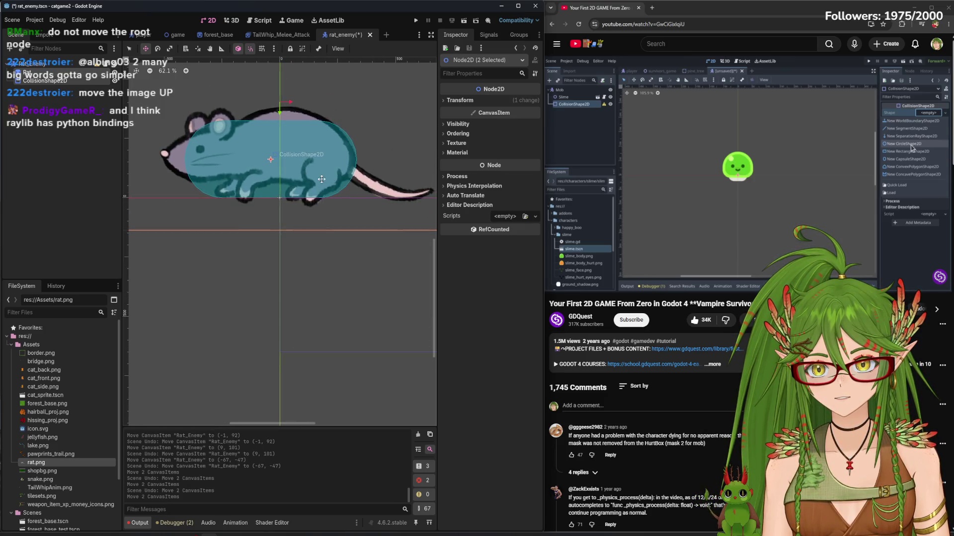
Set the Rat_Enemy root's Position x to 0 and save the scene
click(59, 63)
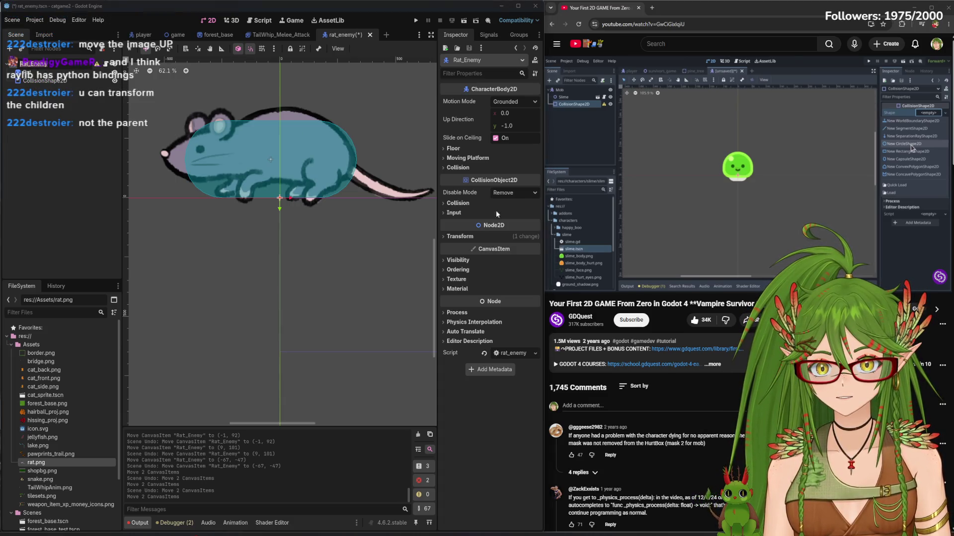
click(455, 236)
click(512, 246)
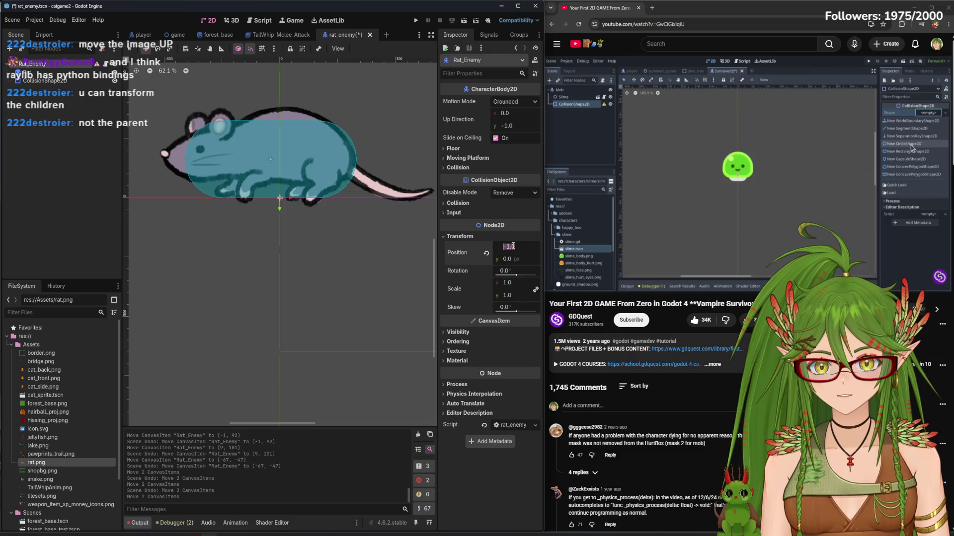
text(0)
key(Return)
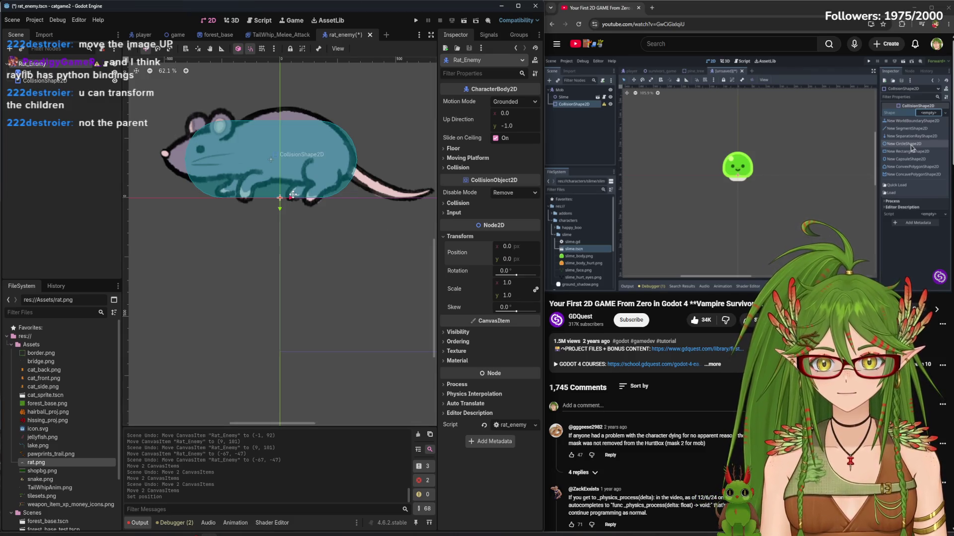
click(79, 154)
key(ctrl+s)
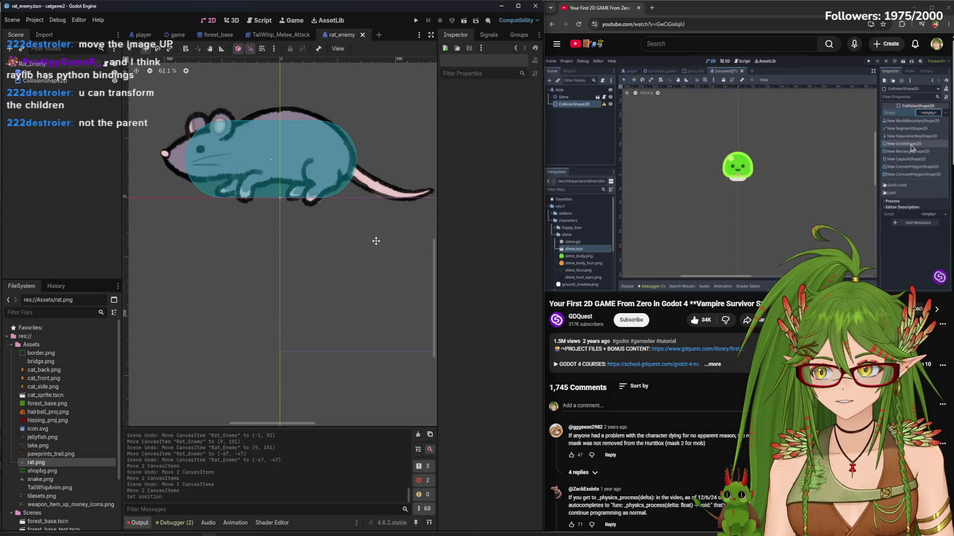
Shorten the rat's capsule, stretch it toward the head, and shift it left over the body
scroll(303, 282, down, 2)
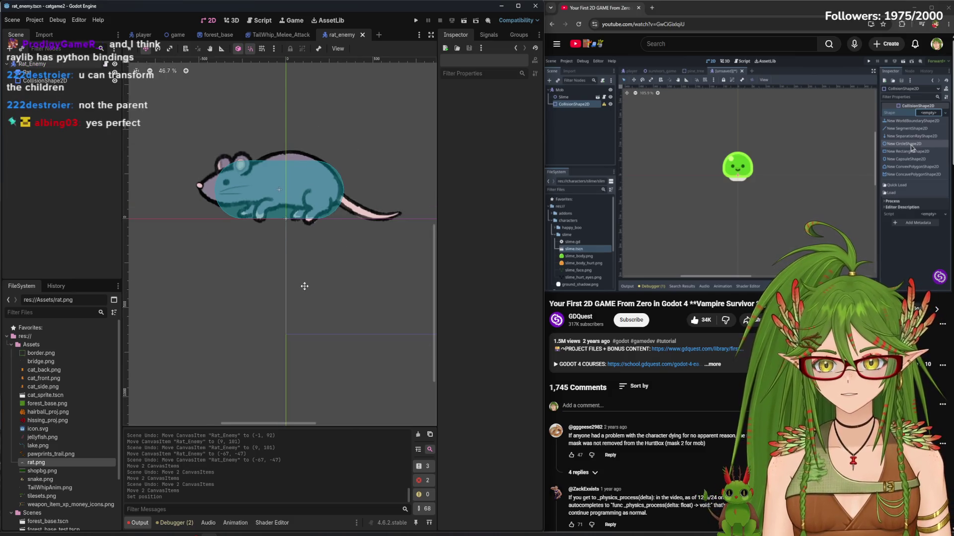
click(42, 82)
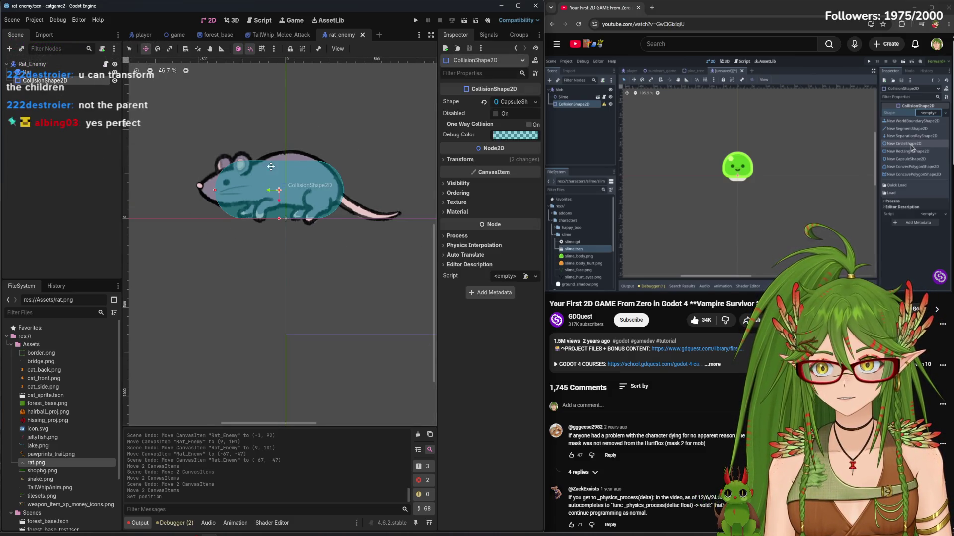
drag(296, 184, 290, 180)
click(135, 49)
drag(274, 218, 290, 198)
drag(209, 188, 204, 188)
drag(266, 193, 263, 193)
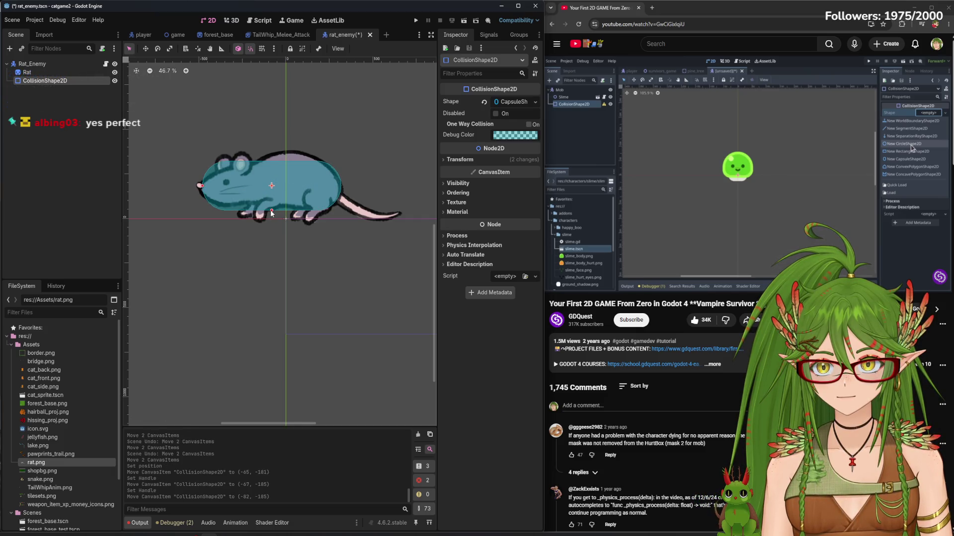
click(271, 212)
click(272, 211)
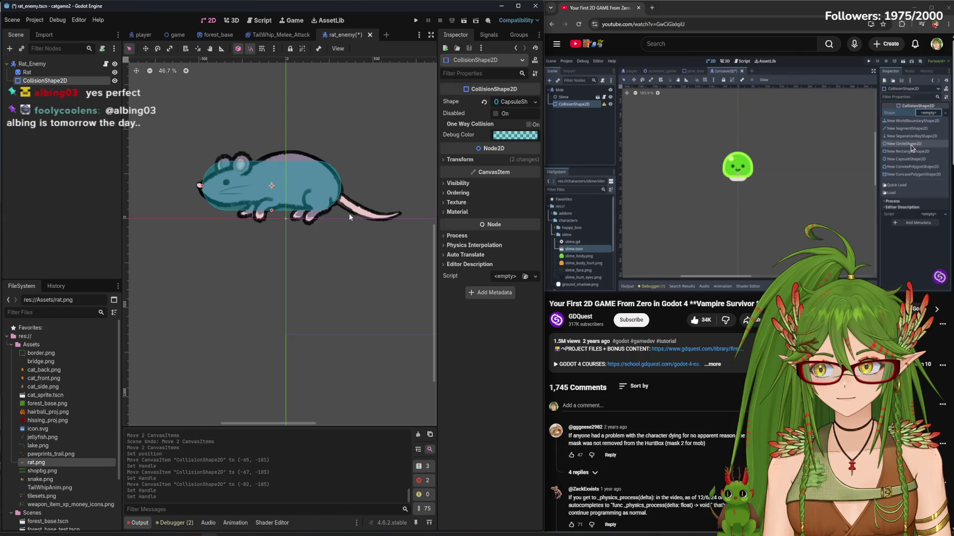
click(63, 162)
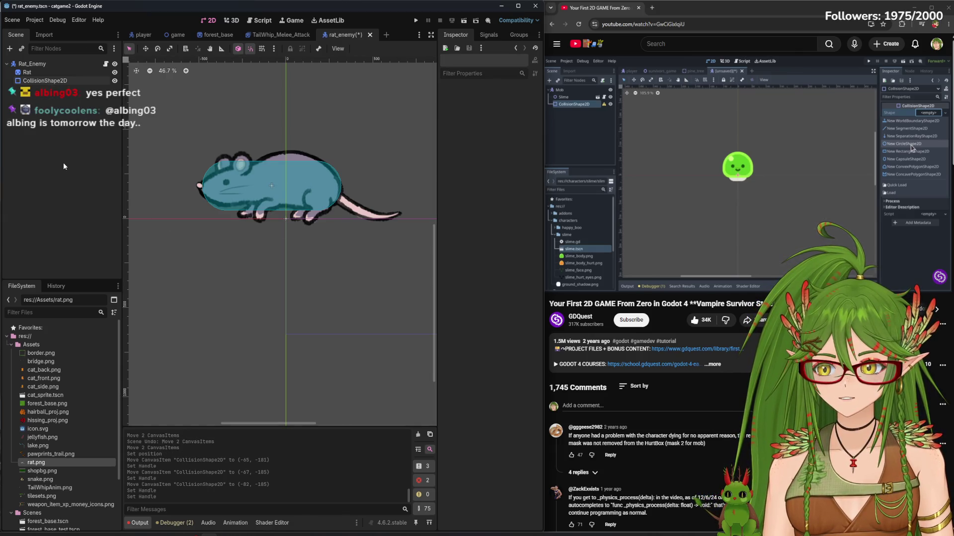
Save the rat_enemy scene with the fitted capsule
key(ctrl+s)
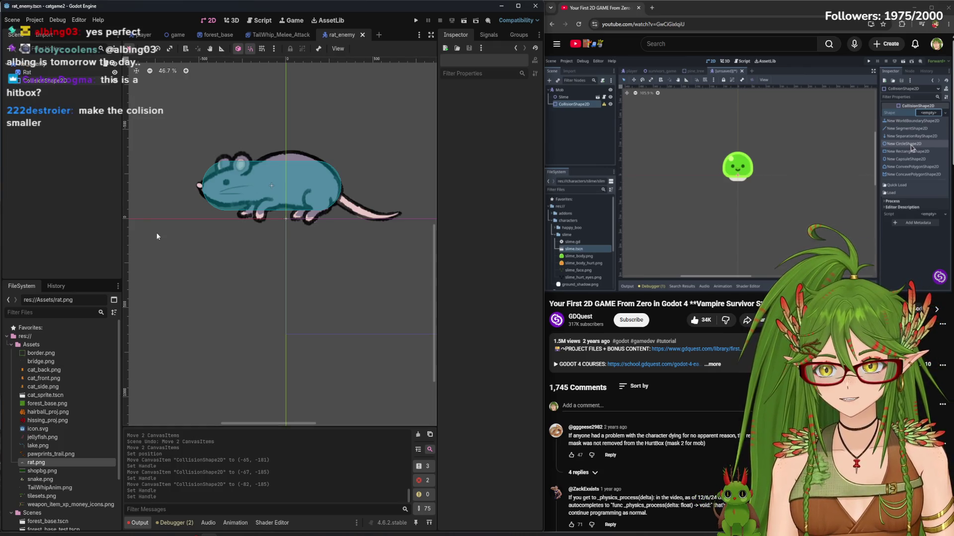
click(250, 190)
click(797, 184)
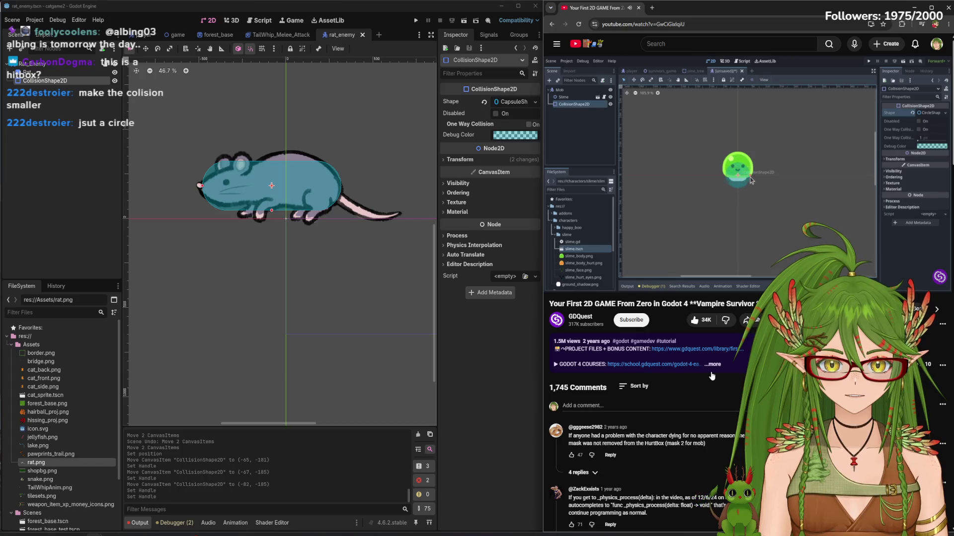
click(765, 212)
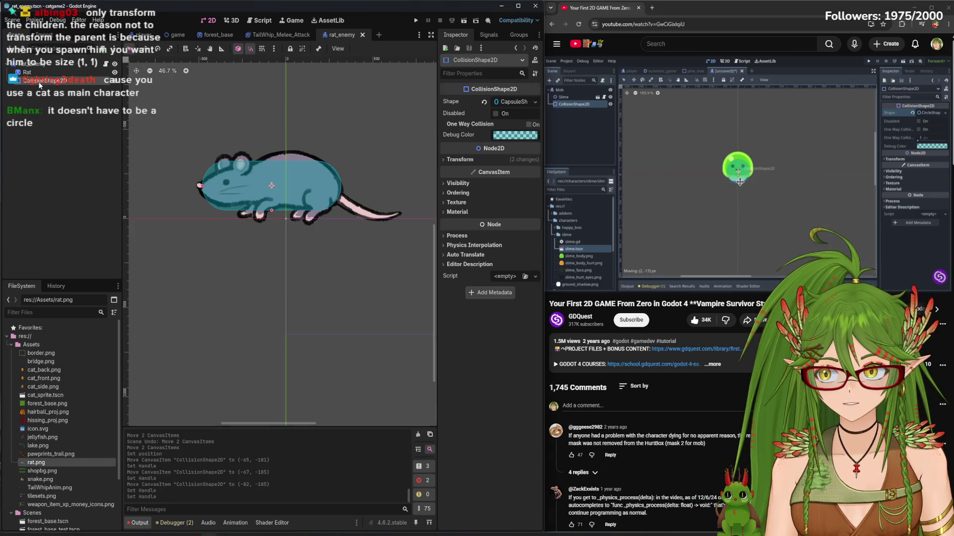
Try narrowing the capsule from its left end and shifting it right, then undo it
drag(200, 186, 209, 187)
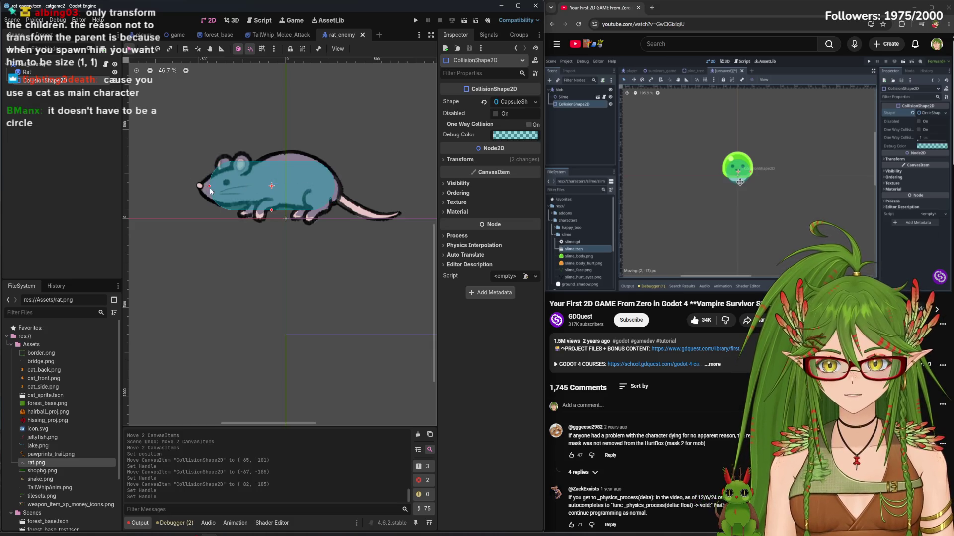
click(215, 187)
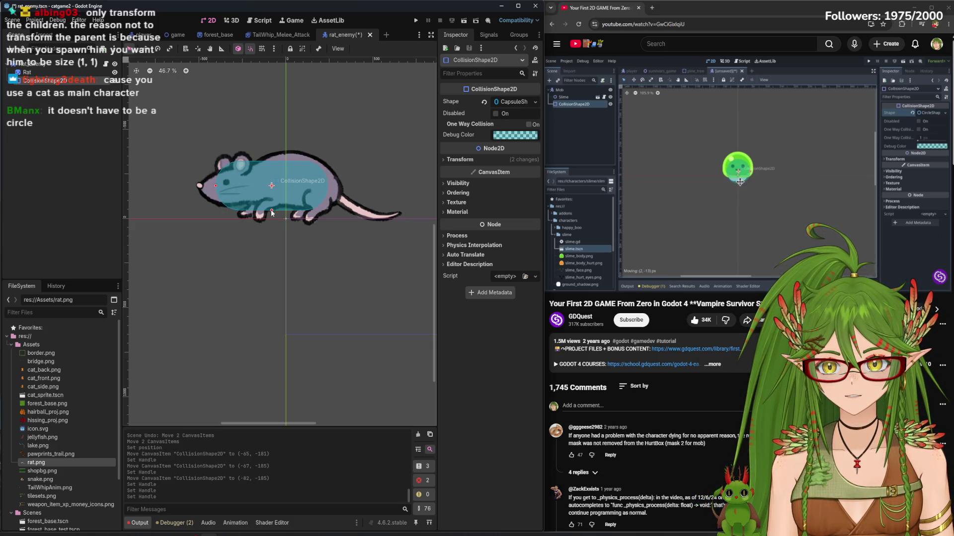
drag(271, 213, 278, 211)
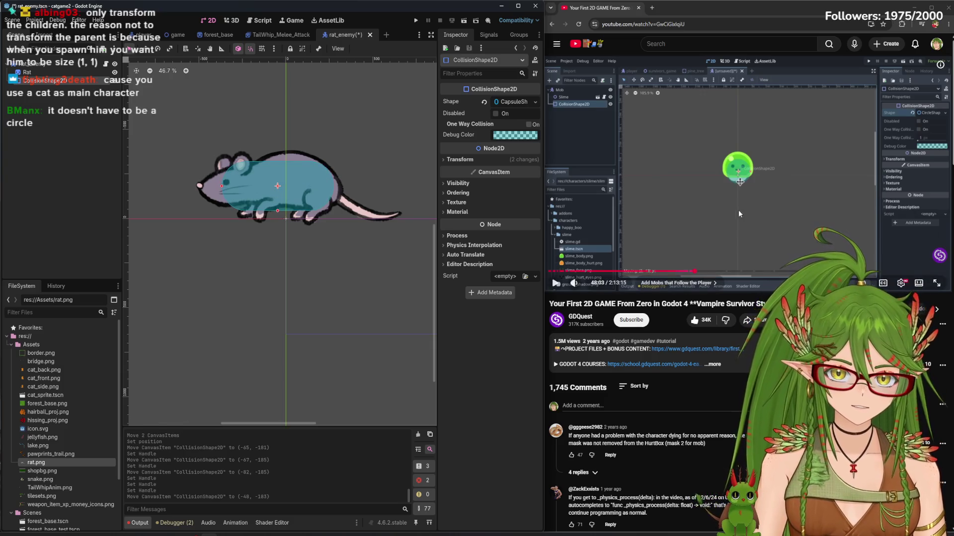
click(739, 213)
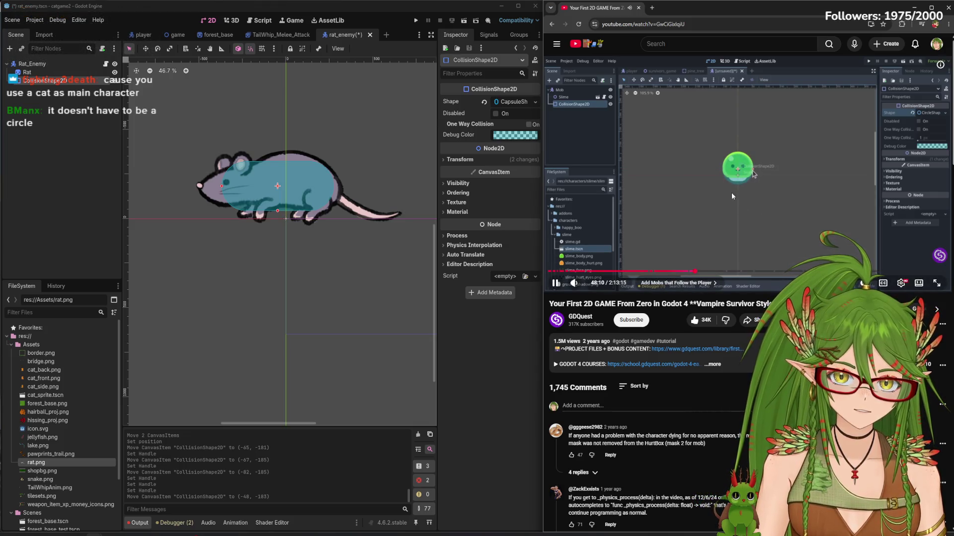
click(78, 176)
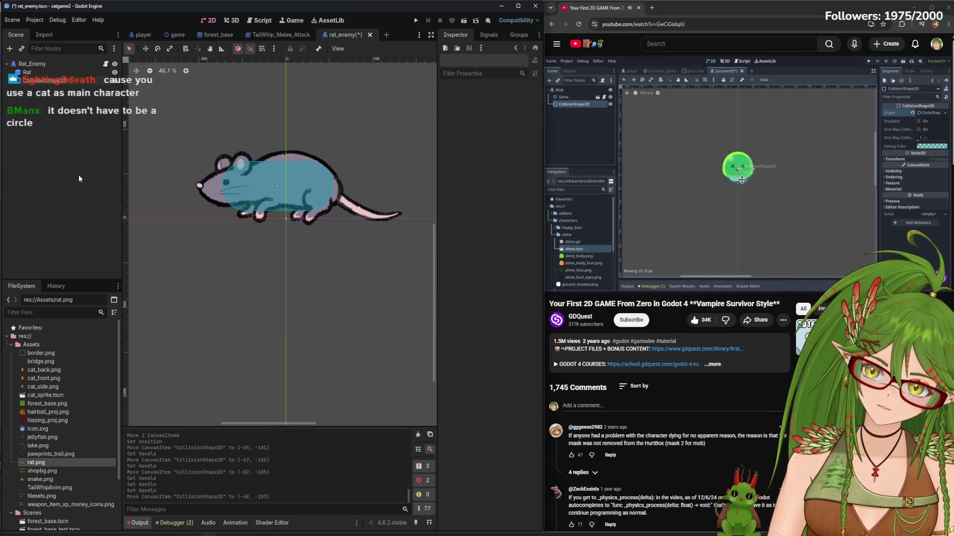
key(ctrl+z)
key(ctrl+z)
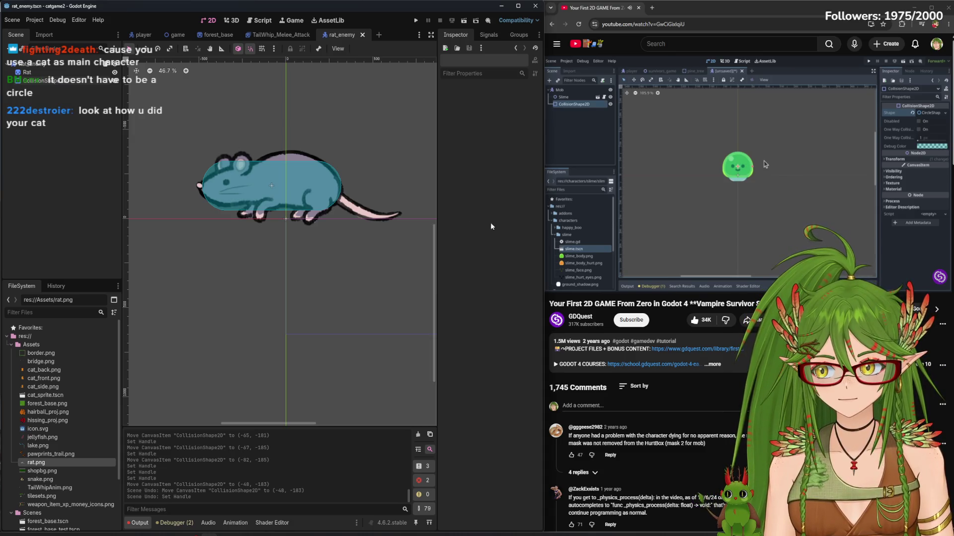
click(702, 185)
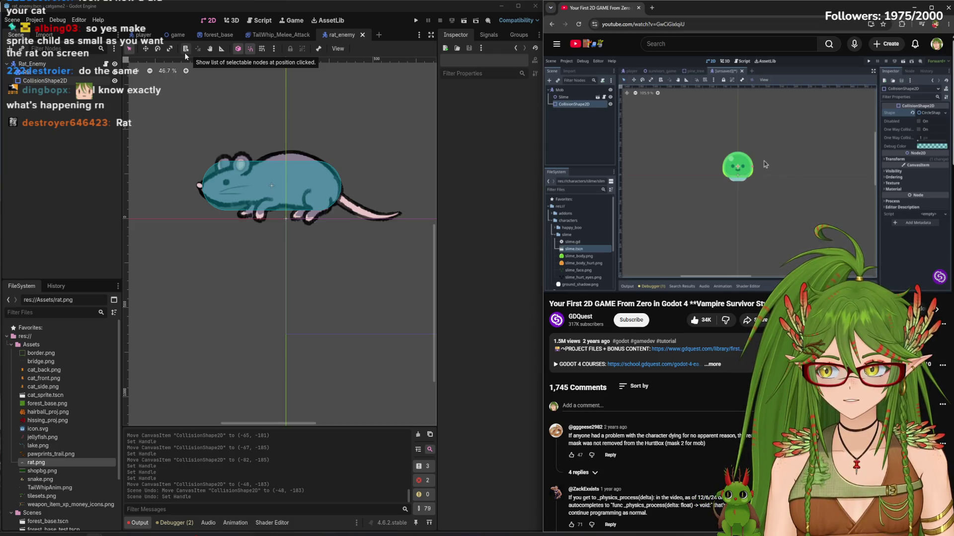
Scale the Rat sprite down to about 0.21
click(252, 197)
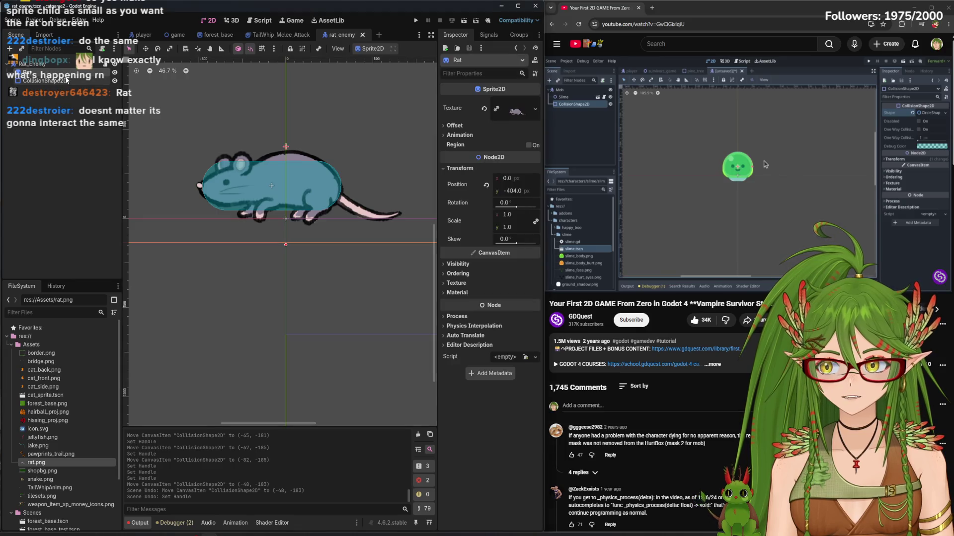
scroll(253, 199, down, 5)
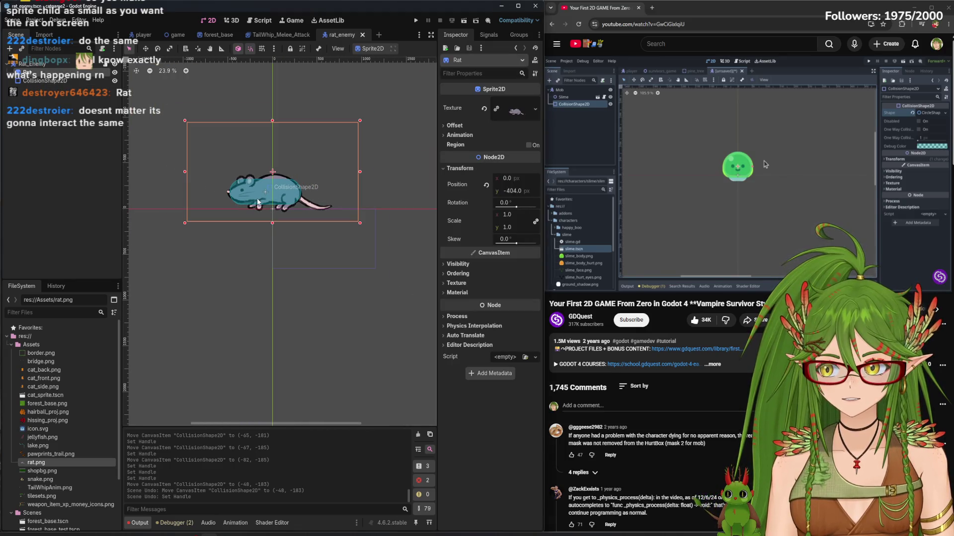
drag(185, 222, 225, 203)
key(ctrl+z)
click(42, 82)
ctrl+click(42, 82)
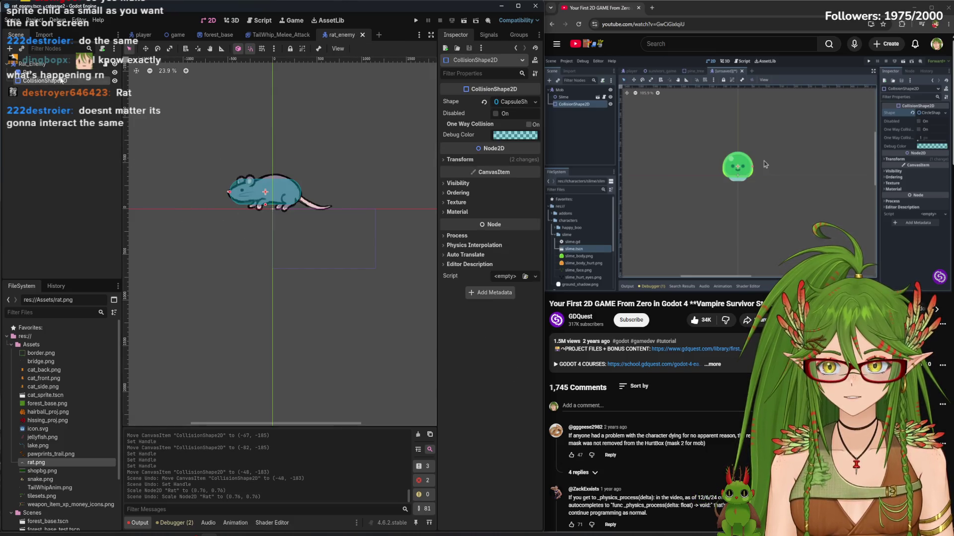
click(56, 73)
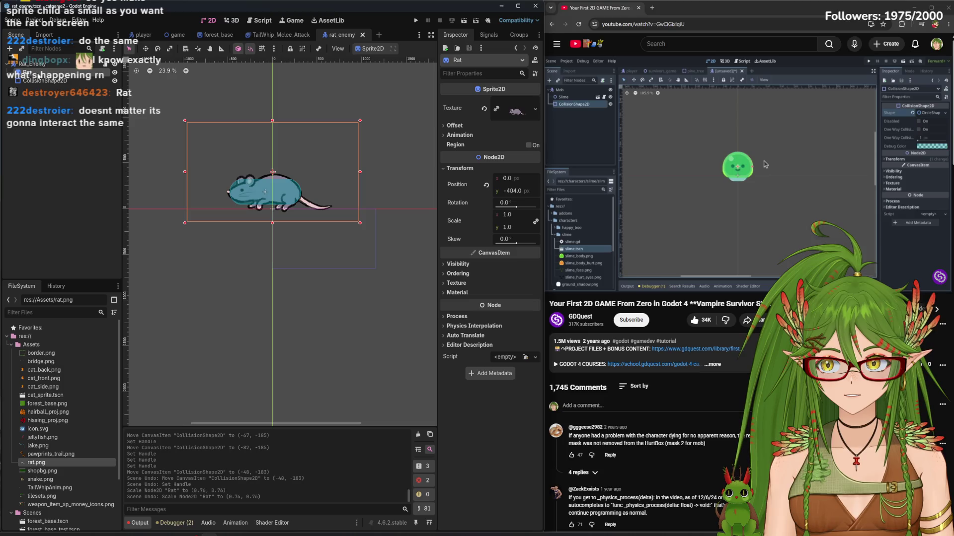
mouse_move(186, 227)
mouse_down()
mouse_move(295, 158)
mouse_move(342, 147)
mouse_move(279, 192)
mouse_up()
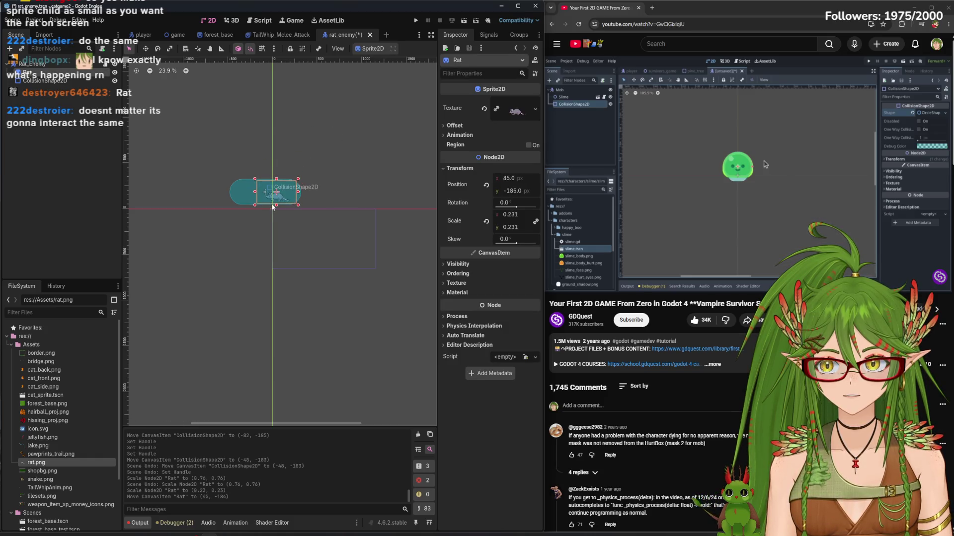
scroll(279, 192, up, 7)
Move the Rat sprite to position (0, -91)
click(233, 238)
drag(233, 237, 286, 103)
mouse_move(294, 211)
mouse_down()
mouse_move(273, 252)
mouse_move(228, 255)
mouse_up()
scroll(277, 250, down, 5)
scroll(226, 255, up, 6)
drag(286, 226, 206, 231)
drag(328, 225, 313, 242)
scroll(298, 233, down, 1)
Move the collision capsule down onto the rat at about (0, -116)
click(32, 64)
click(45, 81)
drag(303, 99, 300, 226)
scroll(300, 228, down, 4)
scroll(299, 230, down, 1)
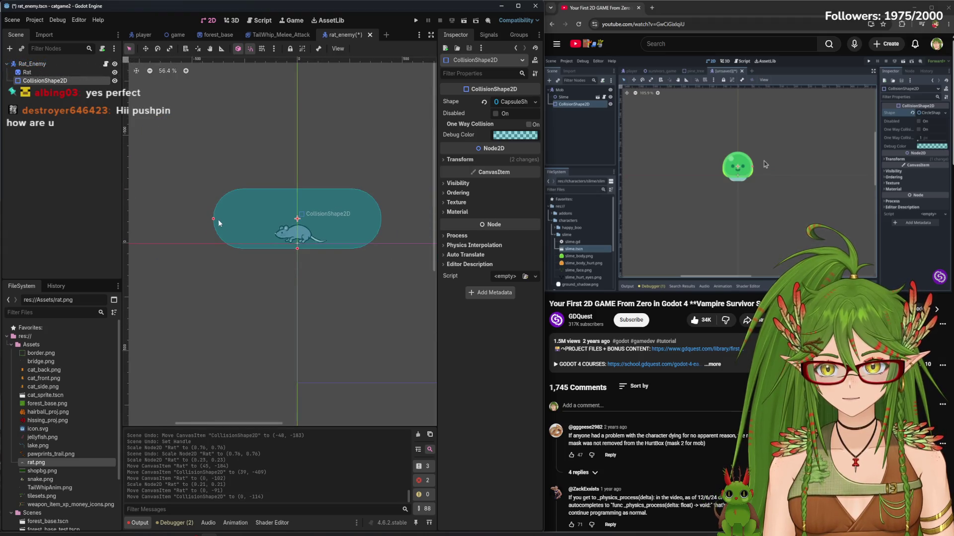
Shrink the capsule to a small circle, move it onto the rat, and save
mouse_move(216, 220)
mouse_down()
mouse_move(274, 219)
mouse_move(300, 230)
mouse_up()
scroll(297, 230, up, 12)
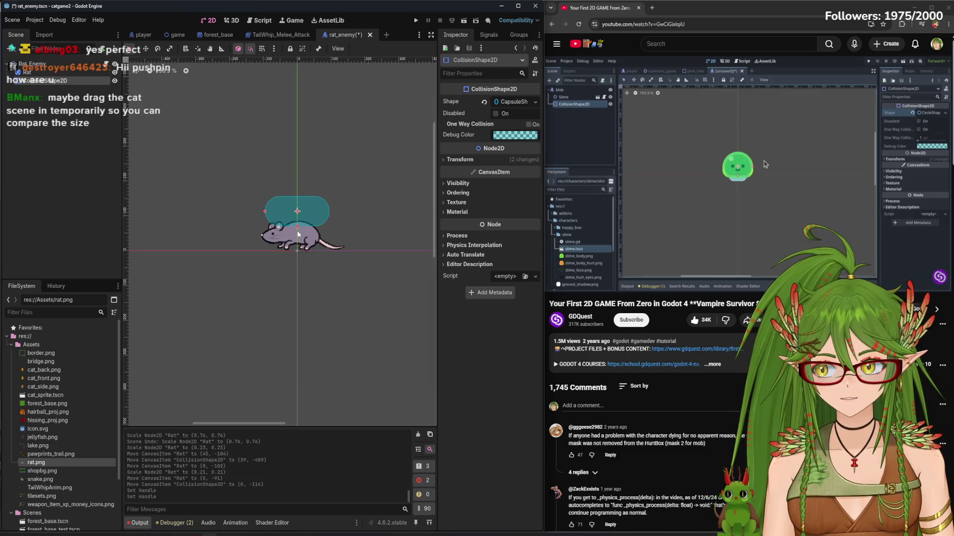
drag(329, 183, 322, 240)
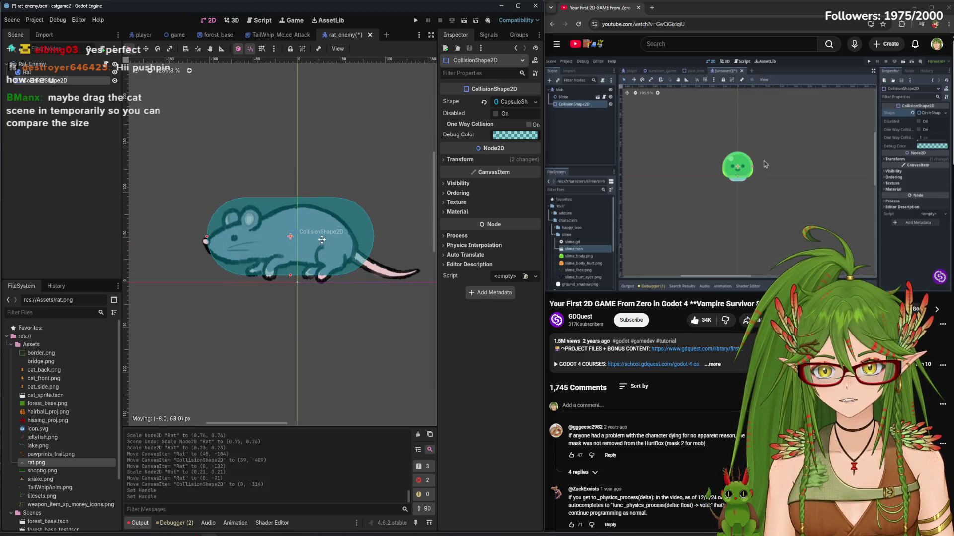
key(ctrl+s)
Make the capsule narrower and shorter, place it at -15, -45, and save
scroll(96, 429, down, 3)
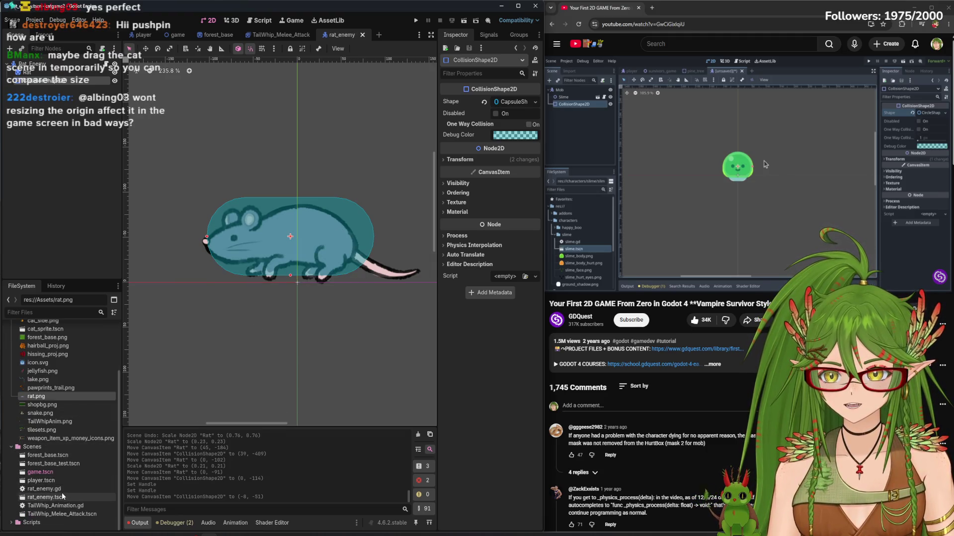
scroll(201, 358, down, 6)
scroll(206, 347, up, 3)
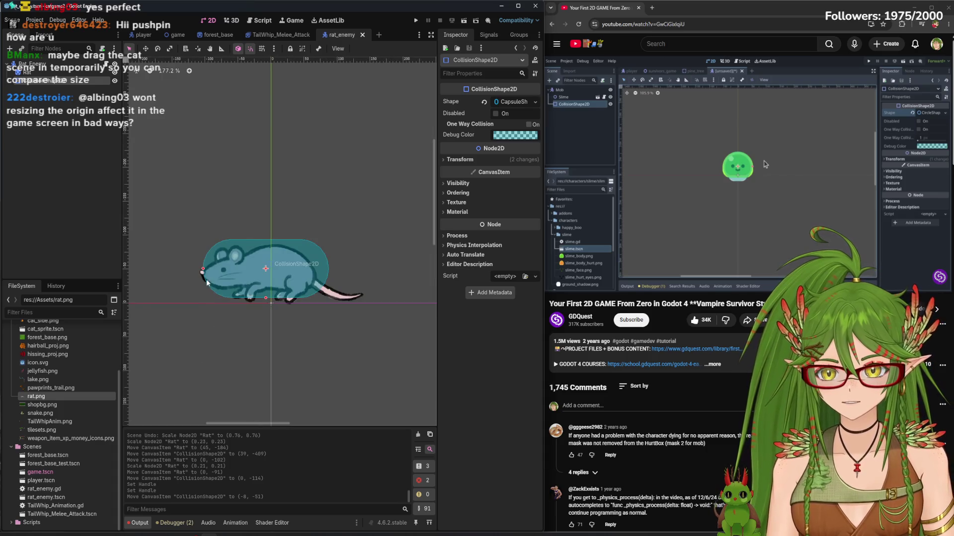
drag(203, 272, 213, 268)
drag(266, 297, 272, 280)
click(261, 293)
key(ctrl+s)
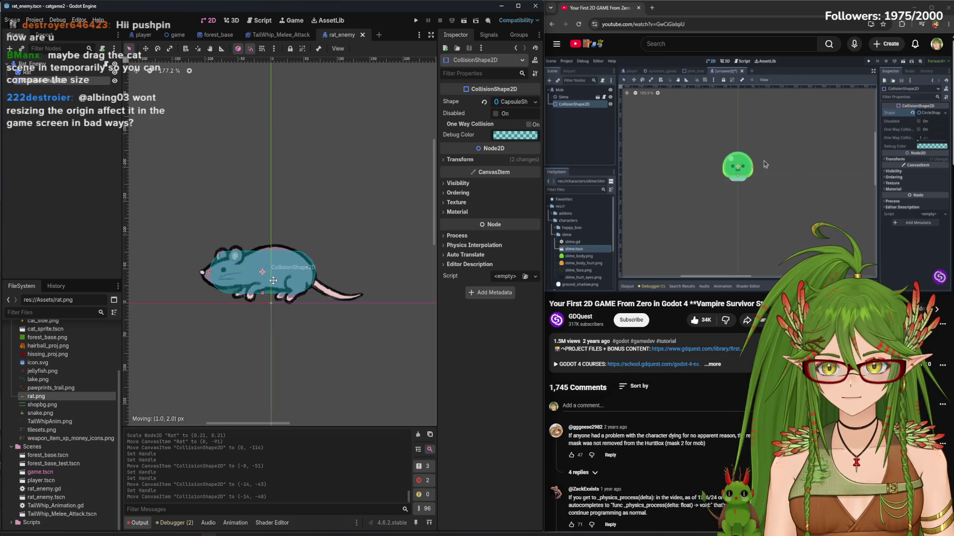
key(ctrl+s)
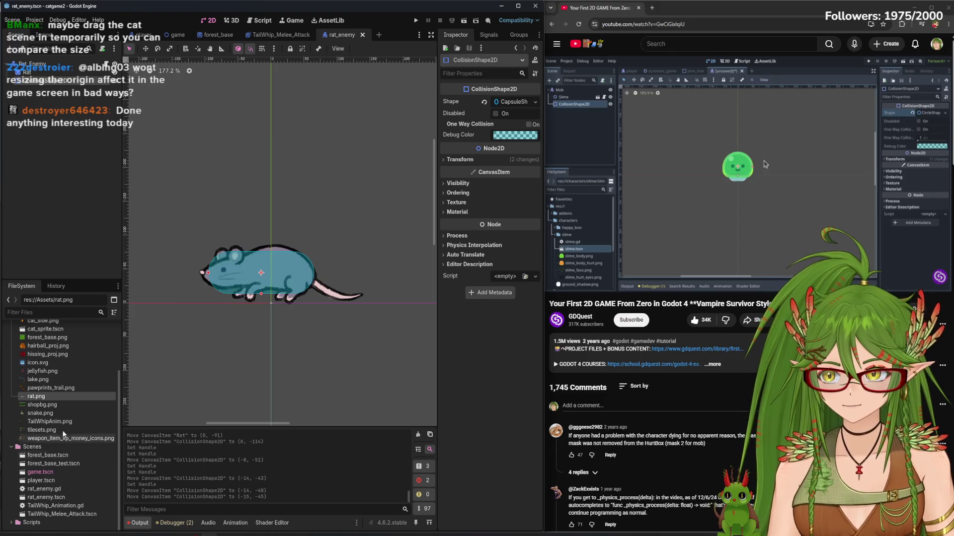
Drag a Player instance of the cat into the rat scene to compare sizes
scroll(260, 395, down, 2)
scroll(253, 391, down, 1)
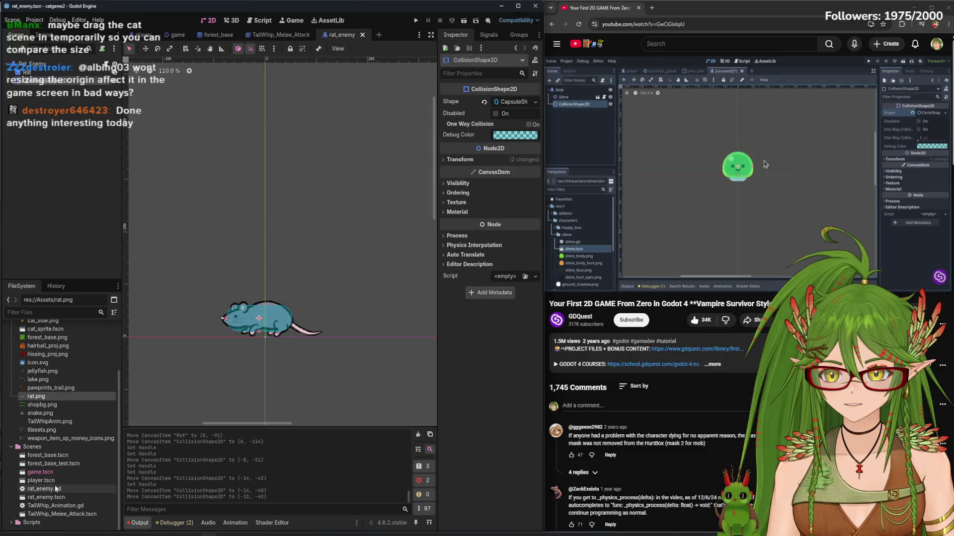
mouse_move(49, 481)
mouse_down()
mouse_move(150, 383)
mouse_move(187, 327)
mouse_move(205, 344)
mouse_up()
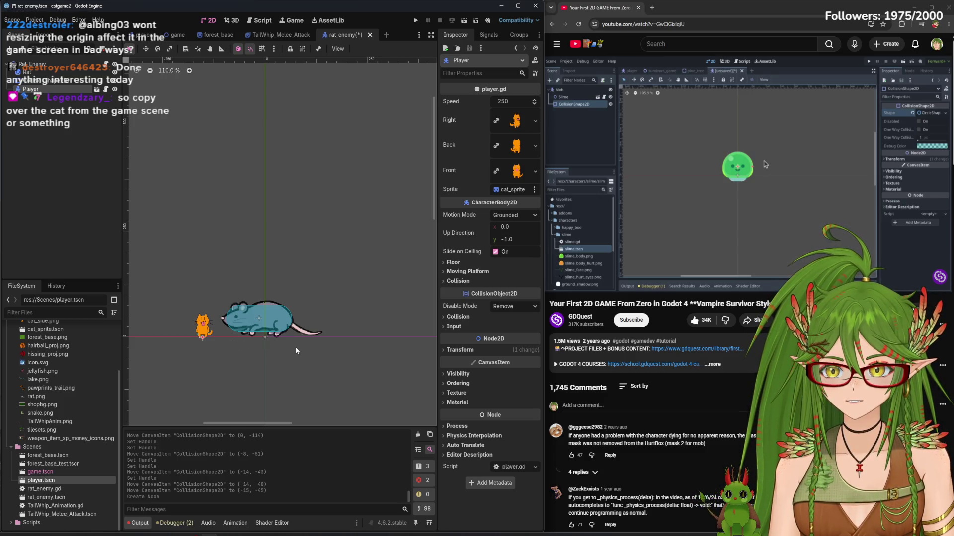
Shrink the Rat sprite toward the cat's size, undoing the trial moves and rescales
click(195, 255)
key(ctrl+z)
scroll(258, 373, up, 4)
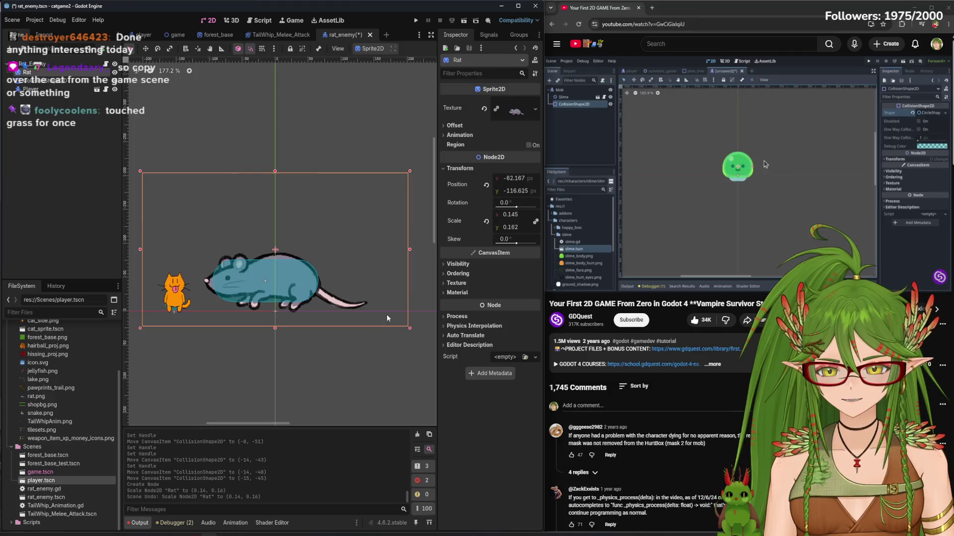
mouse_move(410, 332)
mouse_down()
mouse_move(206, 213)
mouse_move(278, 306)
mouse_up()
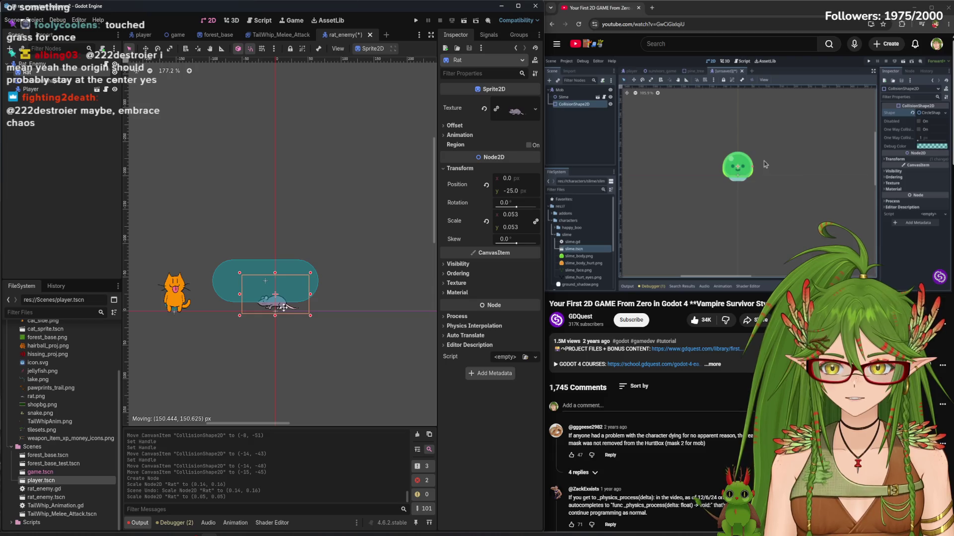
scroll(243, 333, up, 3)
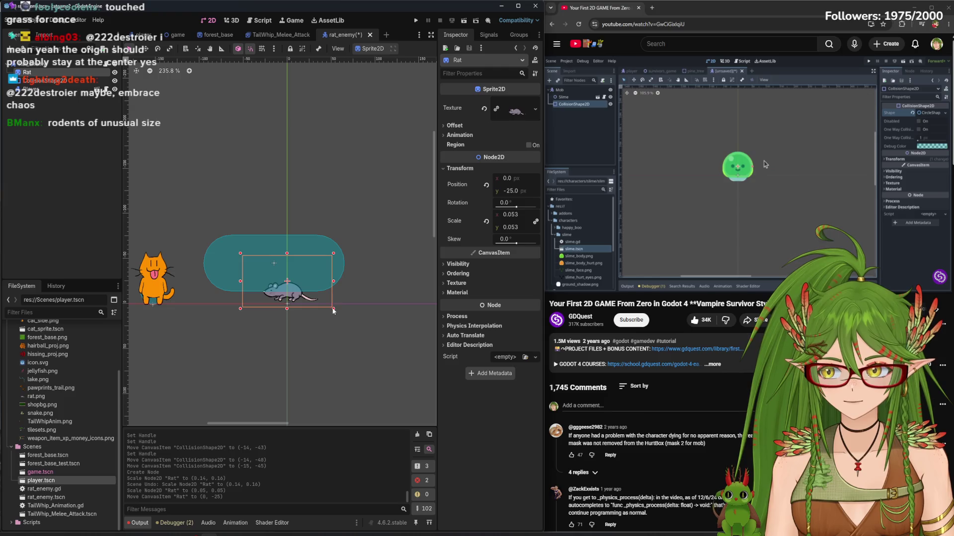
mouse_move(332, 308)
mouse_down()
mouse_move(353, 321)
mouse_move(222, 293)
mouse_up()
key(ctrl+z)
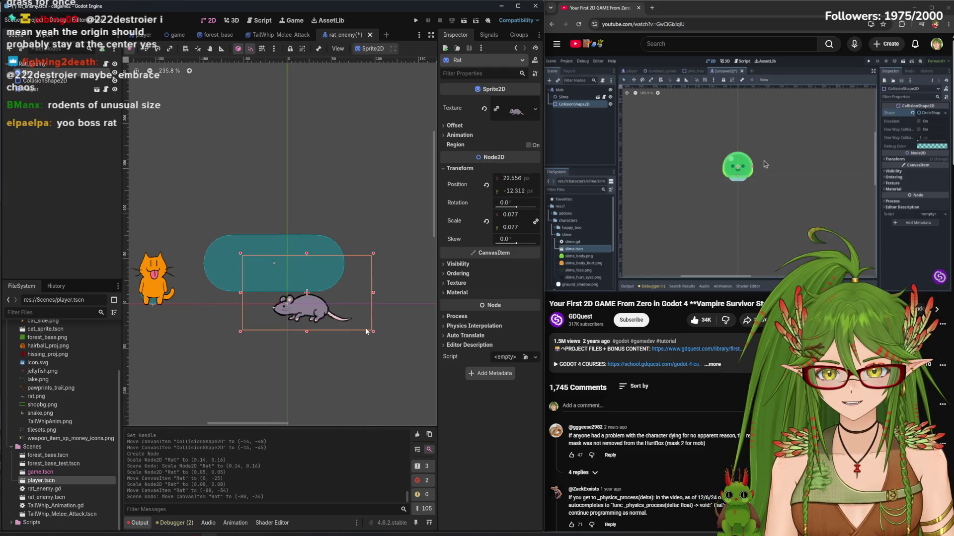
key(ctrl+z)
drag(302, 299, 183, 299)
key(ctrl+z)
Settle the Rat sprite at 0.064 scale, centred at position 0, -36
drag(333, 314, 353, 320)
mouse_move(315, 308)
mouse_down()
mouse_move(233, 300)
mouse_move(308, 296)
mouse_up()
scroll(299, 309, up, 3)
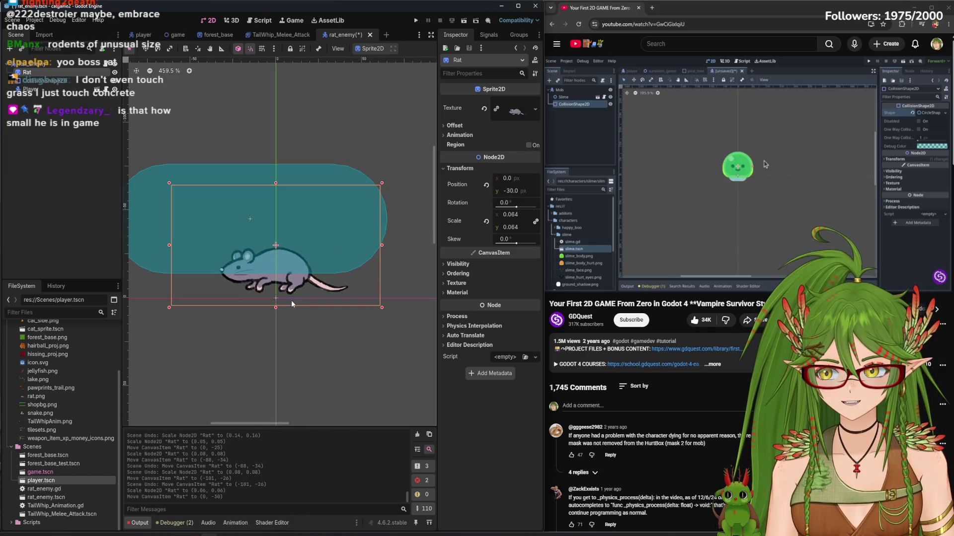
scroll(289, 301, down, 1)
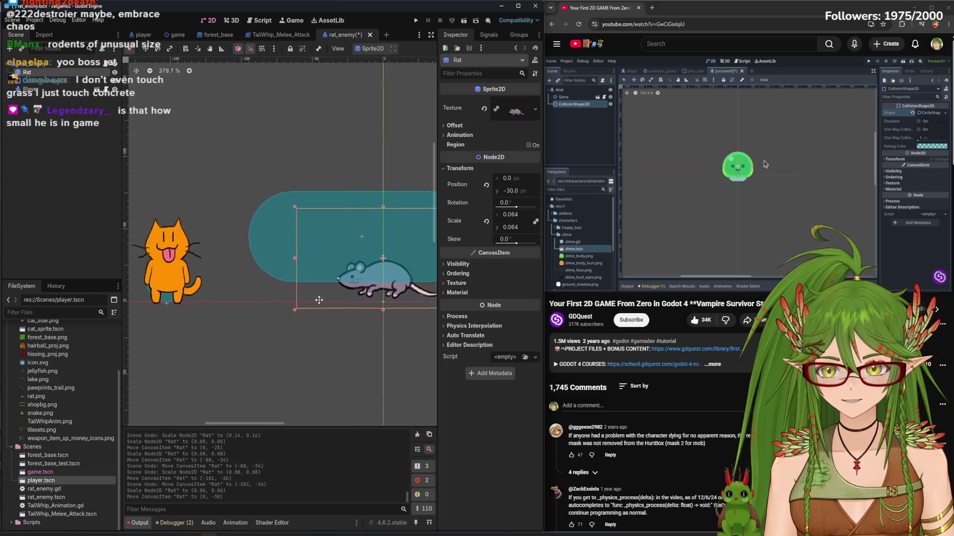
drag(352, 295, 354, 289)
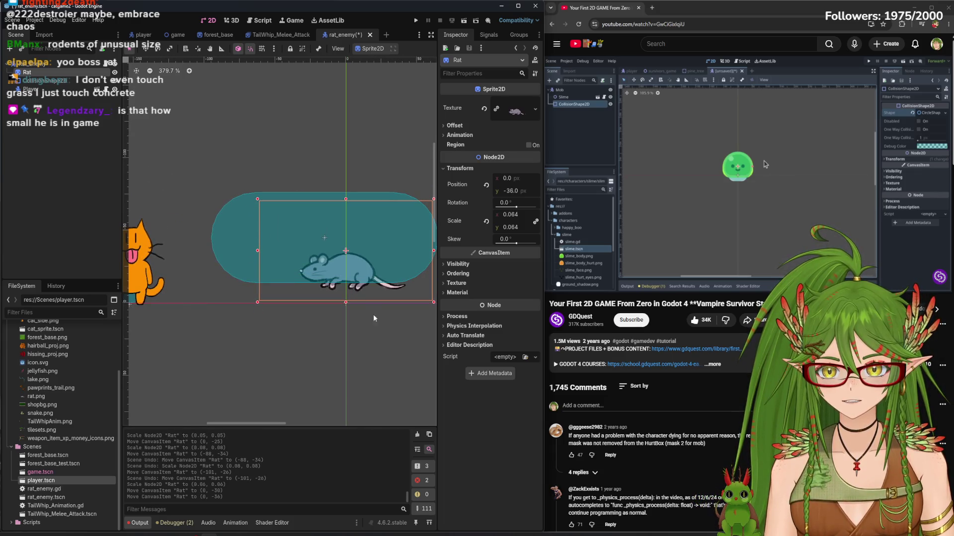
scroll(374, 318, down, 9)
drag(367, 365, 272, 285)
scroll(166, 199, up, 5)
scroll(171, 198, down, 4)
click(178, 36)
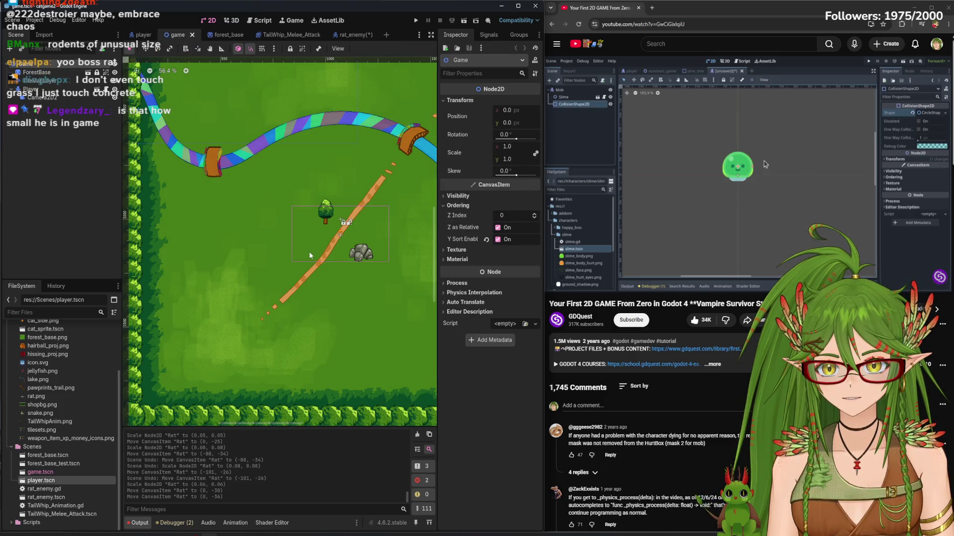
Test-place a player instance in the game level, undo it, and view forest_base
scroll(347, 234, down, 4)
scroll(340, 247, up, 7)
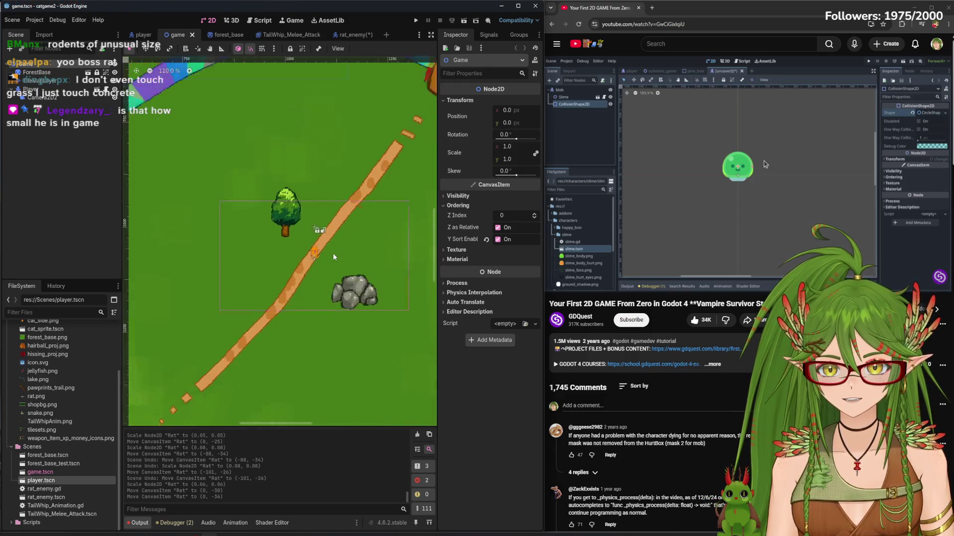
scroll(334, 257, up, 3)
mouse_move(41, 480)
mouse_down()
mouse_move(216, 312)
mouse_move(323, 257)
mouse_move(331, 277)
mouse_up()
key(ctrl+z)
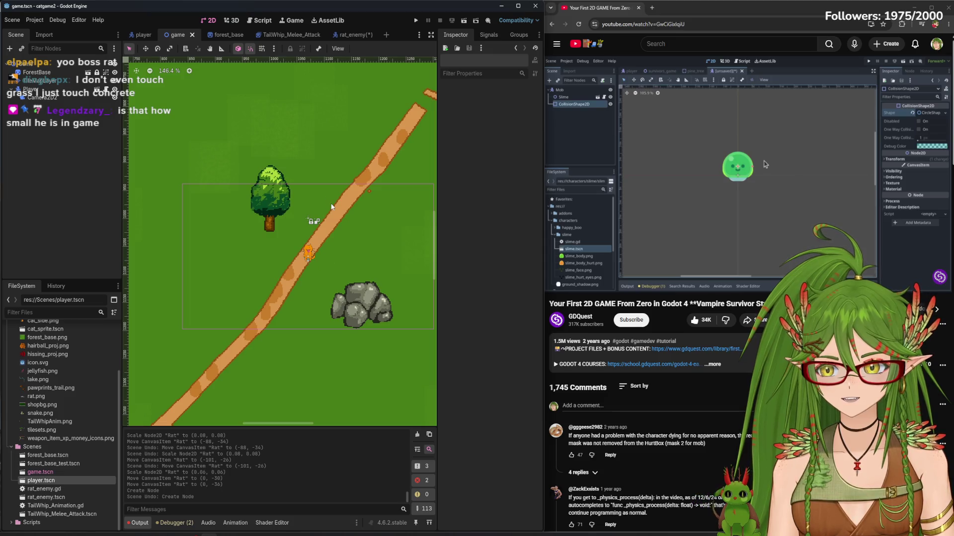
click(224, 35)
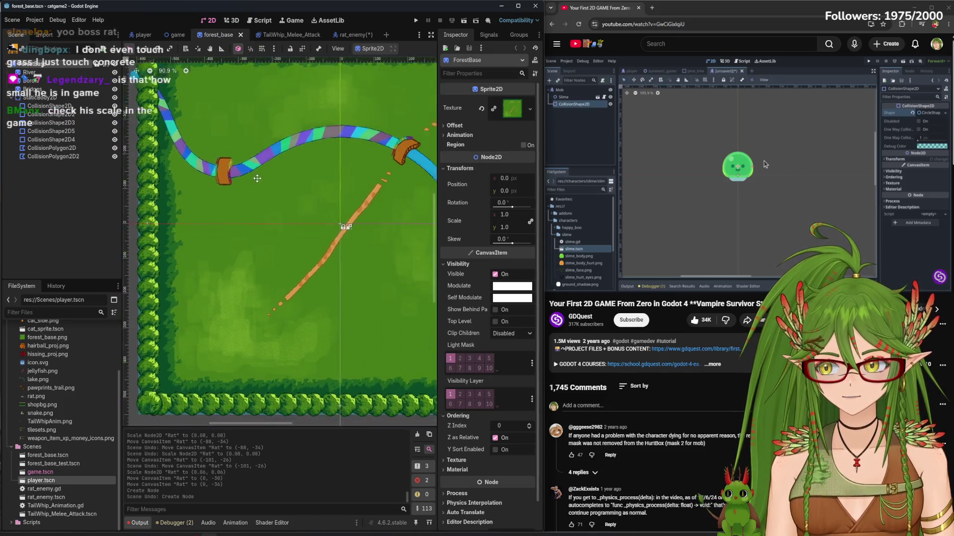
Back in rat_enemy, lower the Rat sprite to Position y -27
click(348, 35)
scroll(214, 206, up, 6)
click(259, 250)
mouse_move(258, 251)
mouse_down()
mouse_move(258, 191)
mouse_move(281, 265)
mouse_up()
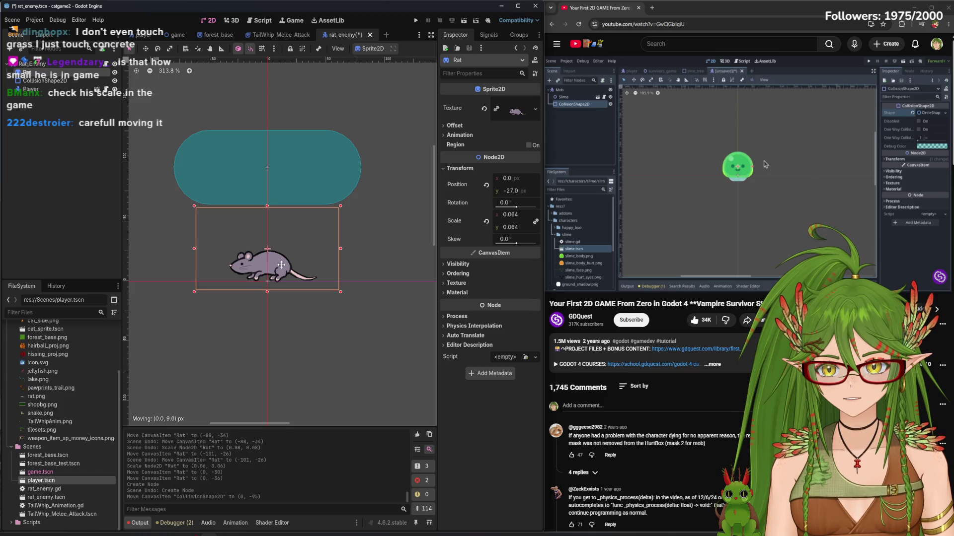
click(191, 154)
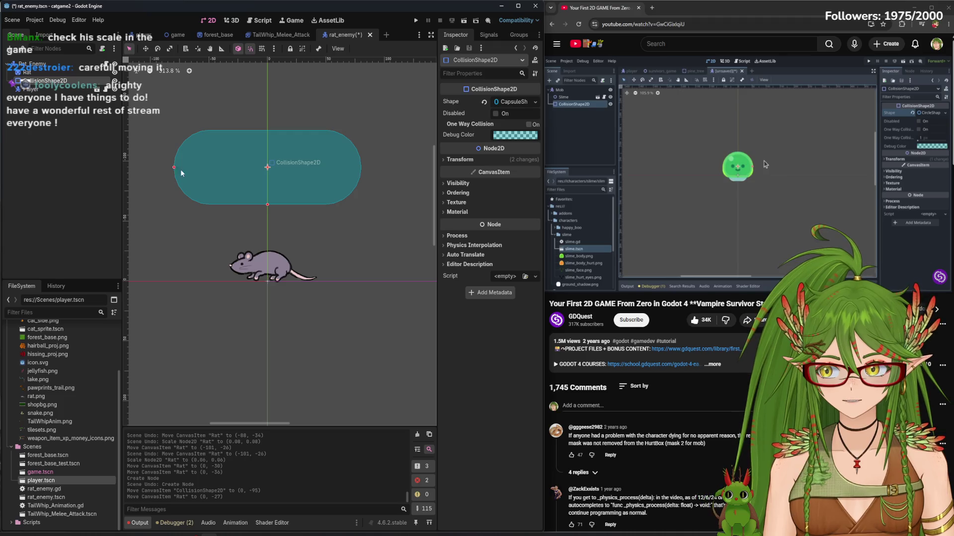
Shorten and thin the collision capsule and move it down onto the rat
drag(267, 204, 268, 189)
drag(174, 168, 231, 165)
drag(266, 190, 270, 282)
scroll(237, 270, up, 5)
scroll(235, 271, up, 3)
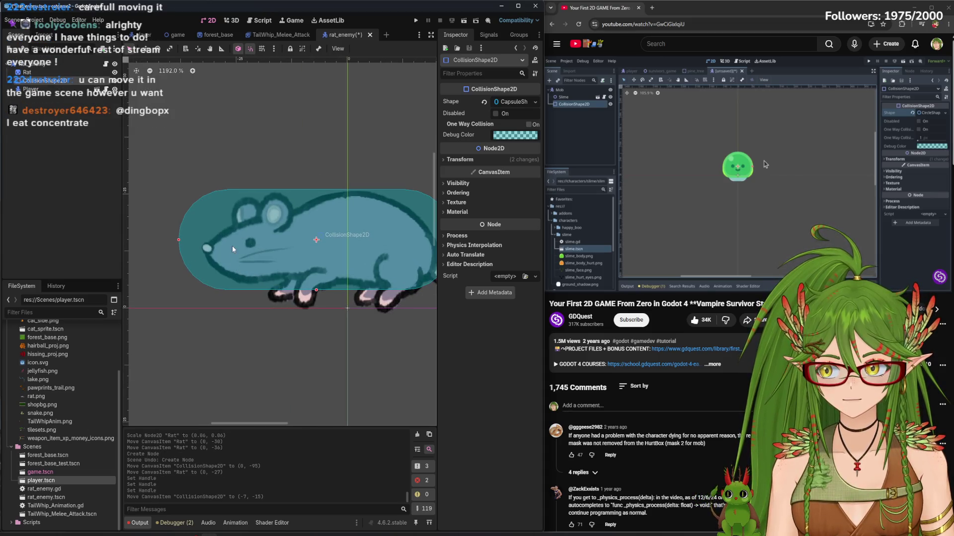
Fine-tune the capsule over the rat's body at -5, -13 and save the scene
drag(179, 240, 214, 240)
drag(318, 292, 318, 285)
scroll(318, 286, right, 2)
drag(272, 243, 280, 252)
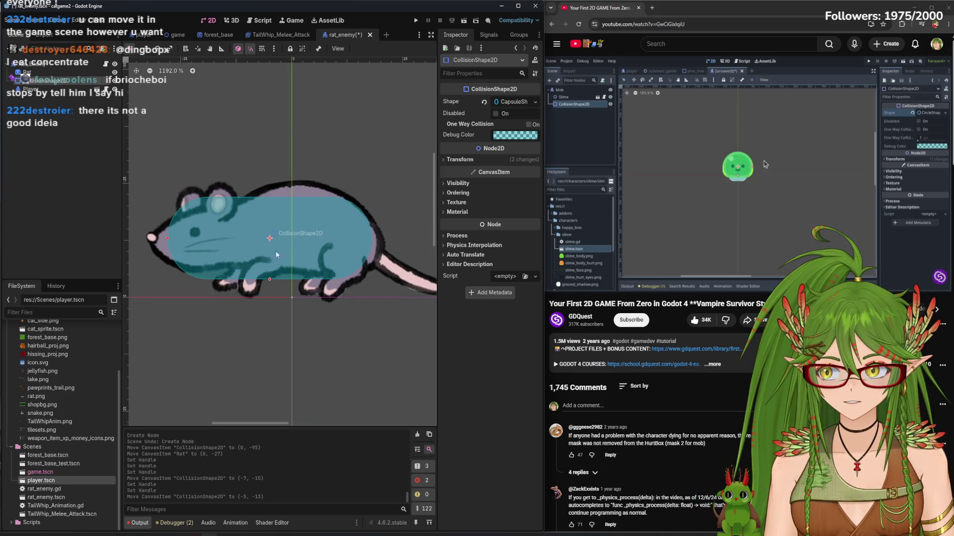
drag(172, 240, 165, 239)
scroll(252, 255, down, 4)
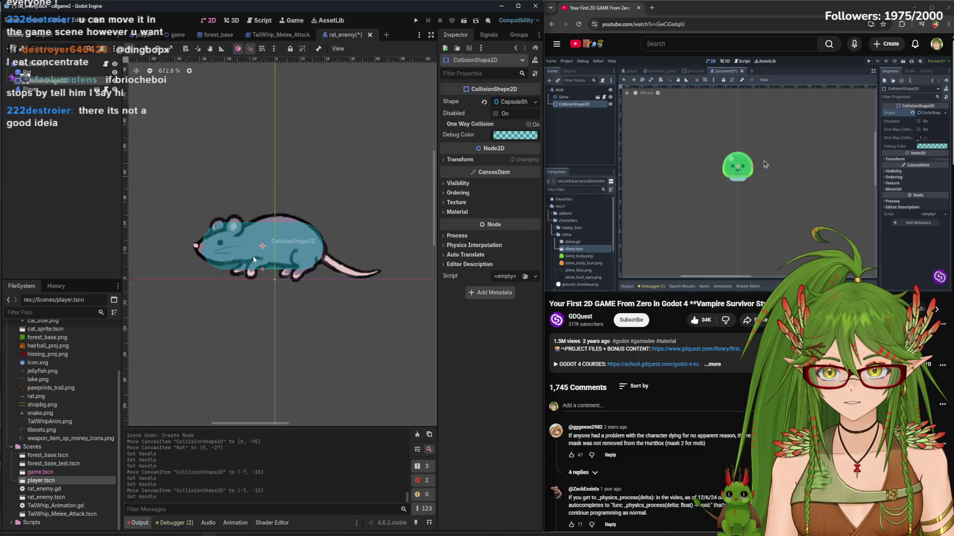
scroll(252, 255, down, 5)
click(96, 225)
key(ctrl+s)
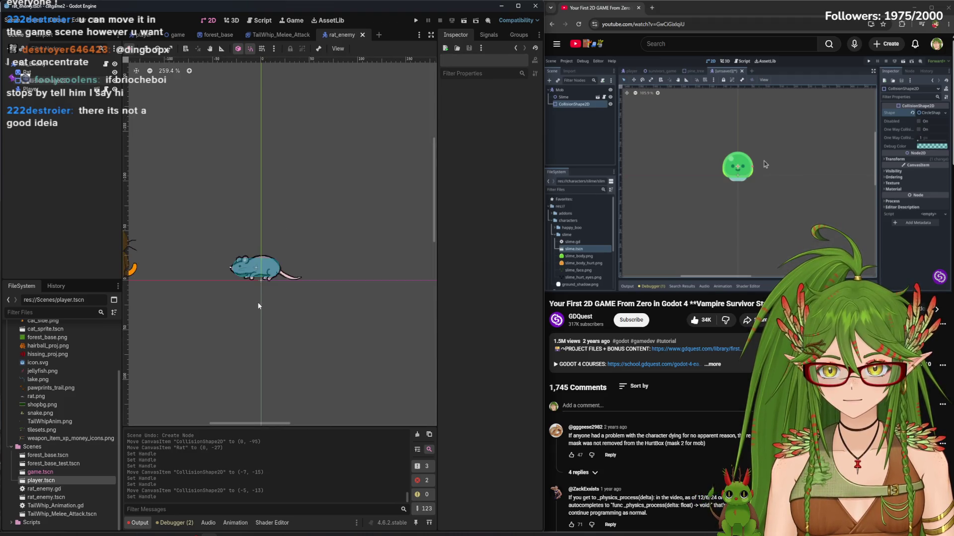
Delete the temporary cat Player from the rat scene and save rat_enemy
scroll(258, 305, down, 4)
click(190, 284)
right_click(58, 91)
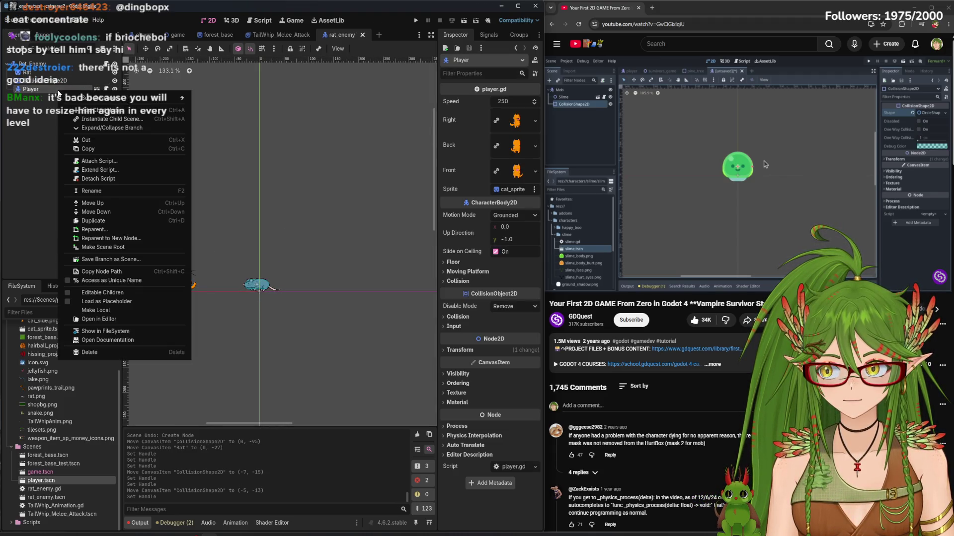
click(122, 353)
key(ctrl+s)
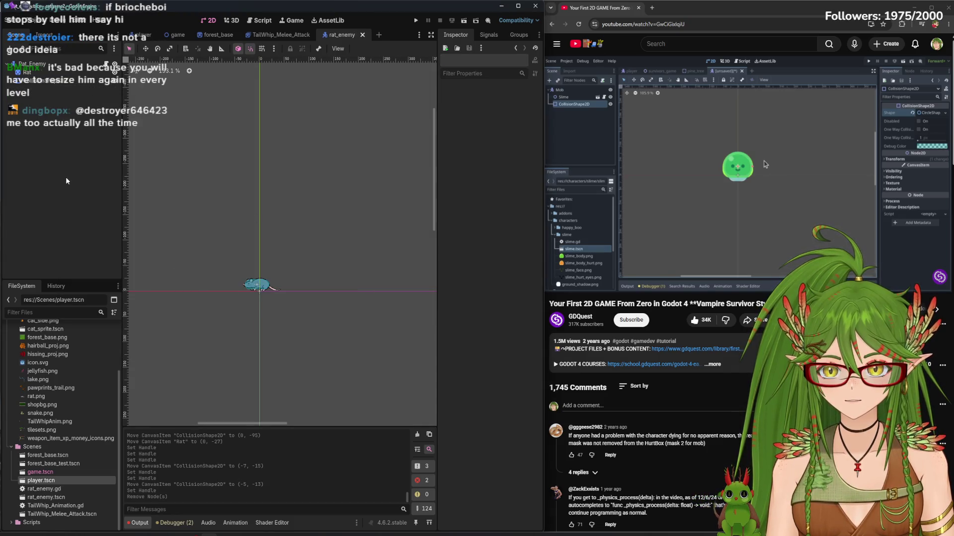
In the player scene, shrink the cat sprite and shift it slightly right
click(177, 34)
click(144, 35)
click(178, 35)
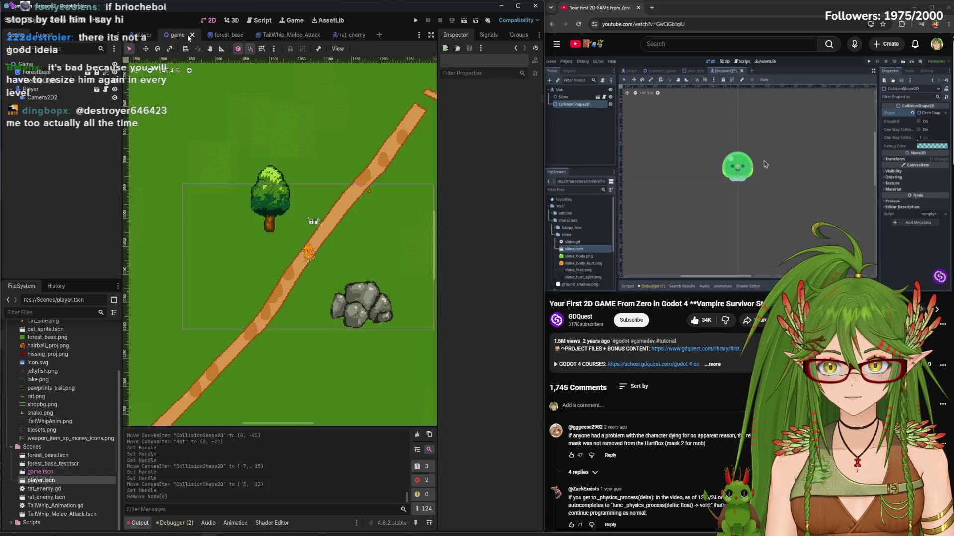
click(144, 35)
click(246, 242)
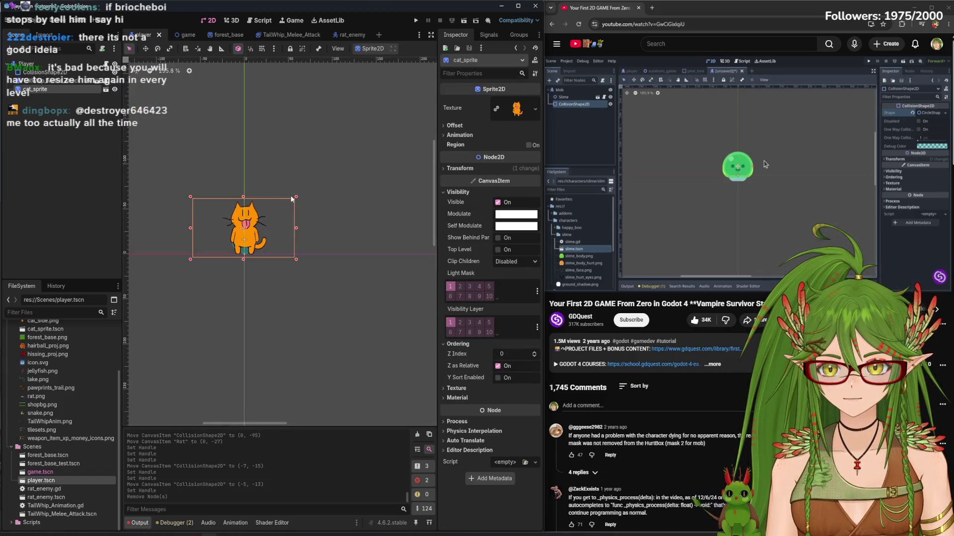
drag(296, 201, 266, 214)
scroll(214, 250, up, 2)
scroll(213, 246, up, 5)
drag(237, 245, 346, 240)
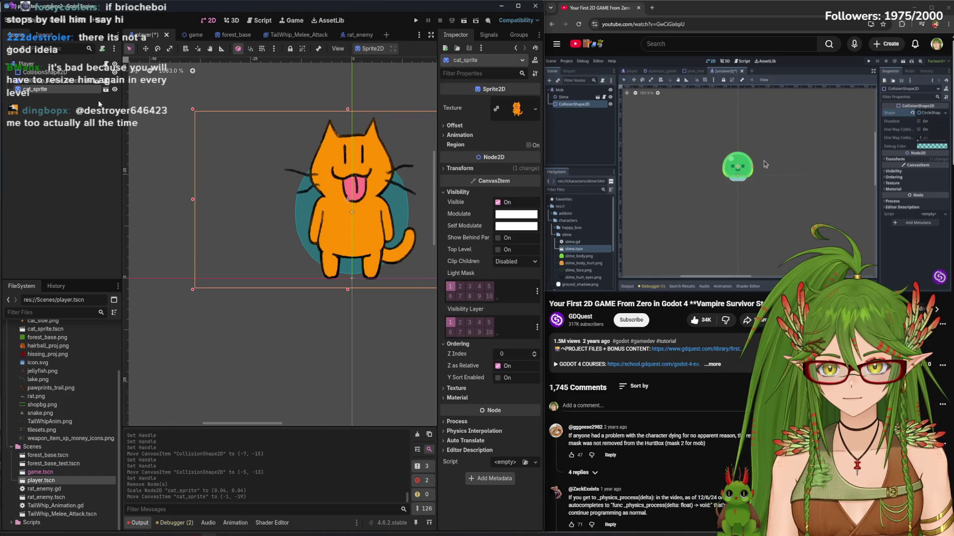
Narrow the player's collision capsule and shorten its bottom
click(56, 66)
click(43, 72)
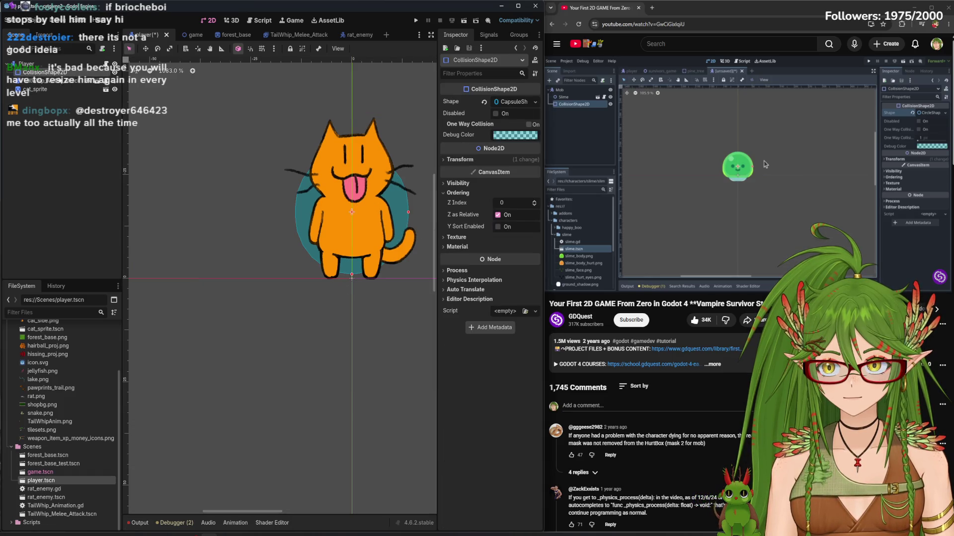
drag(407, 210, 387, 213)
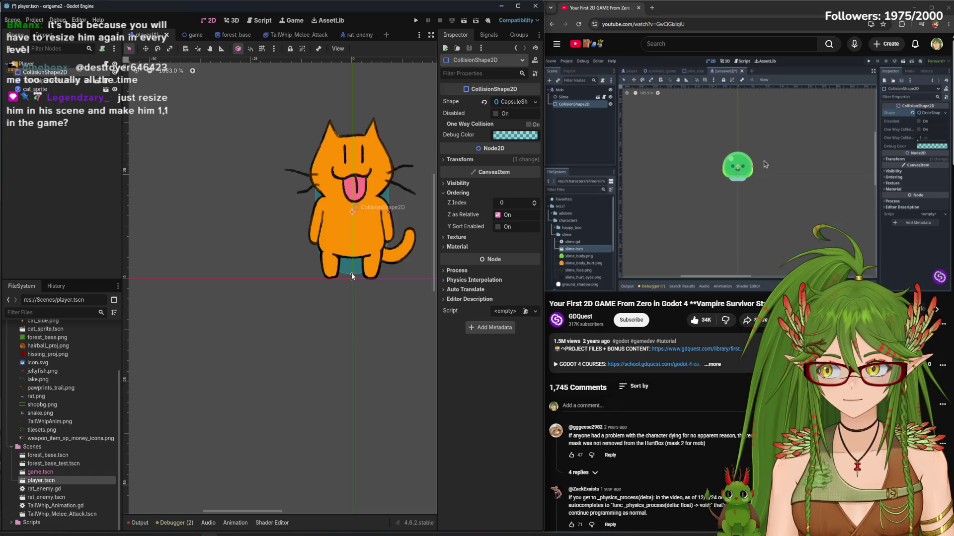
drag(352, 272, 352, 261)
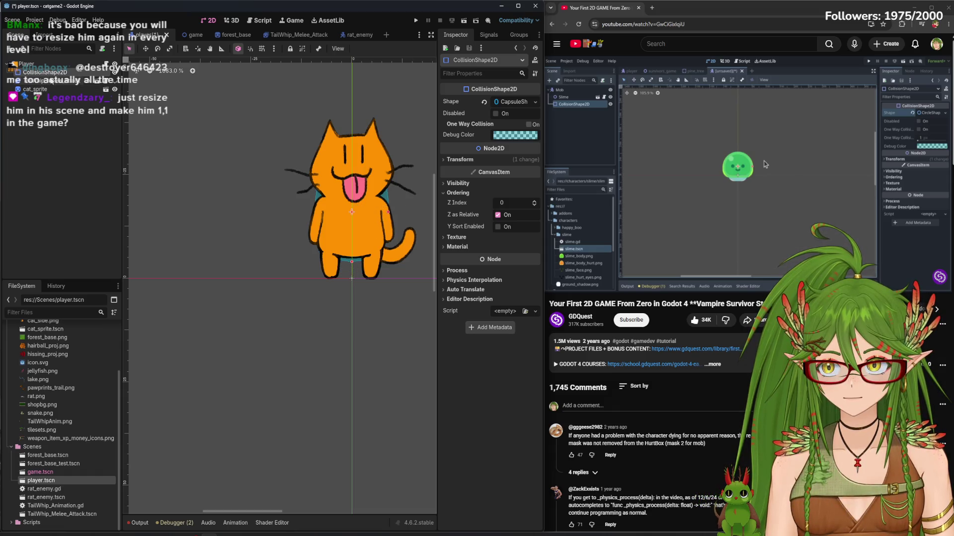
Move the collision shape below cat_sprite in the tree, fit it lower over the cat, and save
drag(44, 72, 43, 93)
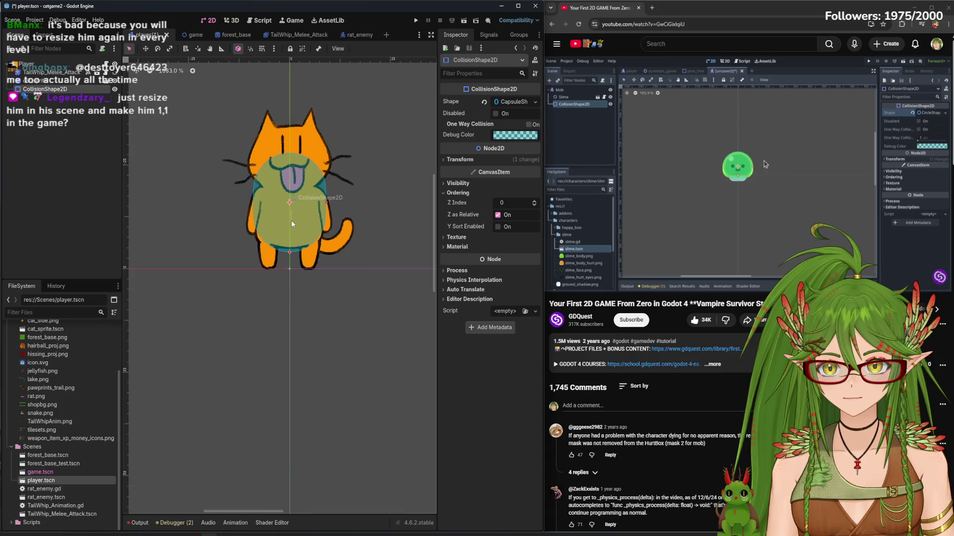
drag(301, 214, 301, 230)
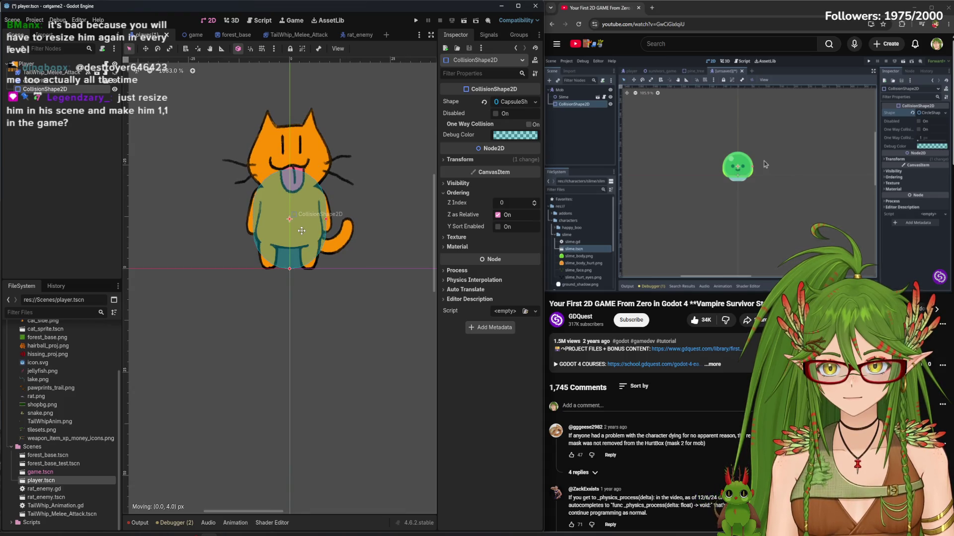
drag(290, 268, 290, 265)
drag(301, 219, 300, 228)
key(ctrl+s)
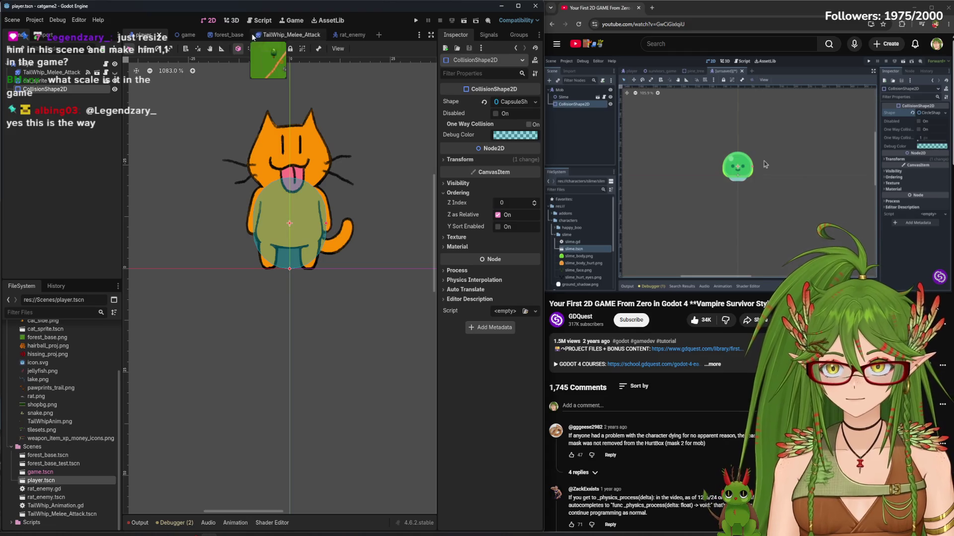
click(187, 35)
scroll(269, 182, up, 5)
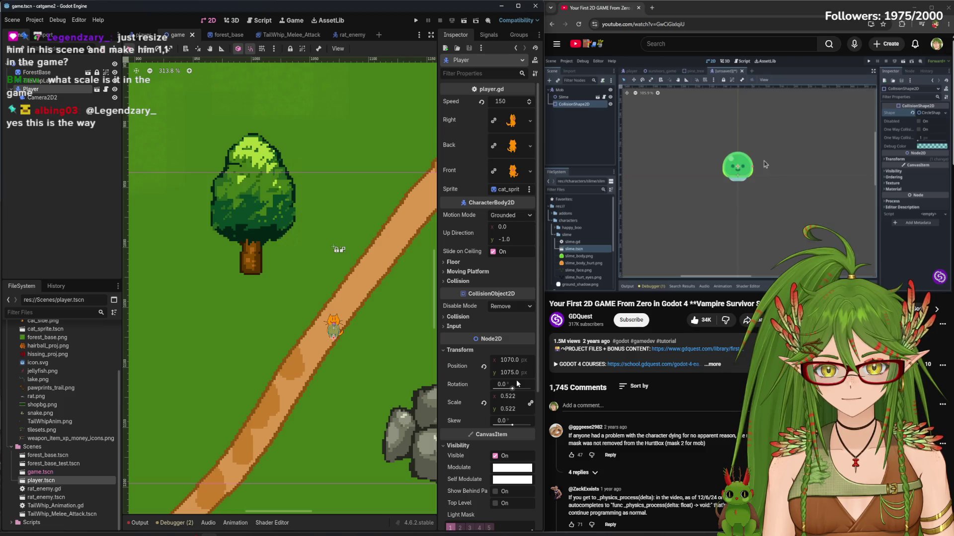
scroll(516, 379, down, 3)
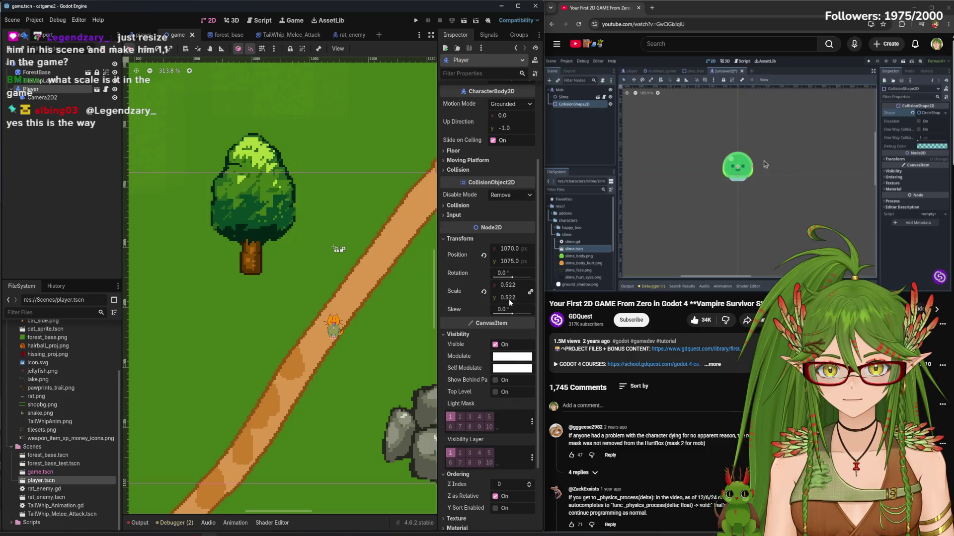
click(144, 35)
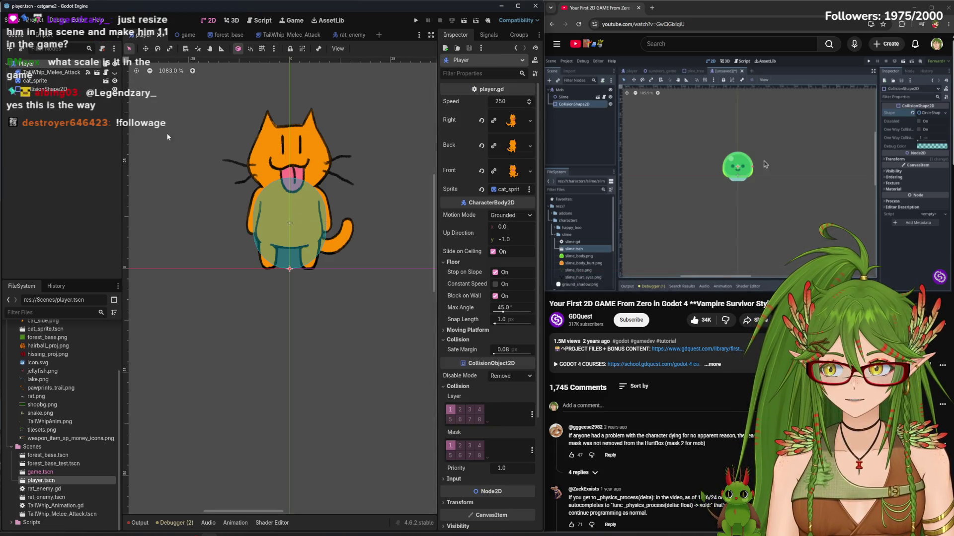
click(48, 82)
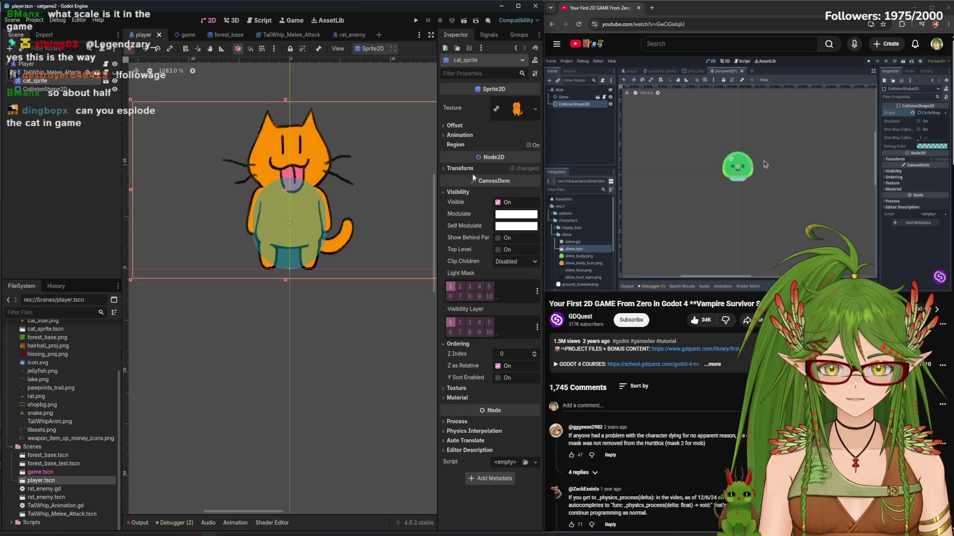
click(460, 169)
click(511, 228)
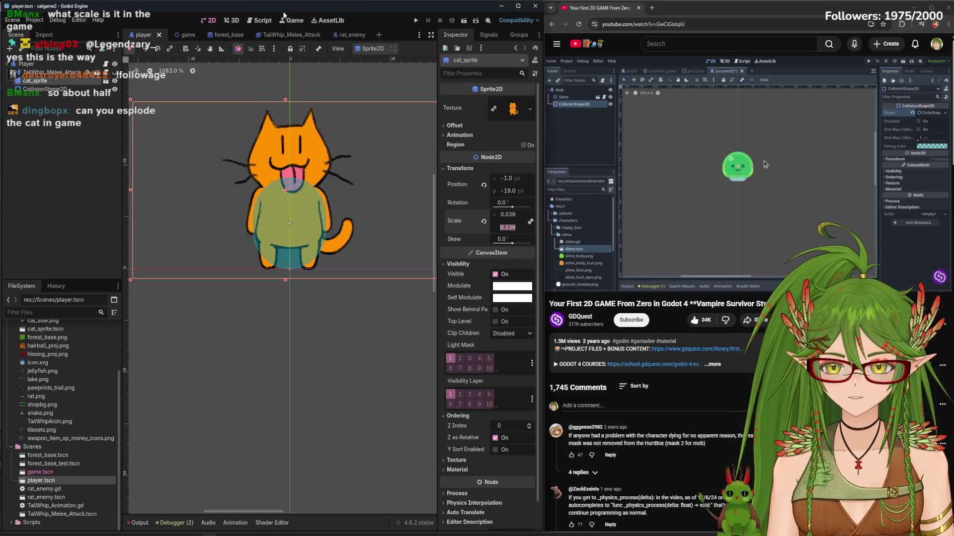
click(265, 21)
click(293, 20)
click(210, 21)
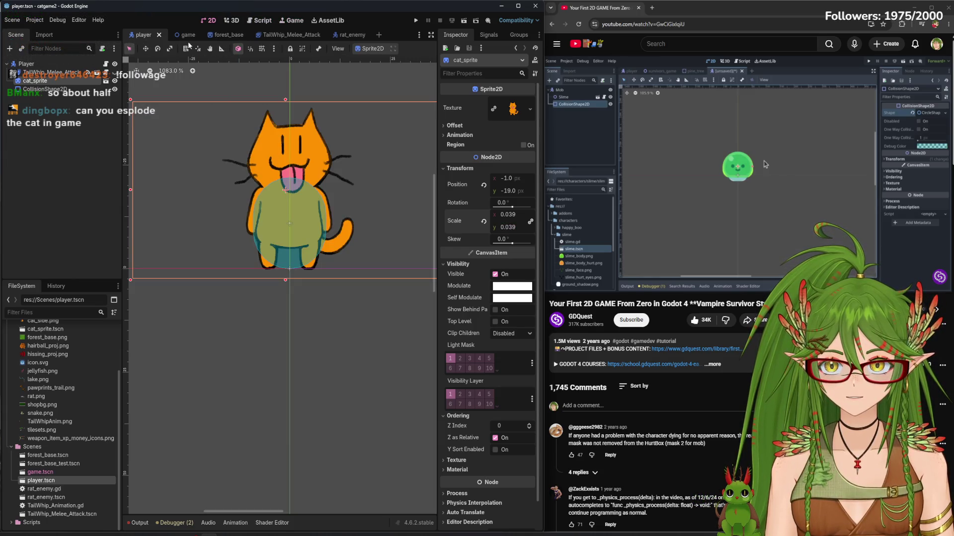
click(186, 34)
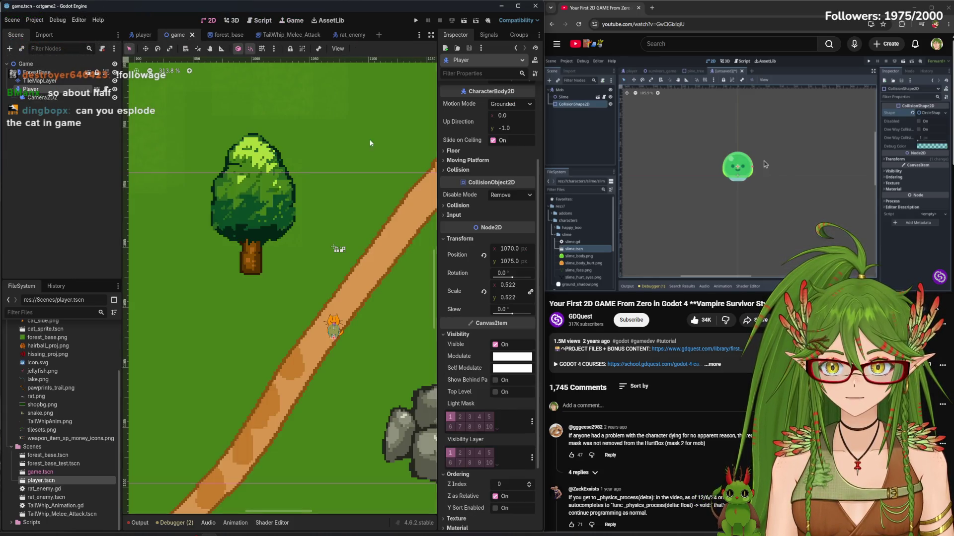
click(233, 22)
click(208, 20)
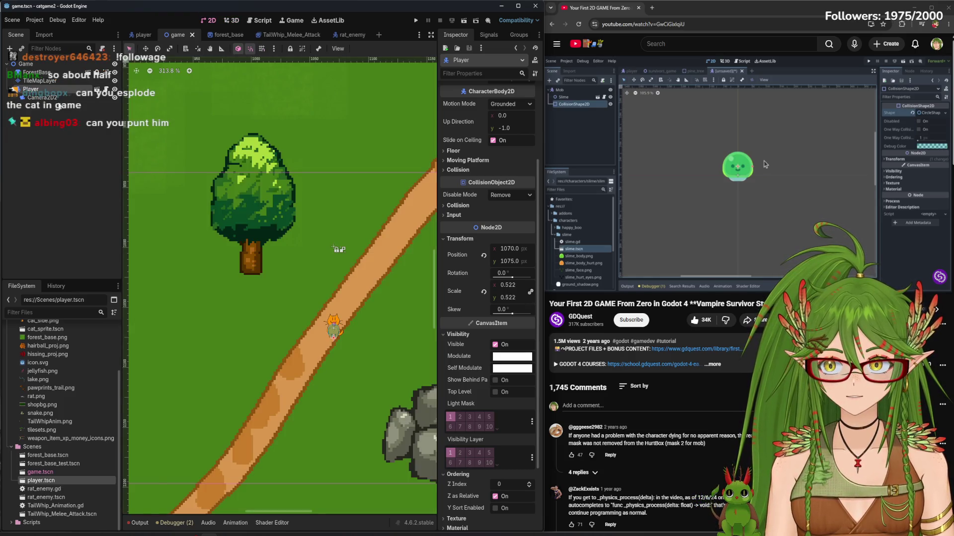
click(138, 35)
Try a 0.5 scale on the cat sprite, then revert it to 0.039
double_click(509, 227)
text(5)
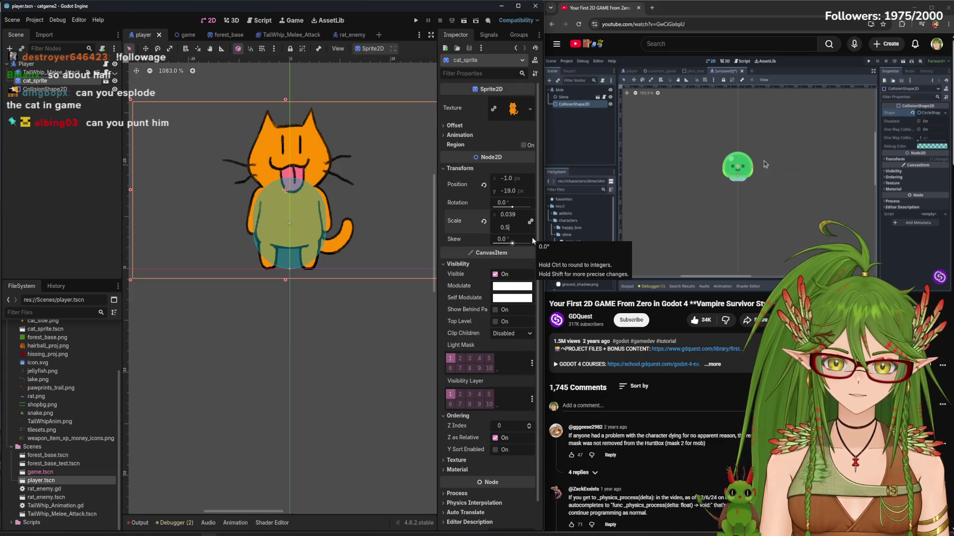
key(Return)
scroll(354, 276, down, 3)
scroll(355, 276, down, 7)
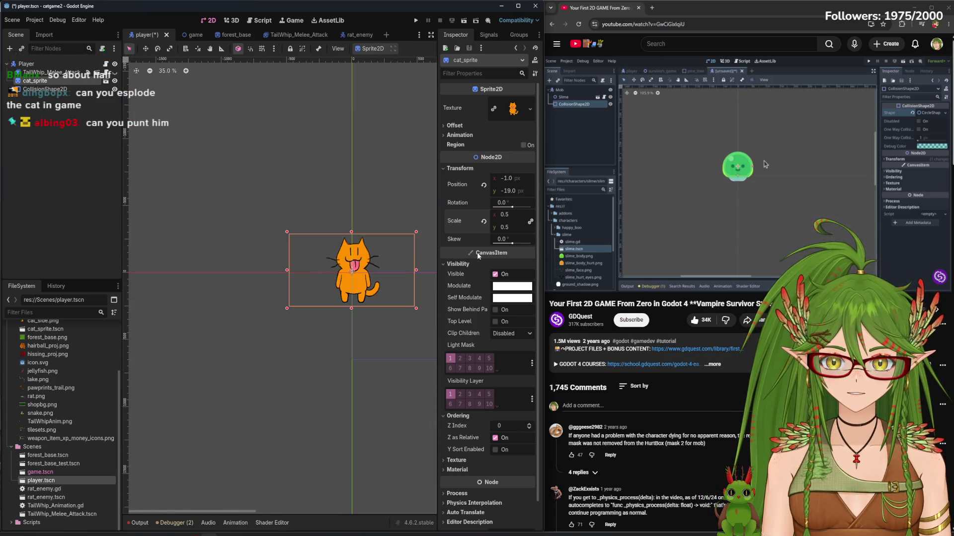
drag(504, 214, 511, 232)
key(ctrl+s)
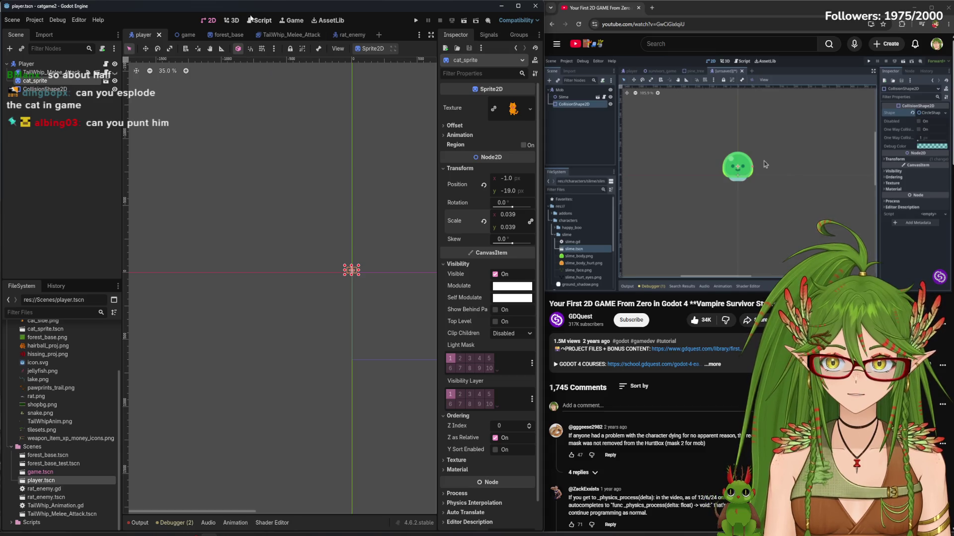
Look over the rat_enemy script and the game scene
click(262, 21)
click(208, 21)
click(186, 36)
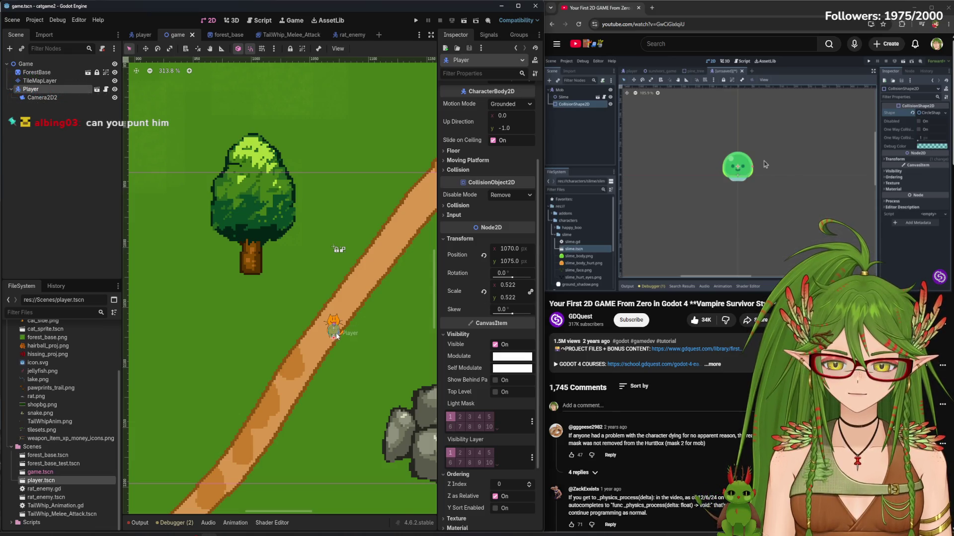
scroll(336, 335, up, 5)
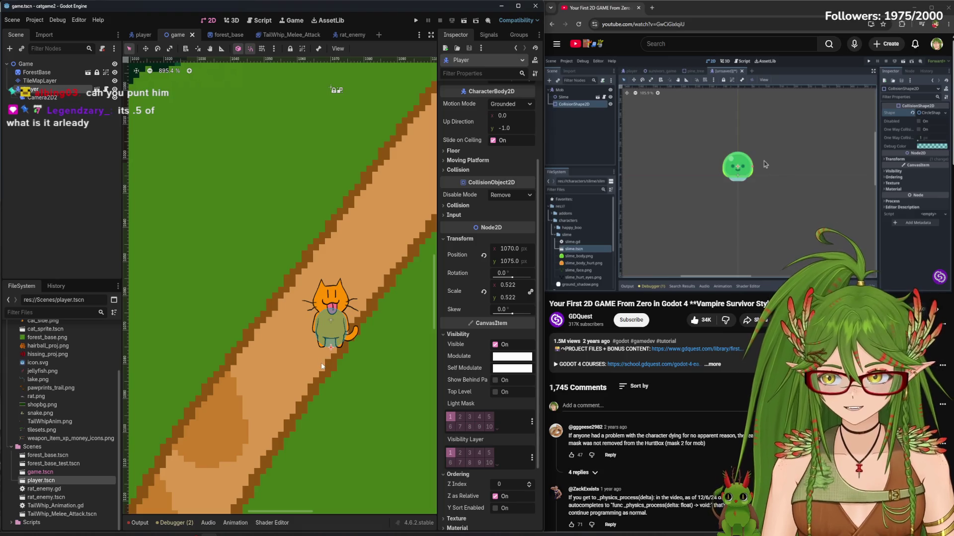
scroll(321, 366, up, 2)
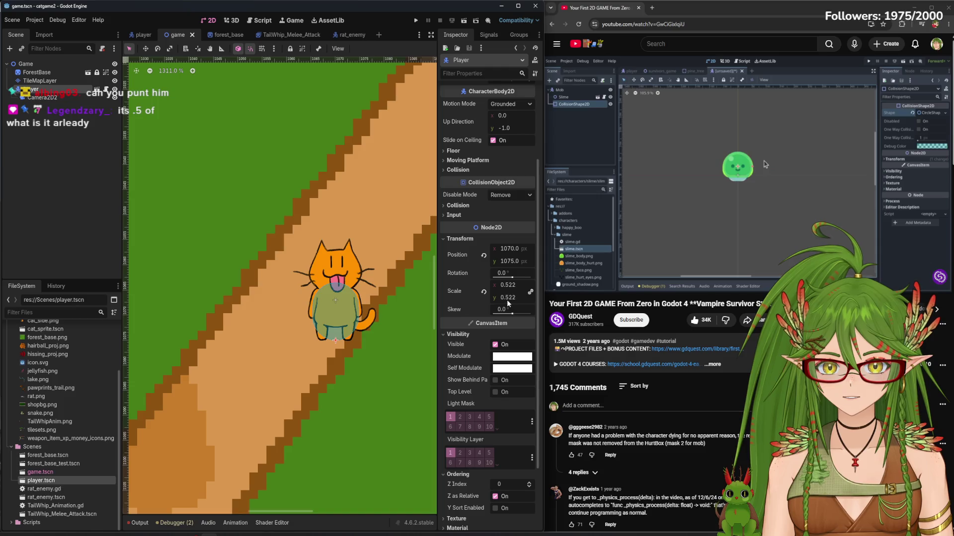
Shrink the cat sprite to 0.03 scale and move it right over the capsule
click(143, 35)
scroll(327, 311, up, 15)
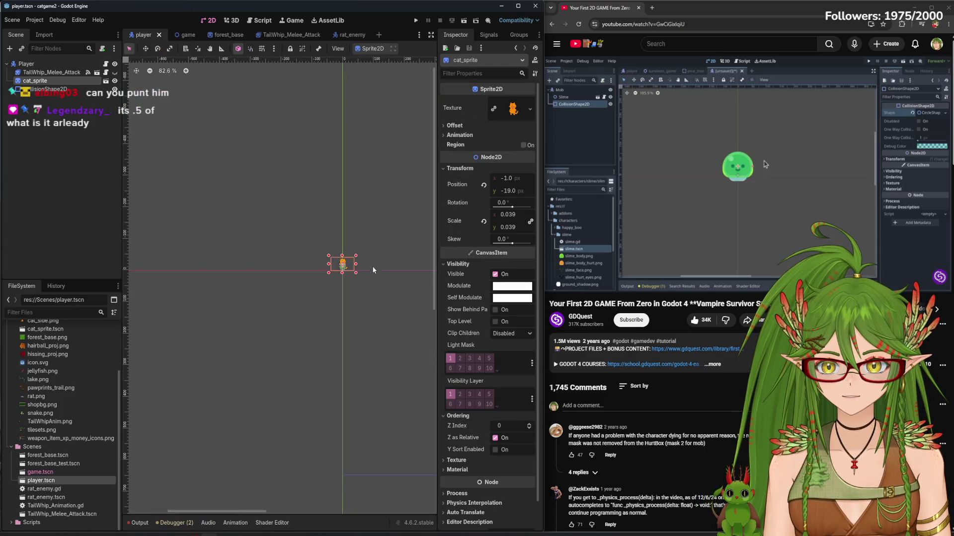
drag(386, 201, 339, 228)
drag(263, 258, 295, 258)
scroll(225, 247, up, 3)
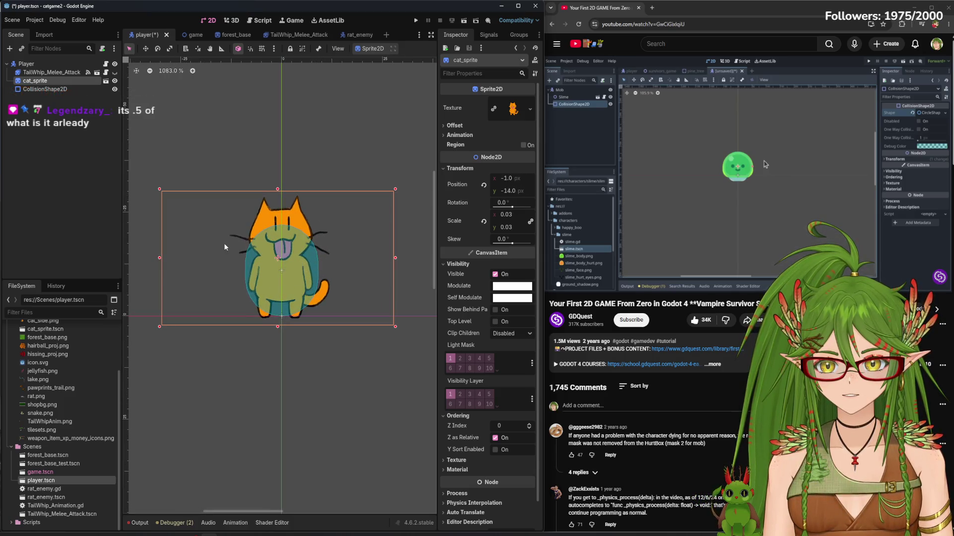
Nudge the capsule and sprite by single pixels into alignment and save the player scene
click(44, 89)
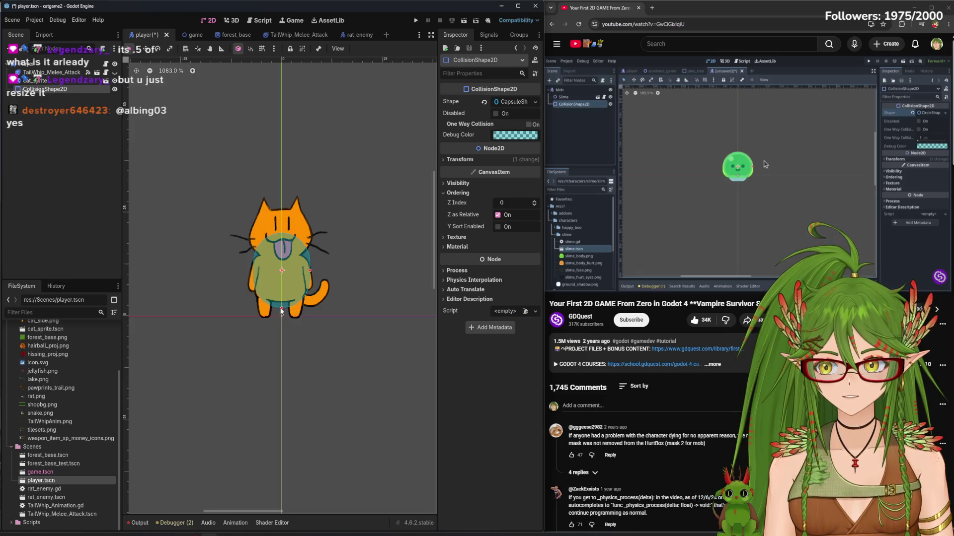
drag(286, 292, 286, 297)
scroll(248, 309, up, 4)
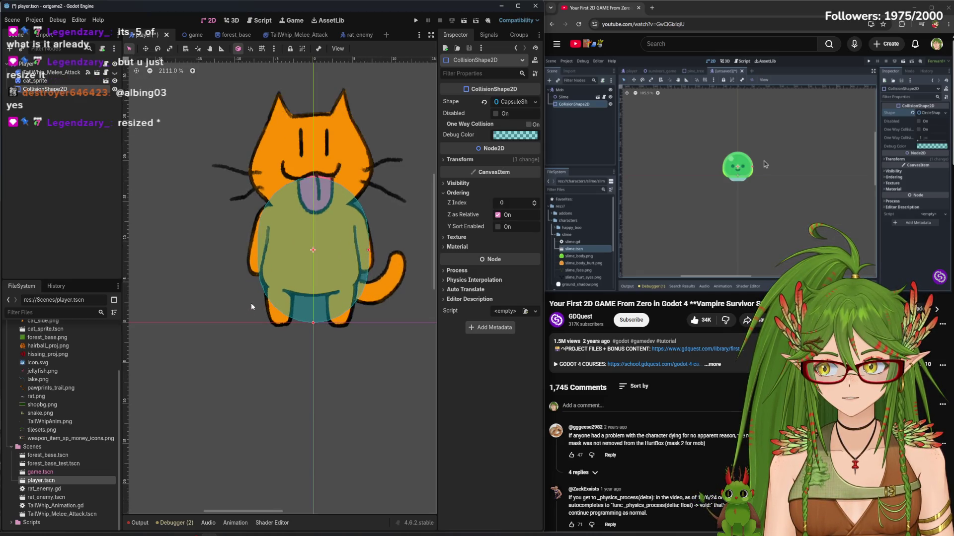
click(323, 207)
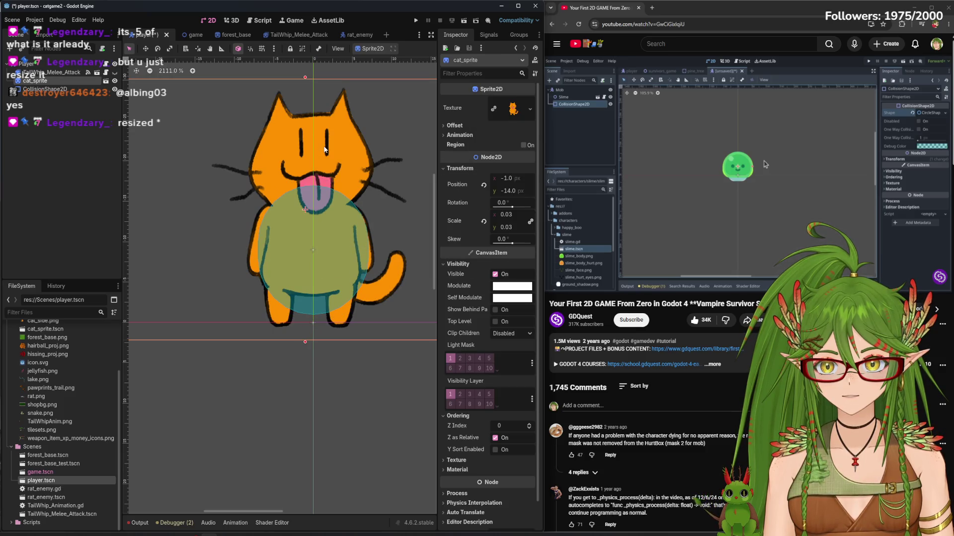
drag(323, 149, 324, 141)
click(315, 250)
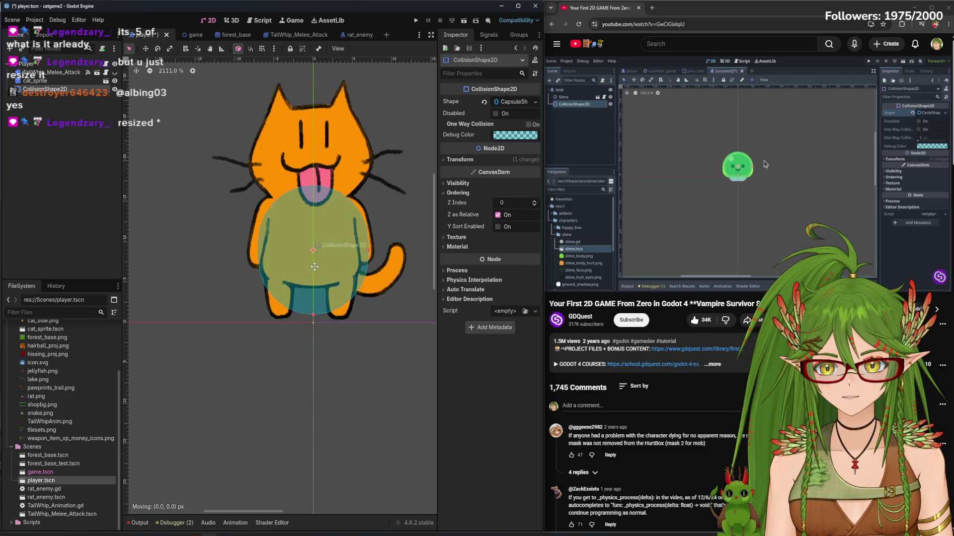
drag(314, 268, 315, 268)
key(ctrl+s)
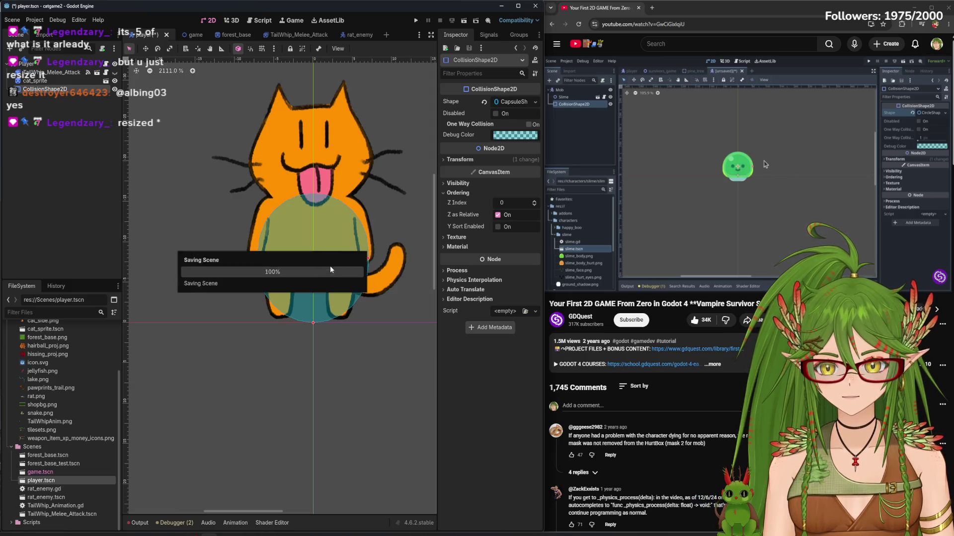
click(188, 34)
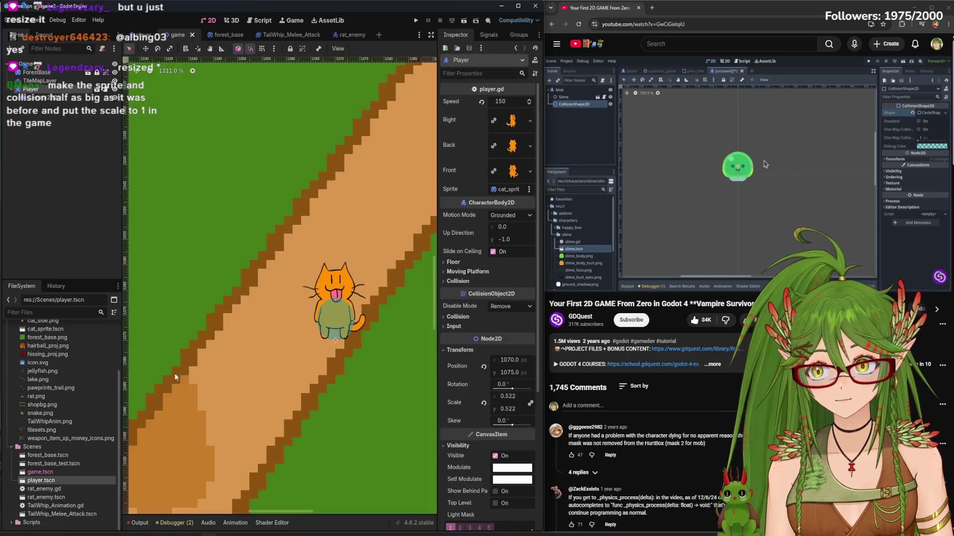
Drag a second player instance, Player2, onto the path in the game scene
scroll(130, 453, down, 2)
mouse_move(41, 481)
mouse_down()
mouse_move(155, 380)
mouse_move(249, 369)
mouse_up()
scroll(189, 451, down, 8)
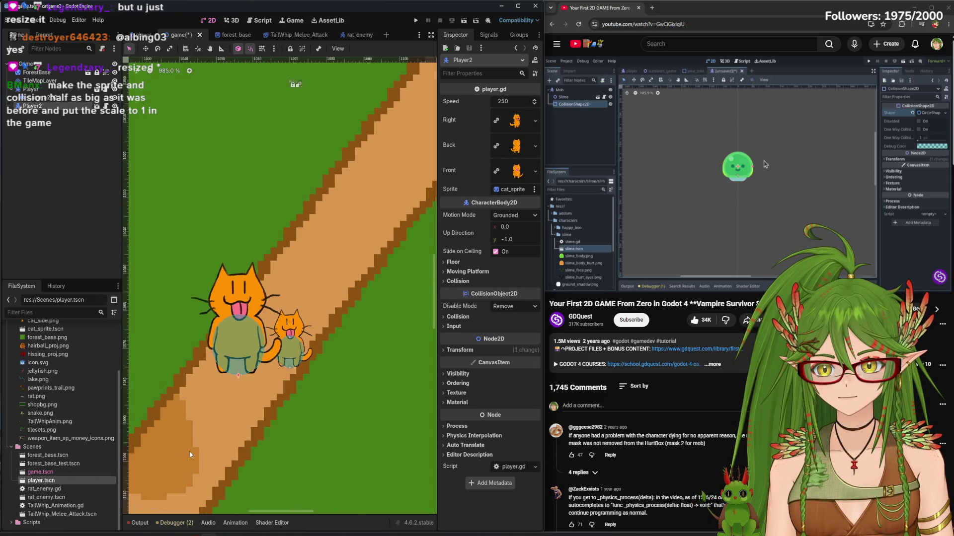
scroll(189, 451, down, 9)
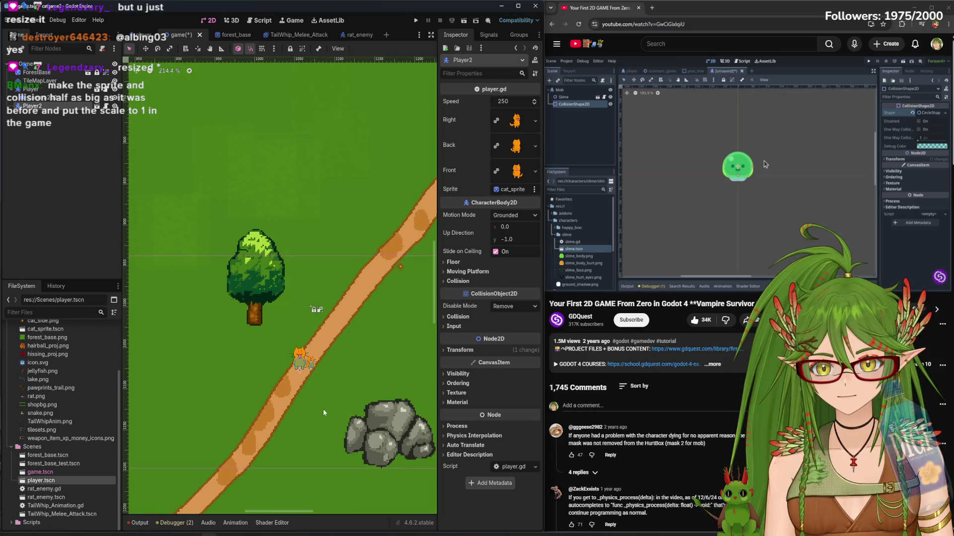
scroll(289, 396, down, 7)
scroll(303, 409, up, 7)
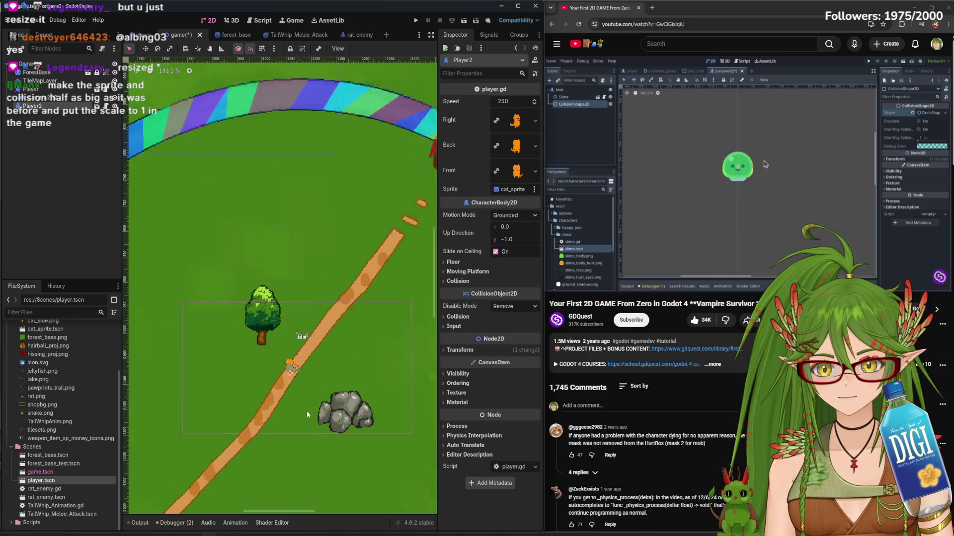
scroll(294, 404, up, 11)
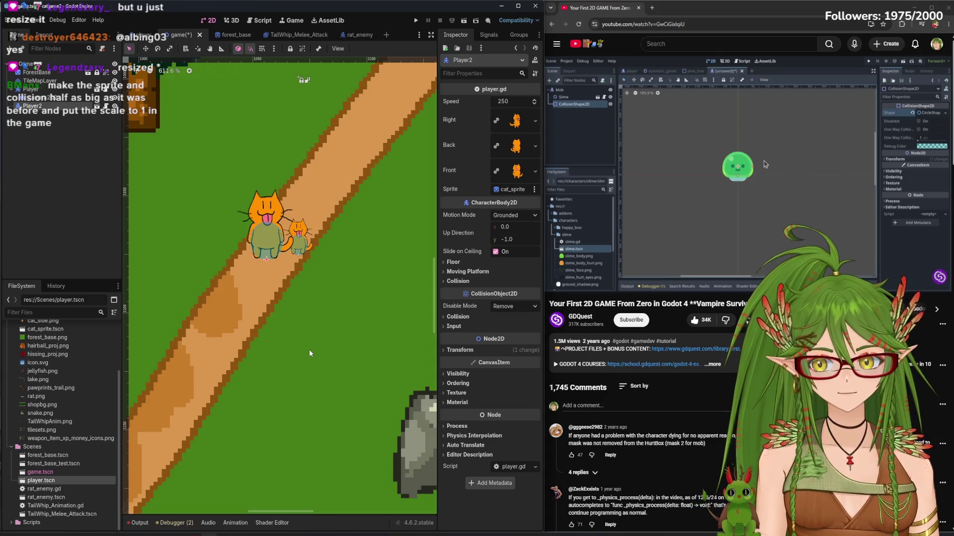
scroll(309, 349, down, 19)
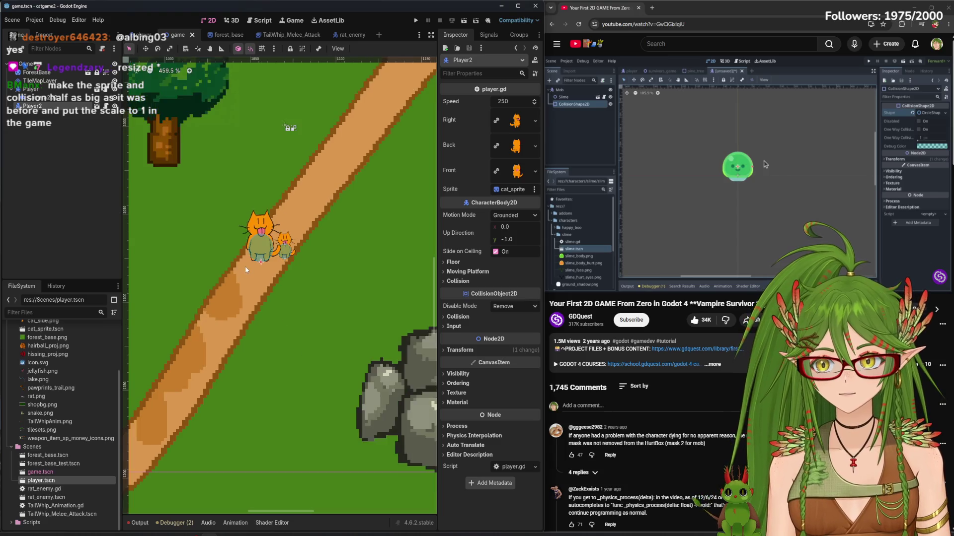
scroll(252, 268, down, 4)
scroll(251, 268, up, 15)
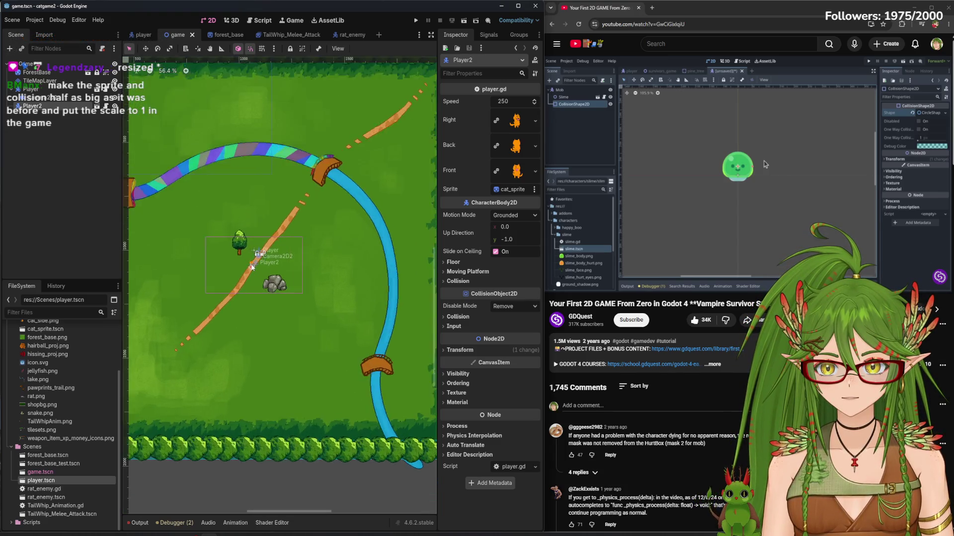
scroll(251, 268, up, 4)
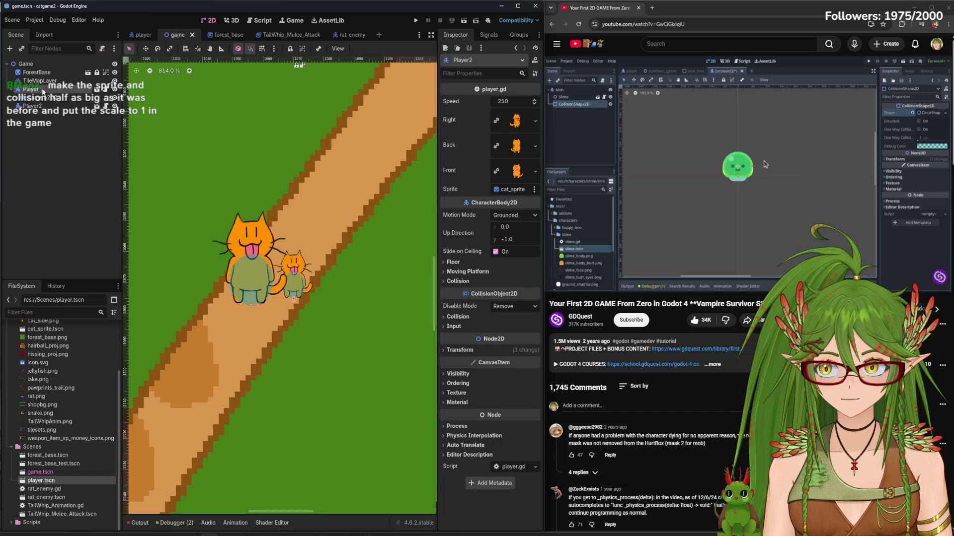
Delete the original Player node, nudge Player2 on the map, and run the game
drag(32, 98, 45, 91)
right_click(45, 91)
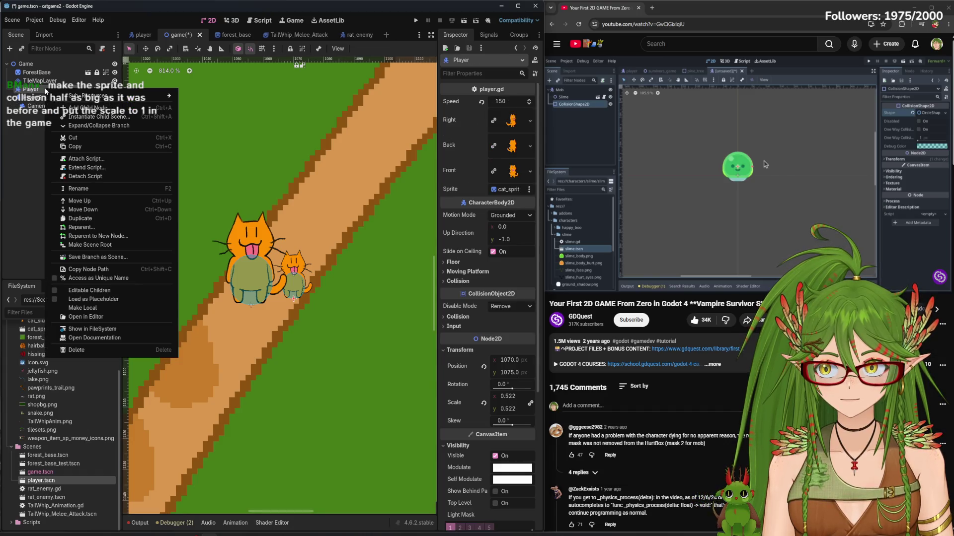
click(90, 349)
click(449, 281)
drag(245, 237, 263, 244)
click(416, 20)
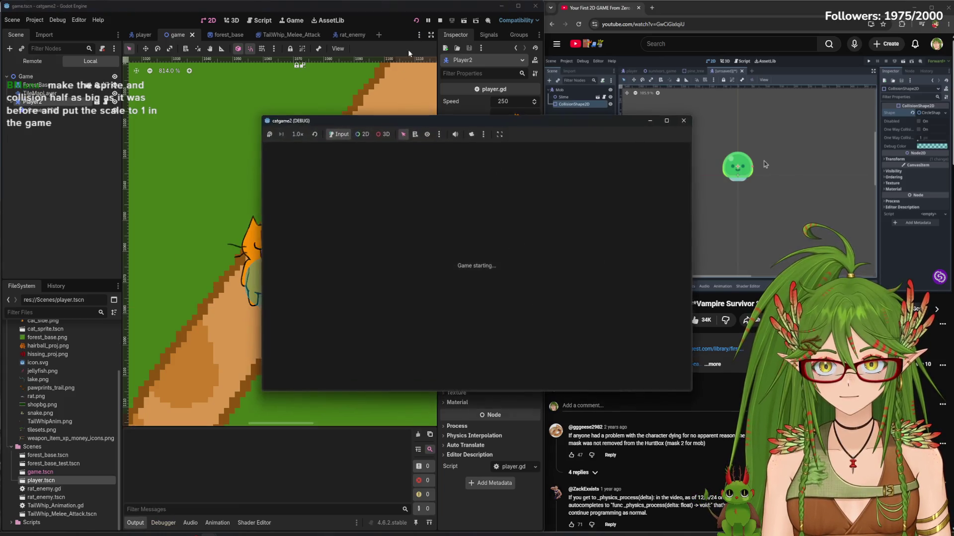
Briefly walk the cat, stop the game, and move Player2's camera onto the cat
key(w)
key(d)
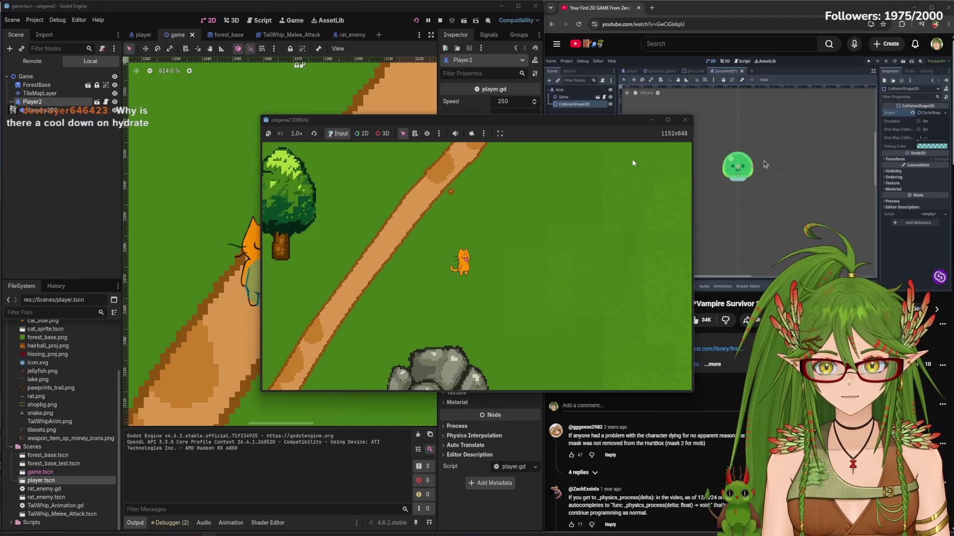
click(685, 120)
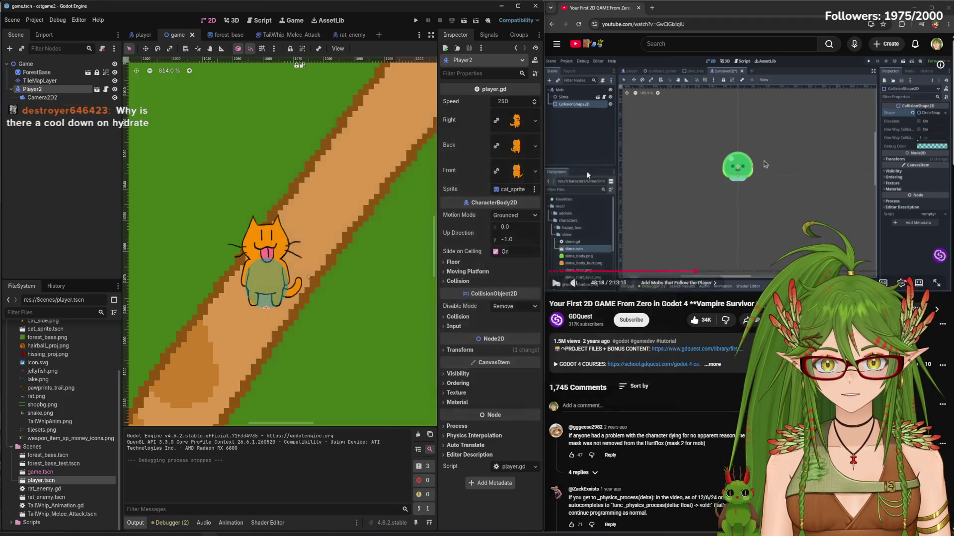
click(45, 98)
scroll(302, 299, down, 1)
scroll(302, 299, up, 1)
drag(309, 278, 272, 280)
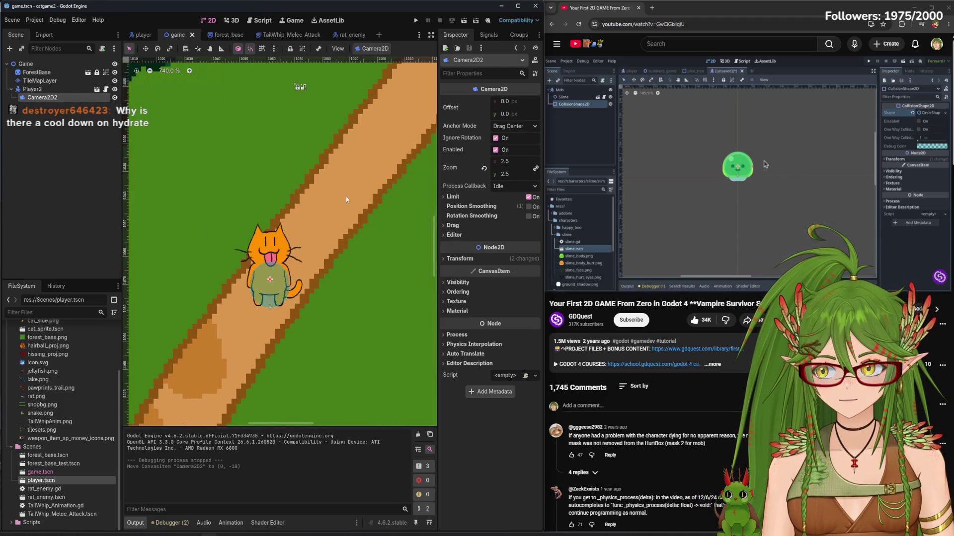
Rerun the game and walk the cat around the path with WASD, then stop it
key(F5)
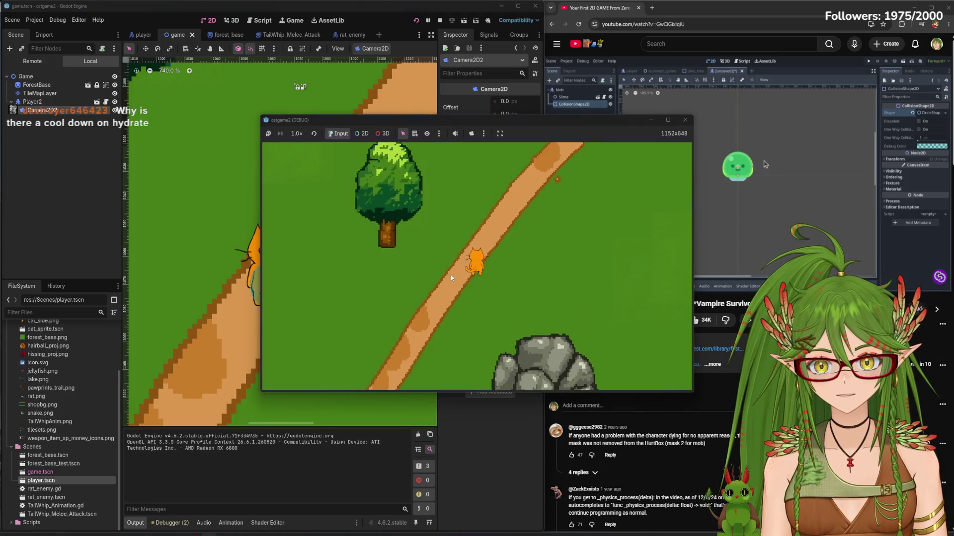
key(w)
key(d)
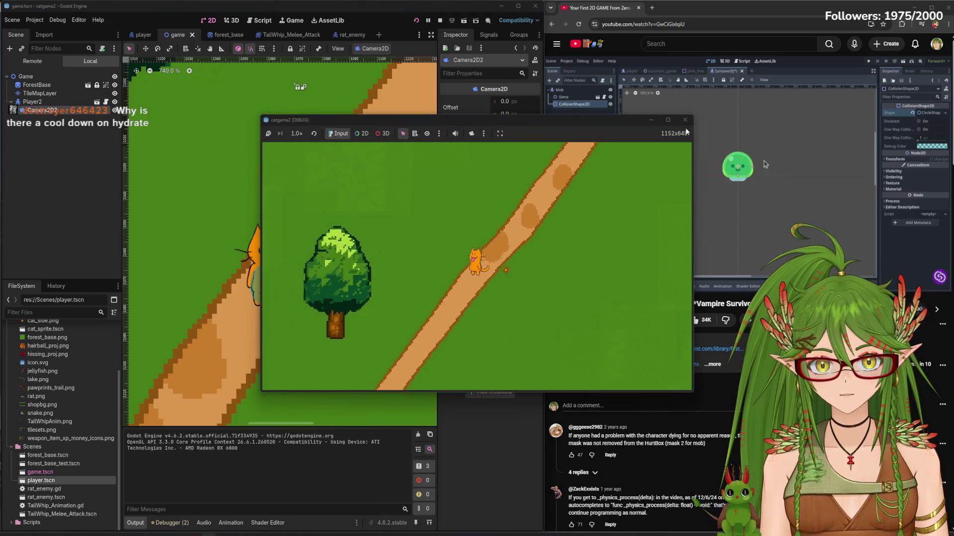
key(s)
key(a)
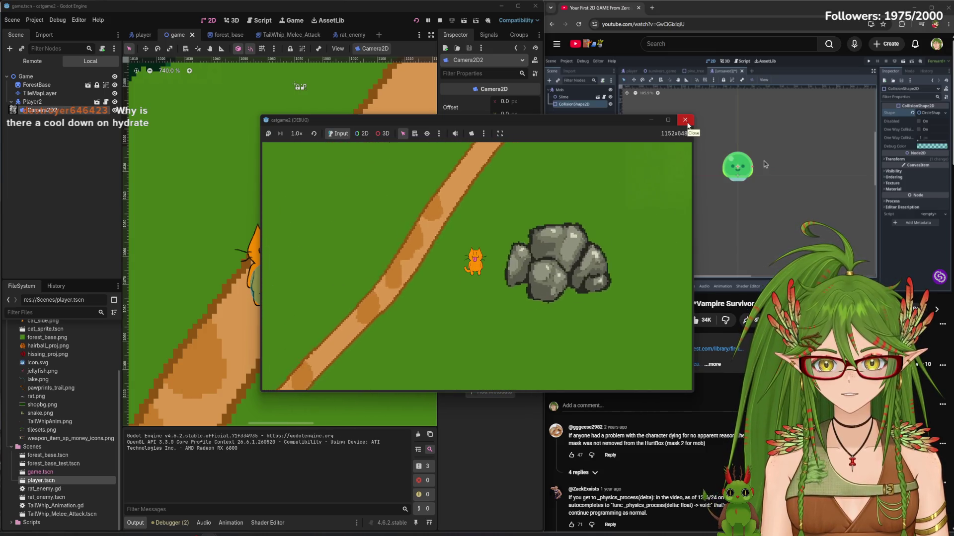
click(500, 277)
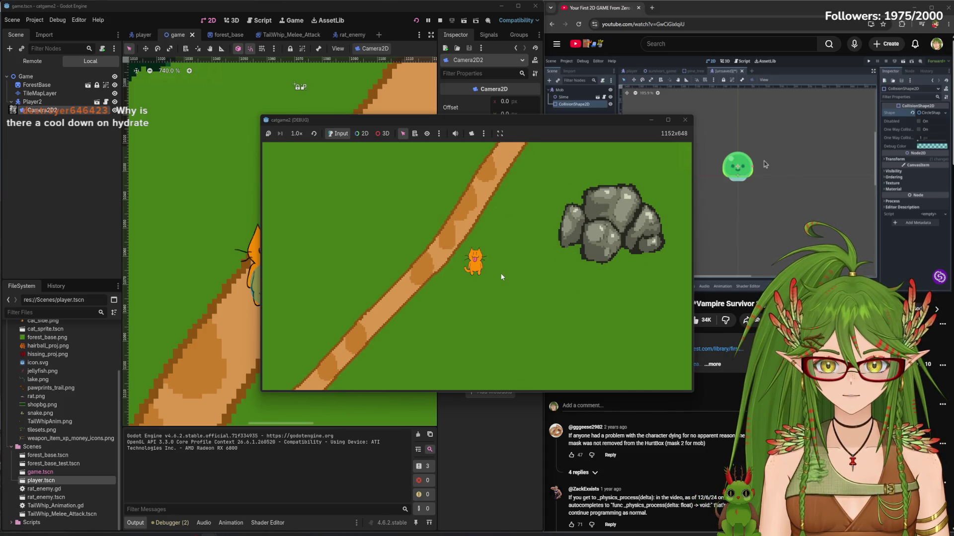
key(s)
key(d)
key(w)
key(w)
key(d)
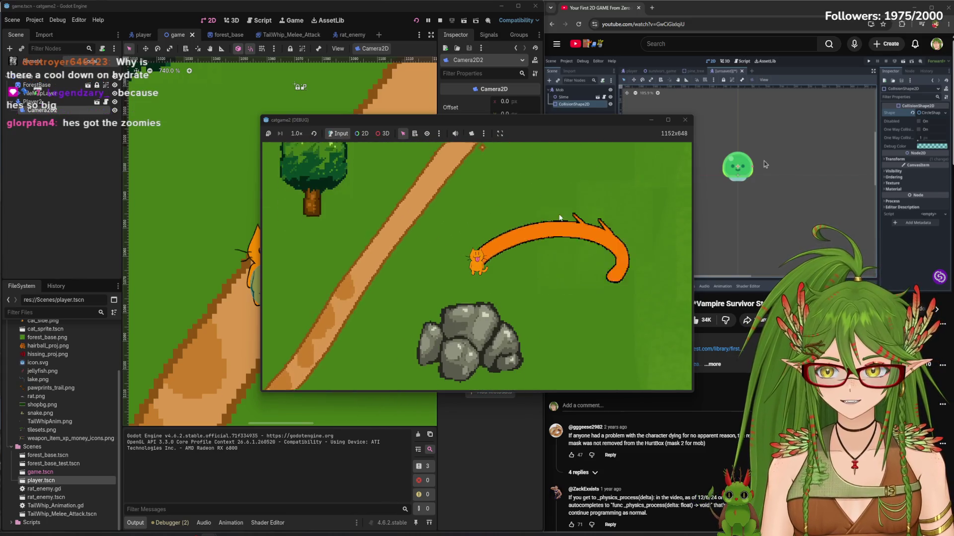
key(w)
key(d)
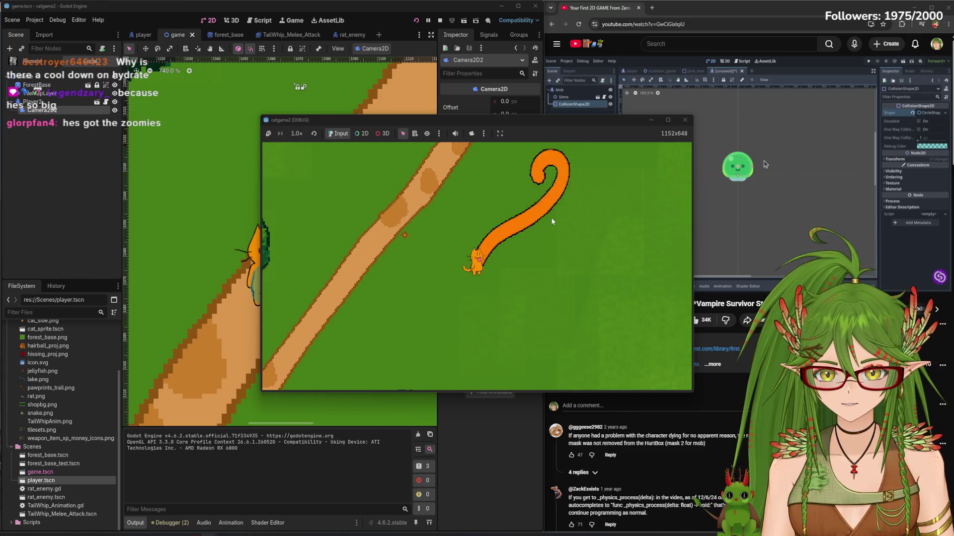
key(a)
key(s)
key(d)
key(w)
key(s)
key(a)
key(w)
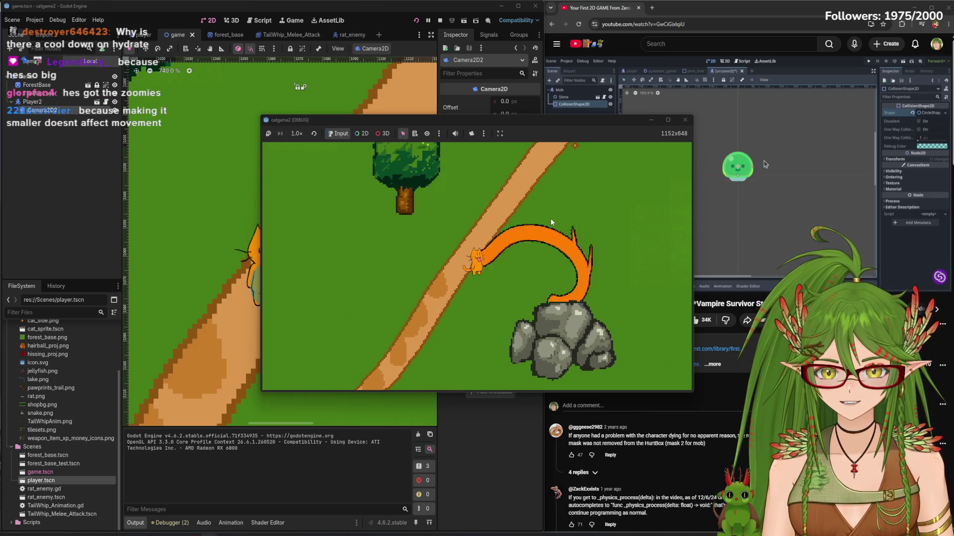
key(s)
key(a)
key(w)
key(d)
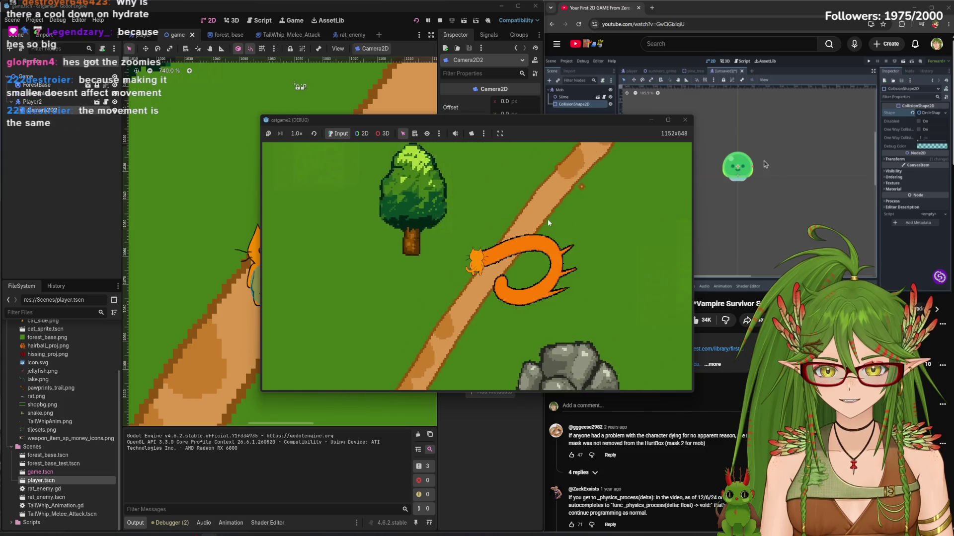
key(d)
key(s)
key(a)
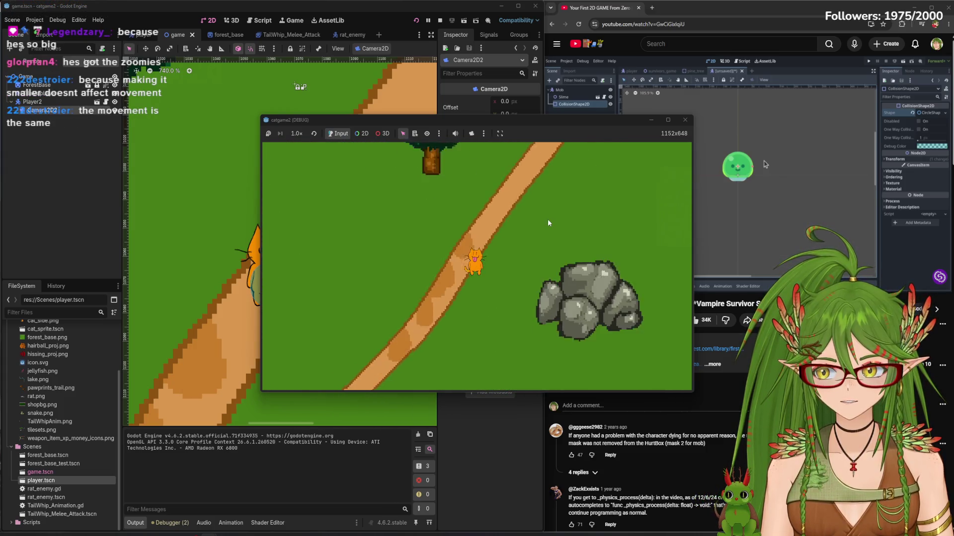
key(w)
key(a)
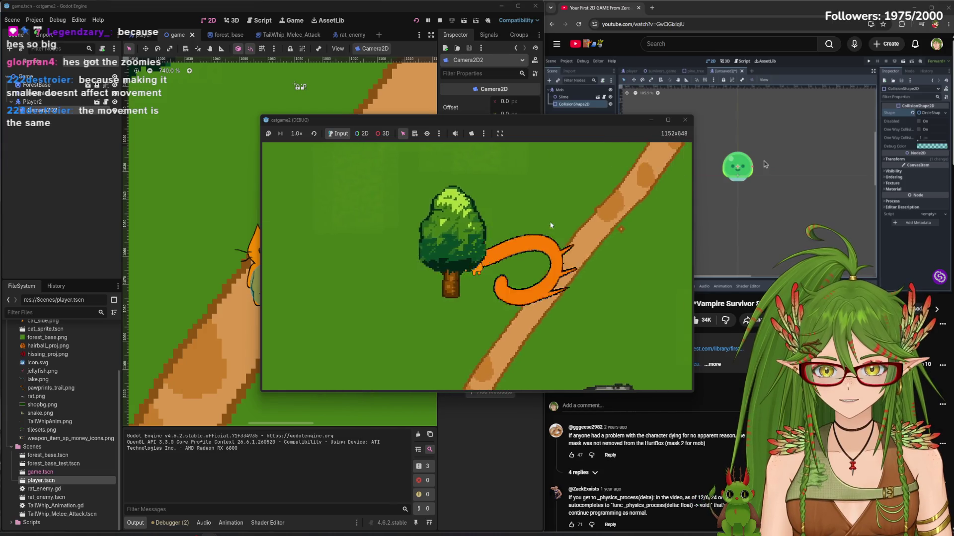
key(d)
key(w)
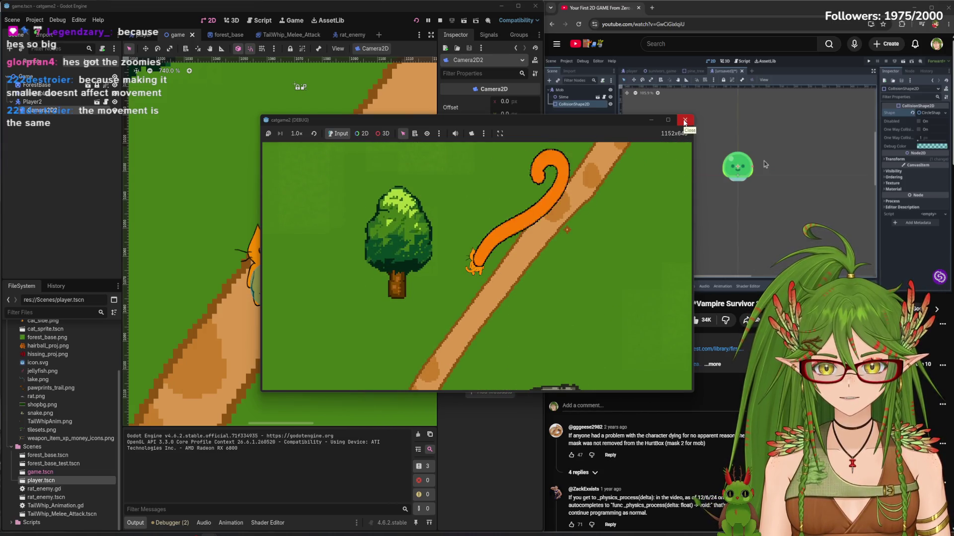
click(684, 122)
click(143, 35)
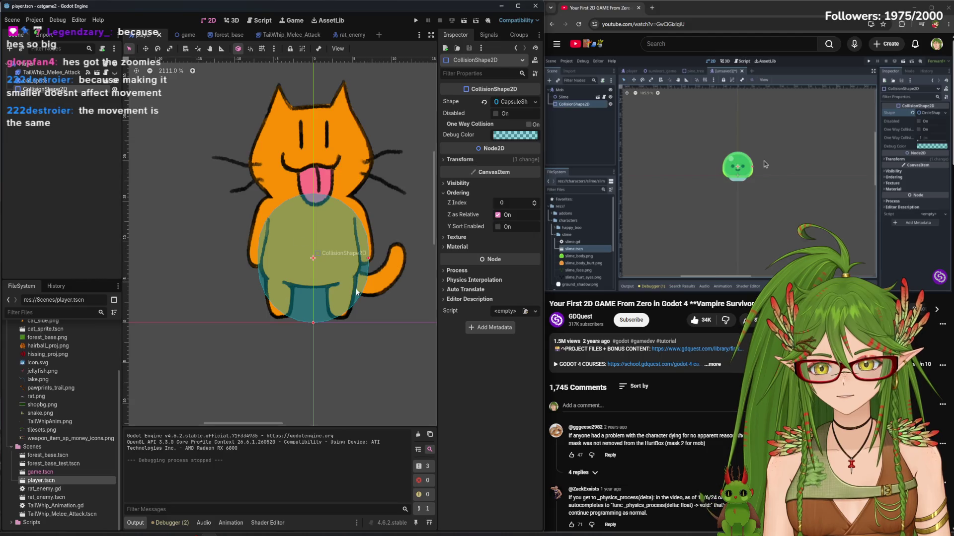
Make the TailWhip_Melee_Attack node visible in the player scene
scroll(355, 288, down, 3)
click(50, 72)
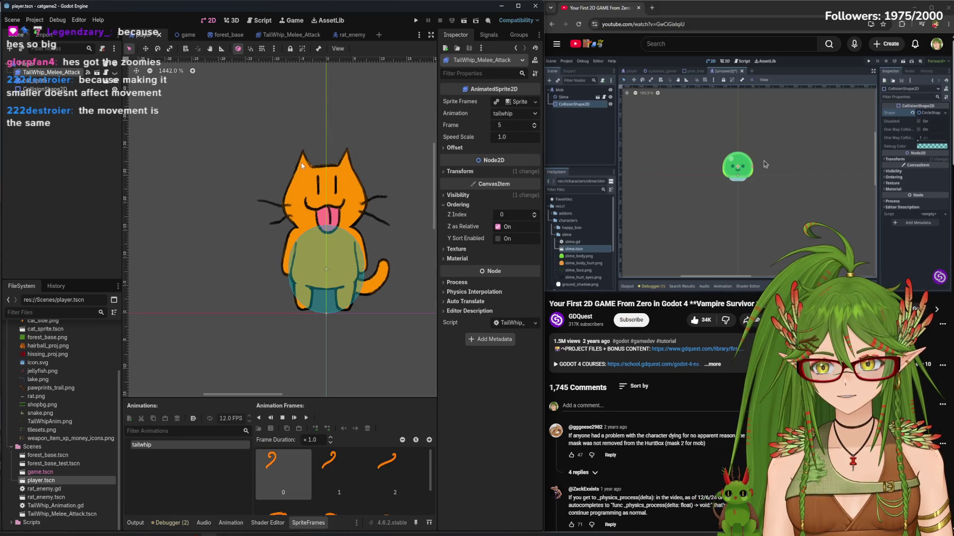
click(115, 72)
scroll(265, 280, down, 10)
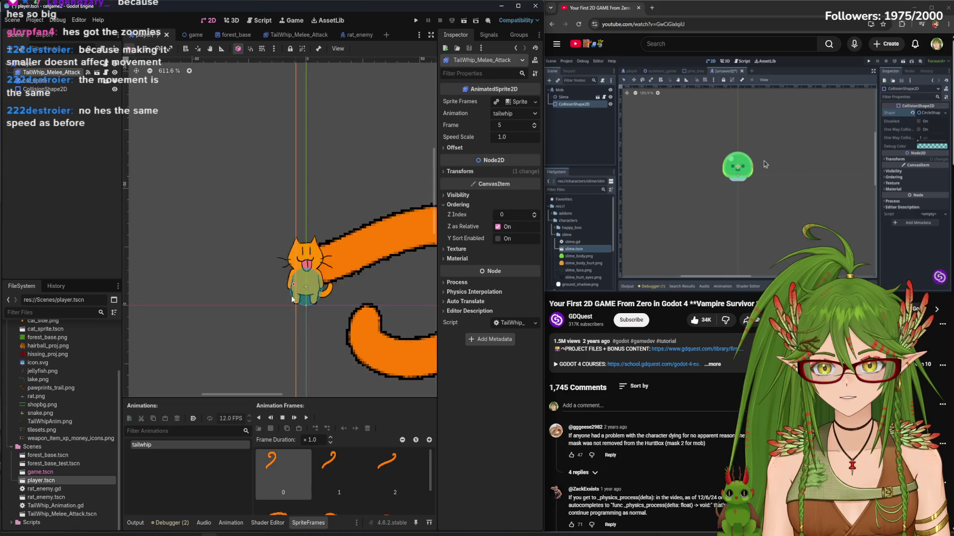
scroll(359, 297, down, 5)
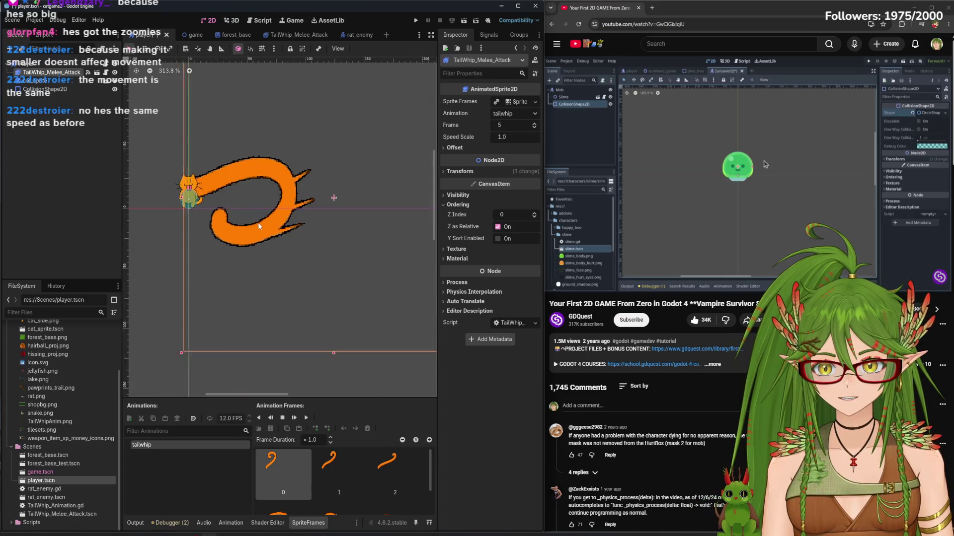
Shrink the tail-whip sprite, place it beside the cat, and run the game with F5
mouse_move(388, 300)
mouse_down()
mouse_move(319, 213)
mouse_move(293, 206)
mouse_up()
scroll(211, 209, up, 5)
drag(268, 112, 284, 209)
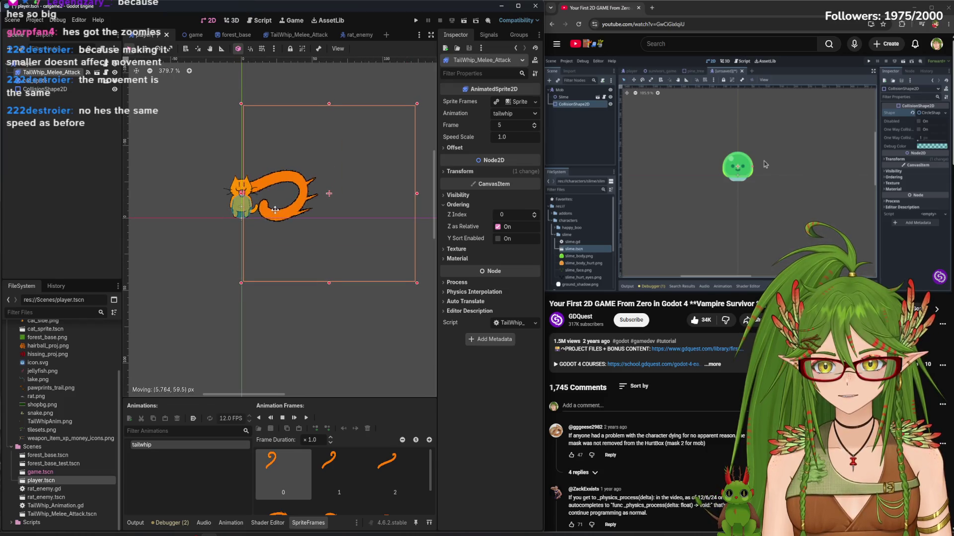
scroll(262, 222, up, 2)
scroll(263, 221, up, 4)
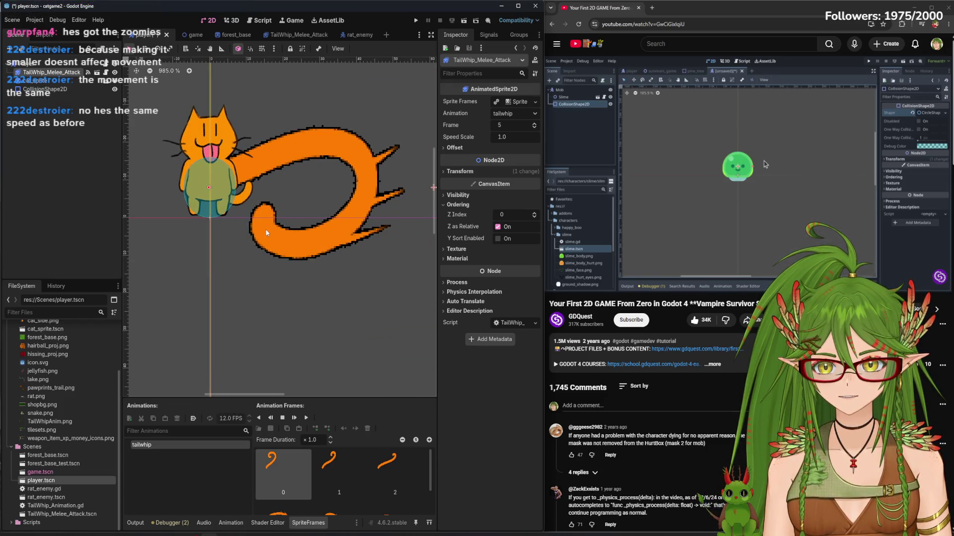
drag(264, 229, 311, 237)
scroll(263, 228, down, 8)
scroll(257, 227, up, 8)
scroll(257, 226, up, 1)
scroll(310, 244, down, 3)
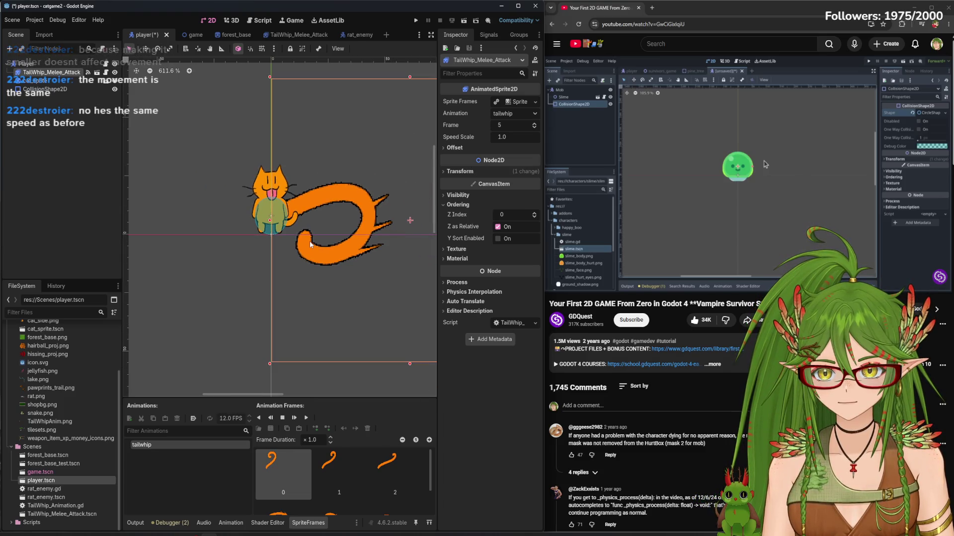
key(F5)
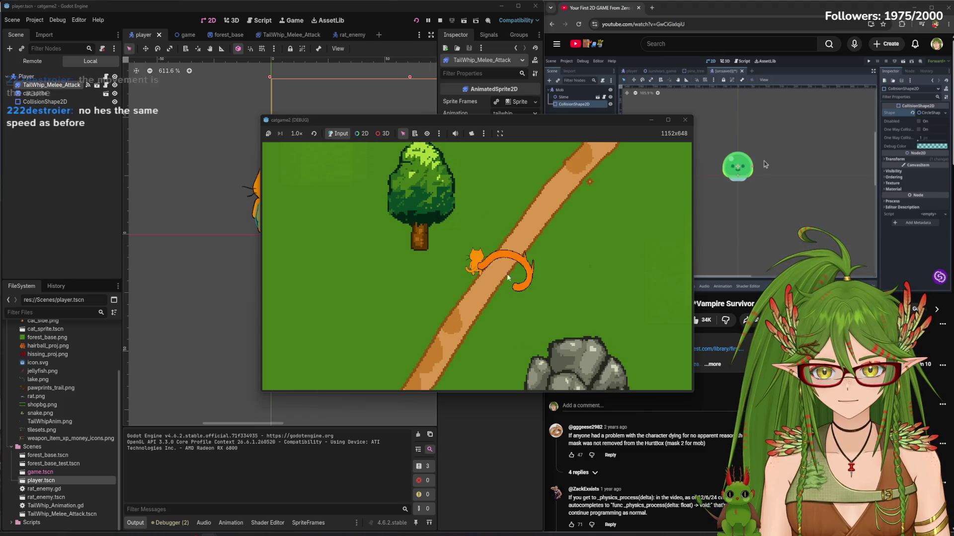
Nudge the tail-whip sprite left to 59, -9 and rerun the game to check the tail
click(684, 120)
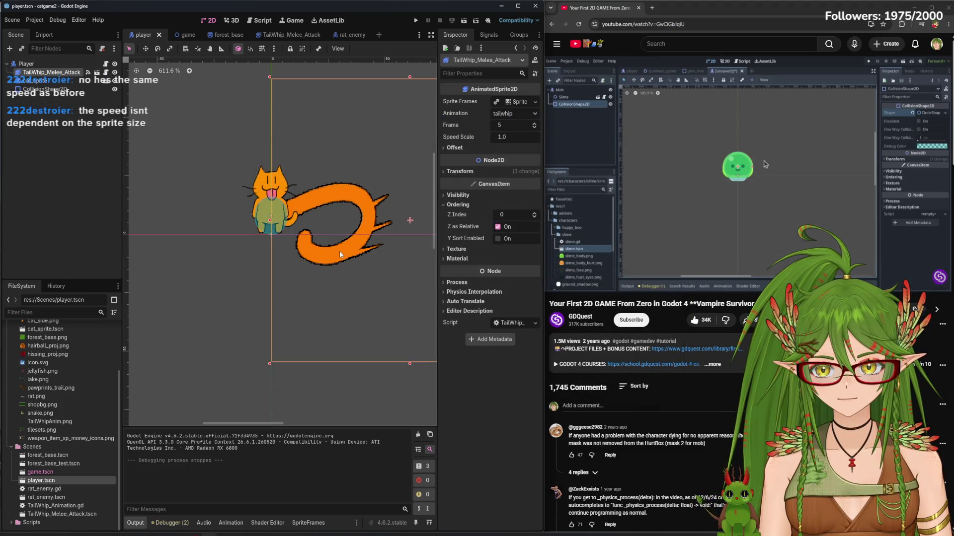
key(Left)
key(Left)
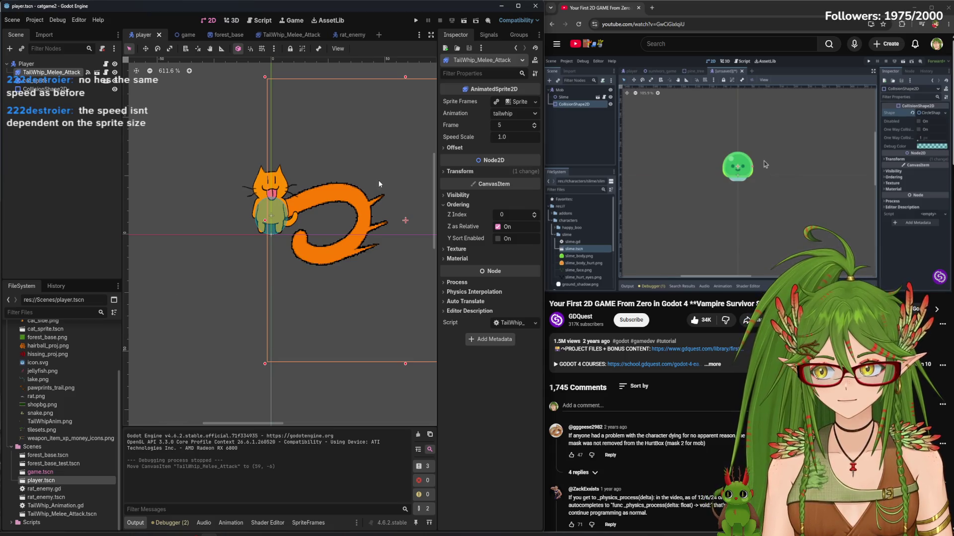
key(F5)
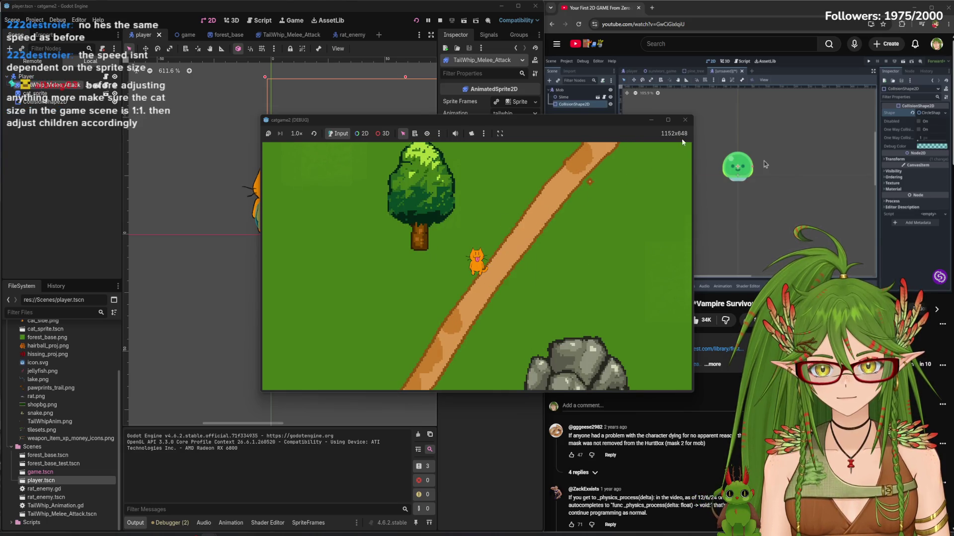
click(685, 120)
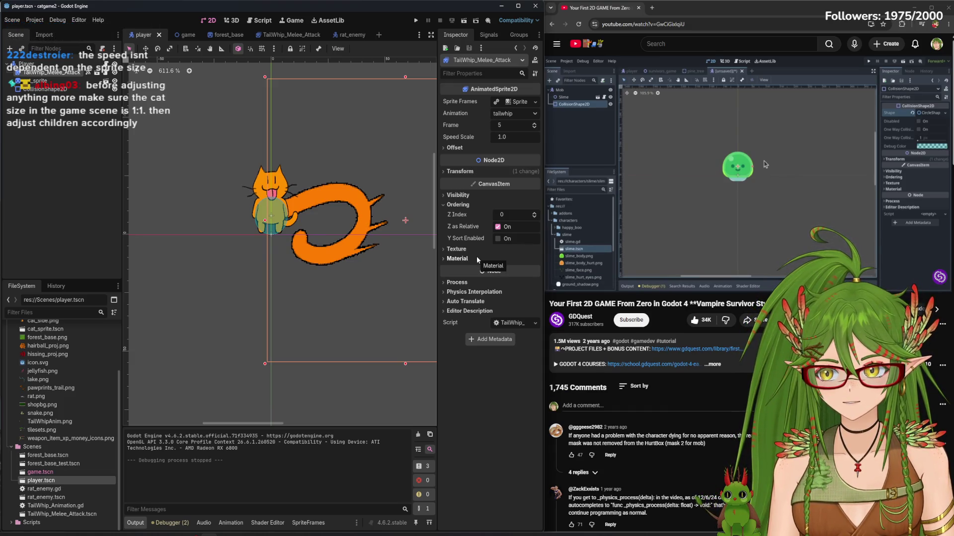
Check Player2's Transform in the game scene (position 1061, 1078, scale 1), then run the game
click(177, 34)
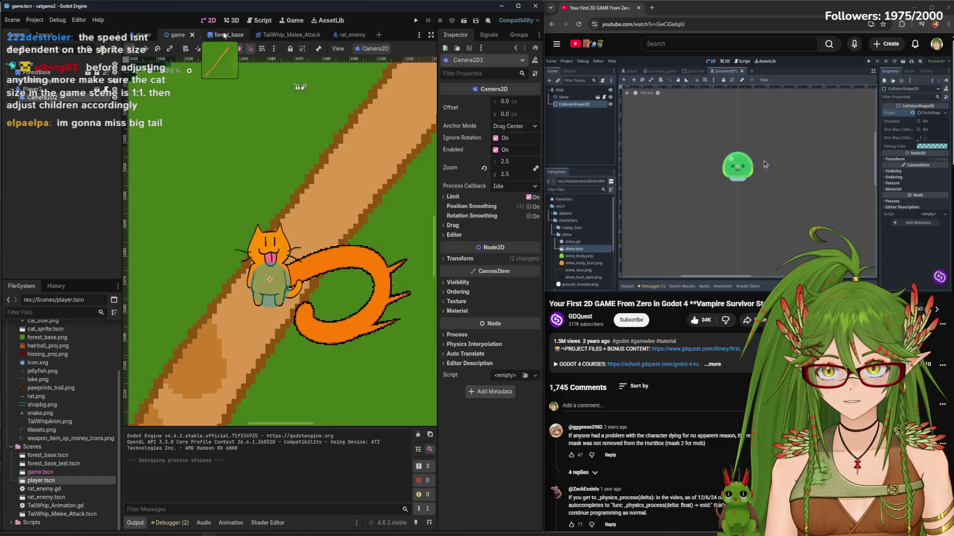
click(83, 92)
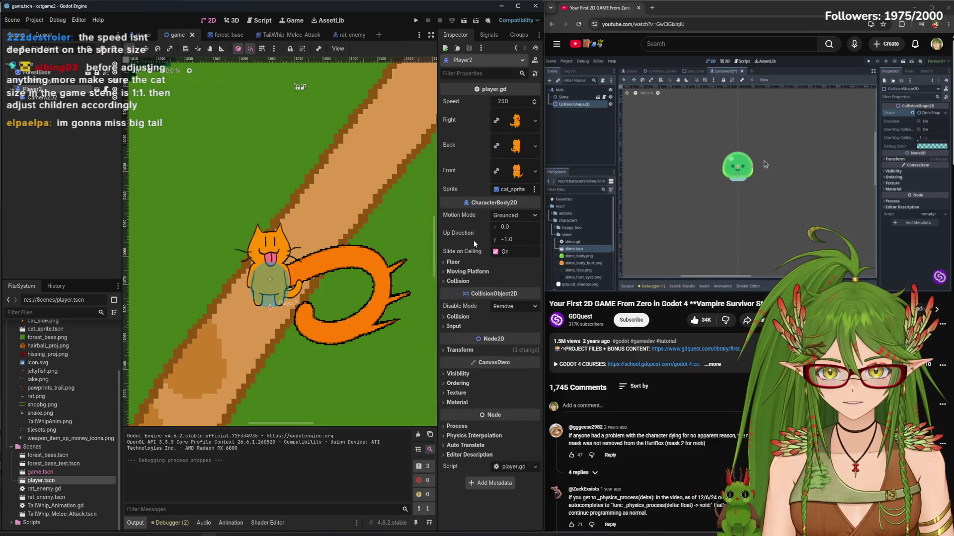
click(474, 351)
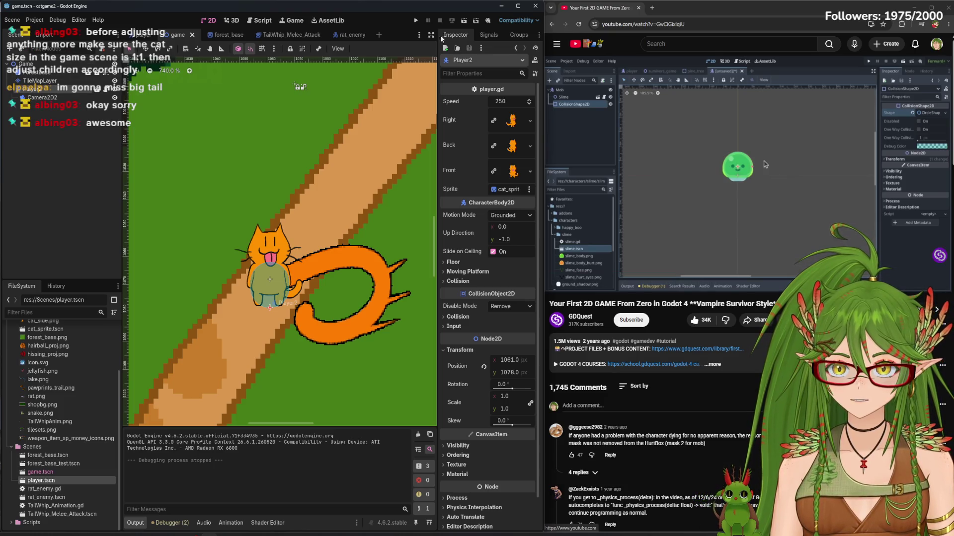
click(416, 20)
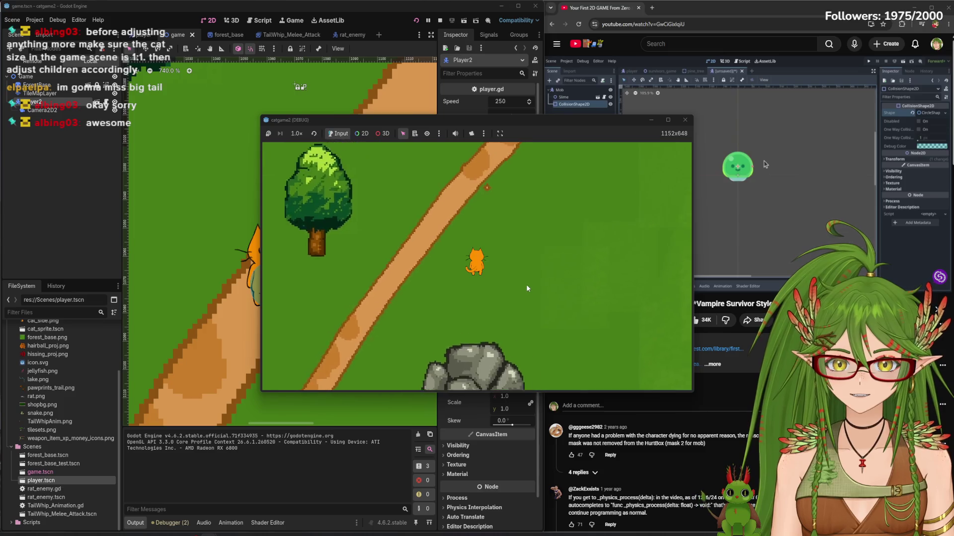
Walk the cat onto the bridge and back down the path, doing two tail-whip attacks
key(Up)
key(Right)
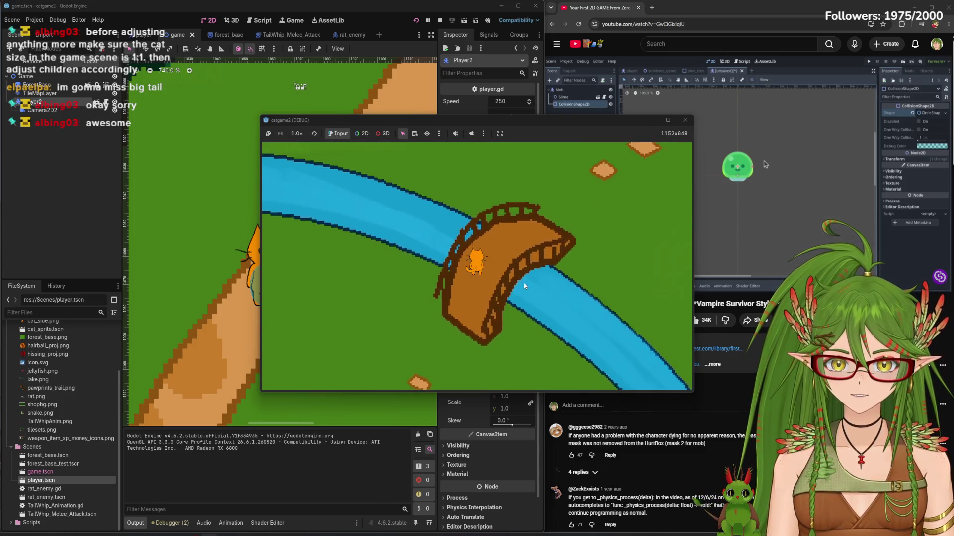
key(Down)
key(Left)
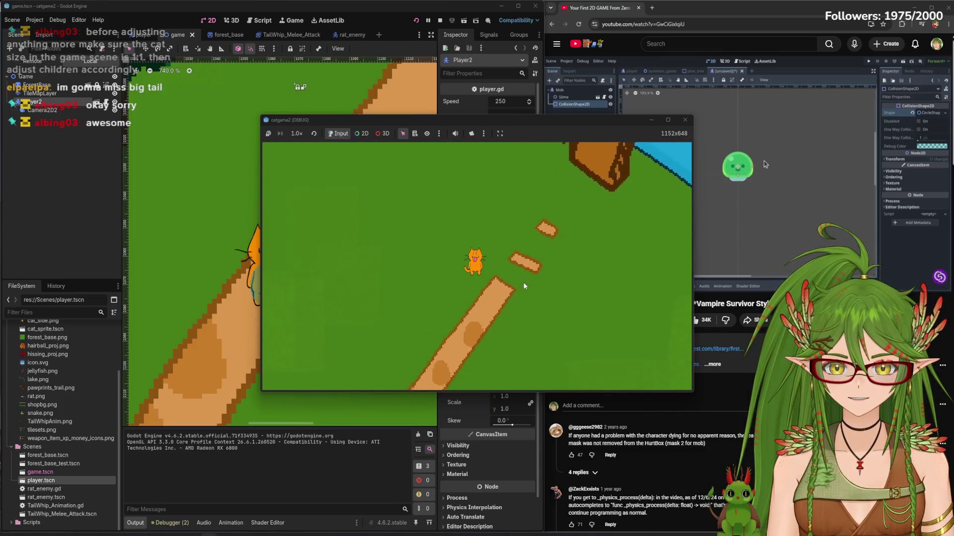
key(Down)
key(Left)
key(space)
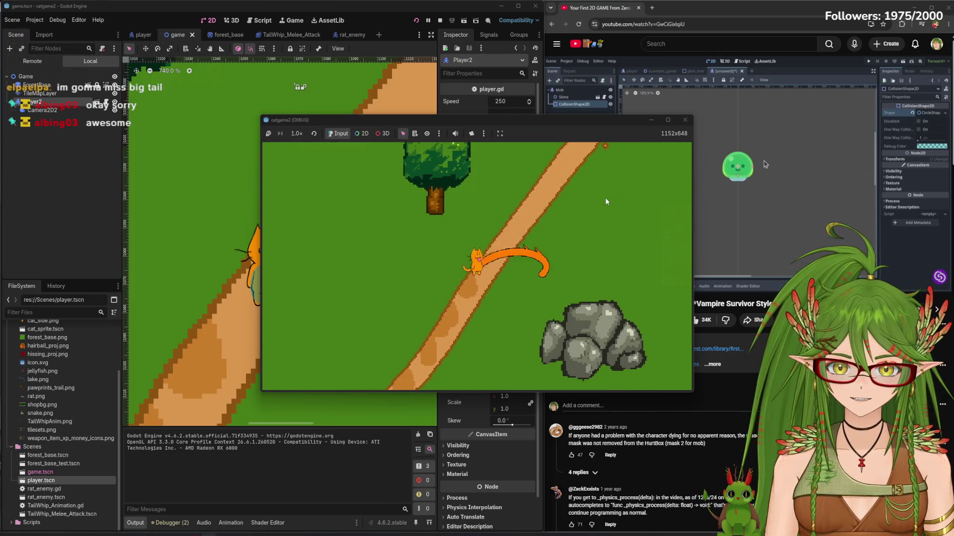
key(Up)
key(Right)
key(space)
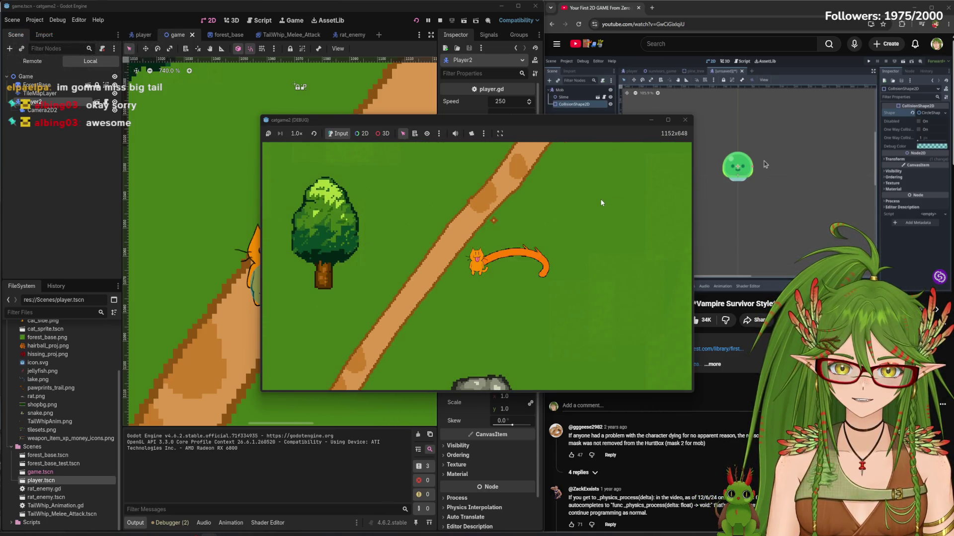
Walk the cat around the tree and rocks with another tail-whip, then stop the game
key(Left)
key(Down)
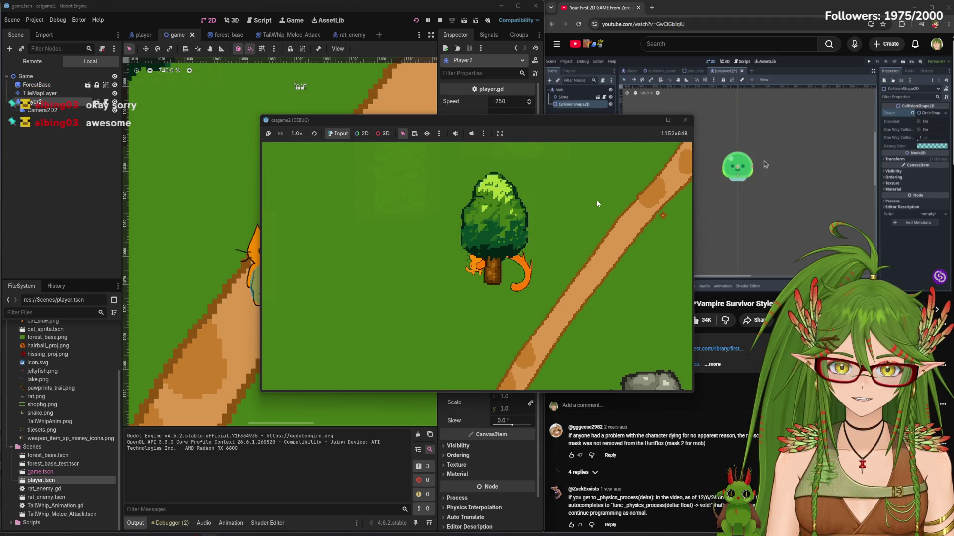
key(space)
key(Down)
key(Right)
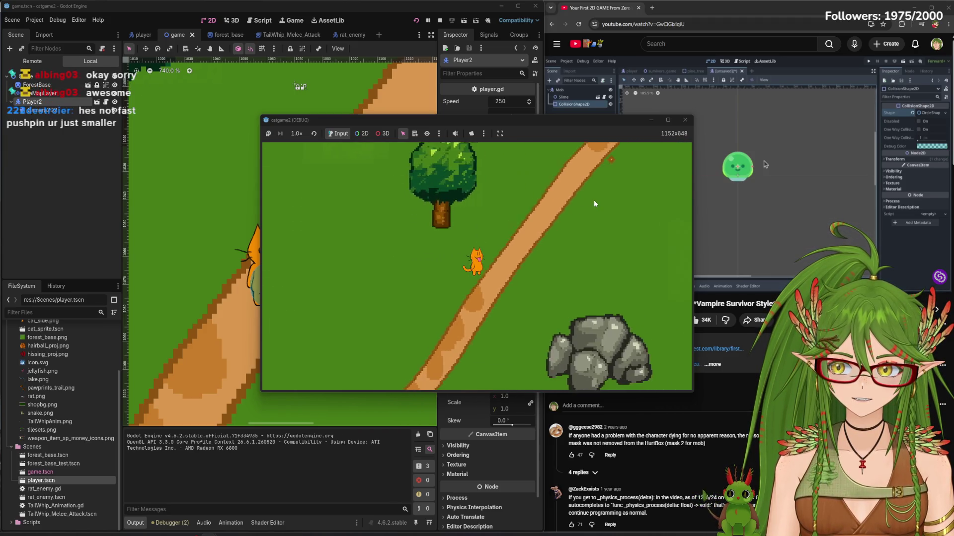
key(Up)
key(Right)
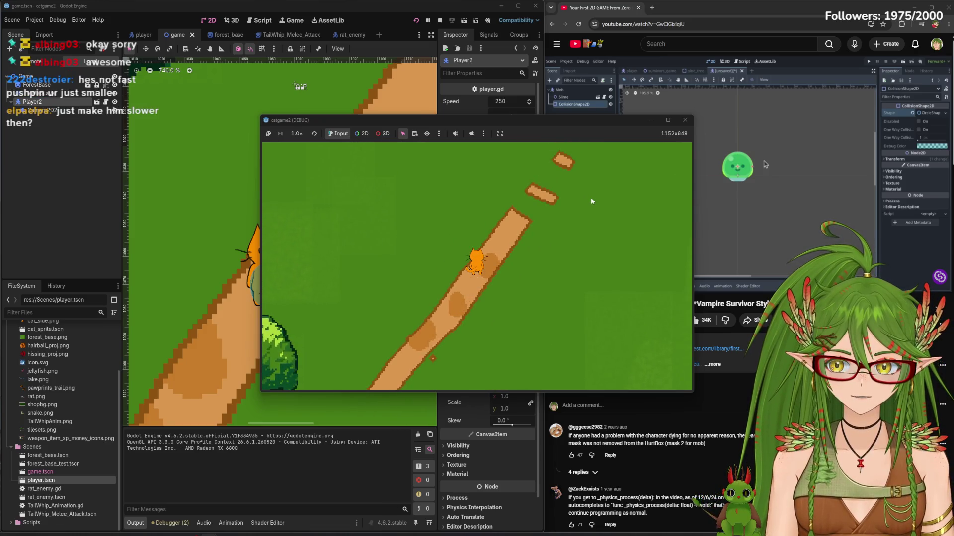
key(Down)
key(Left)
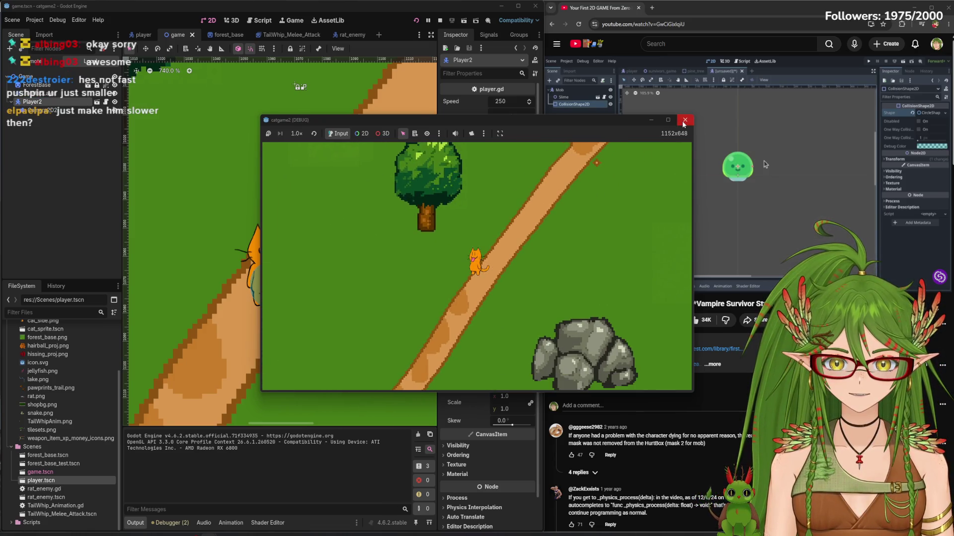
key(Up)
key(Left)
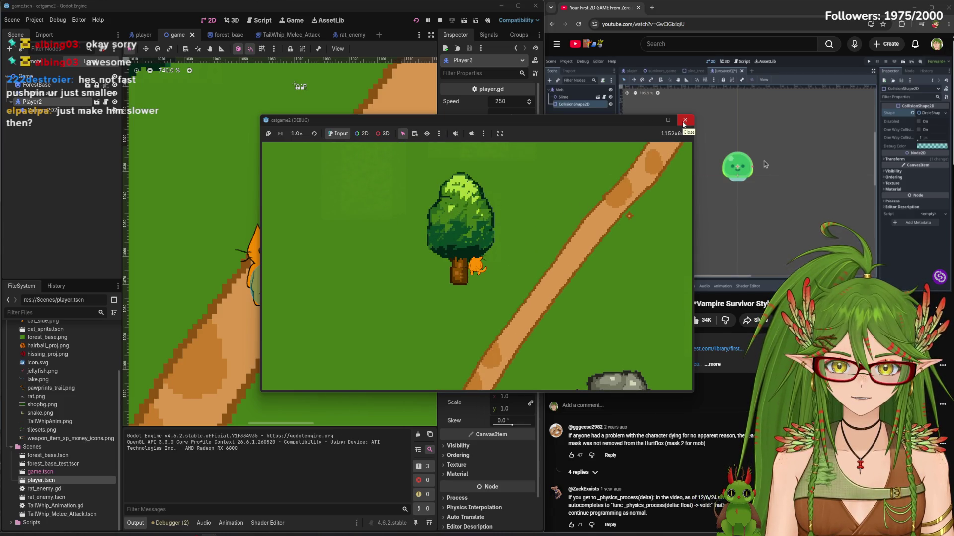
click(683, 124)
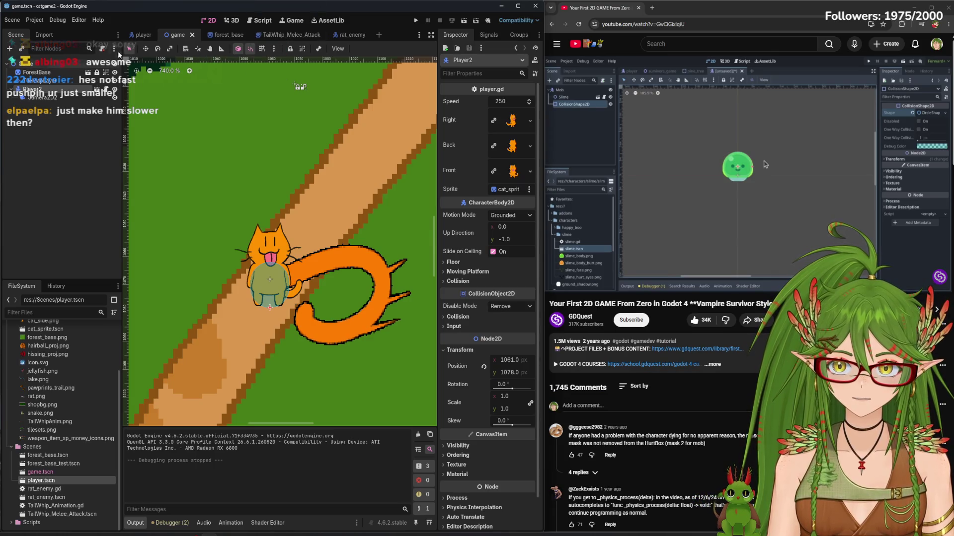
In player.gd, change the exported speed on line 3 to 180
click(259, 20)
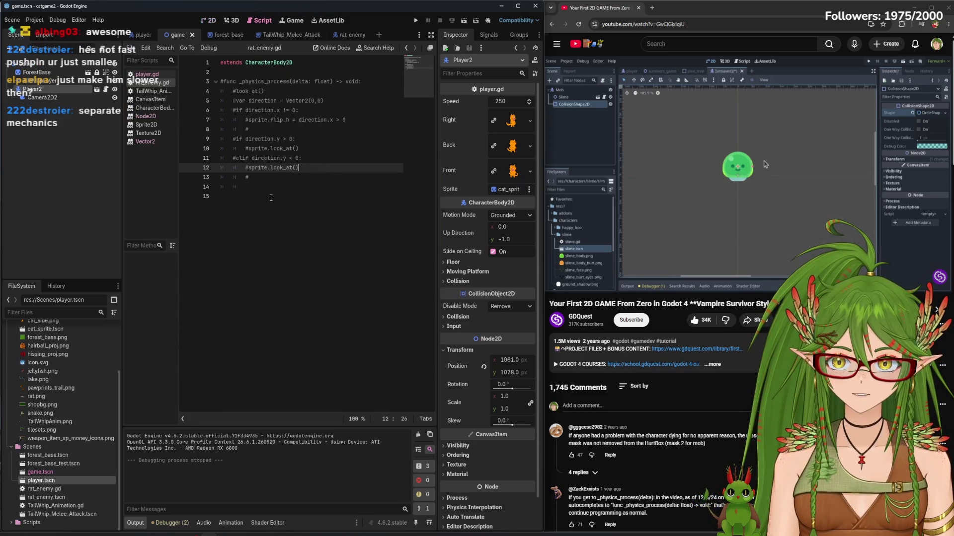
click(150, 76)
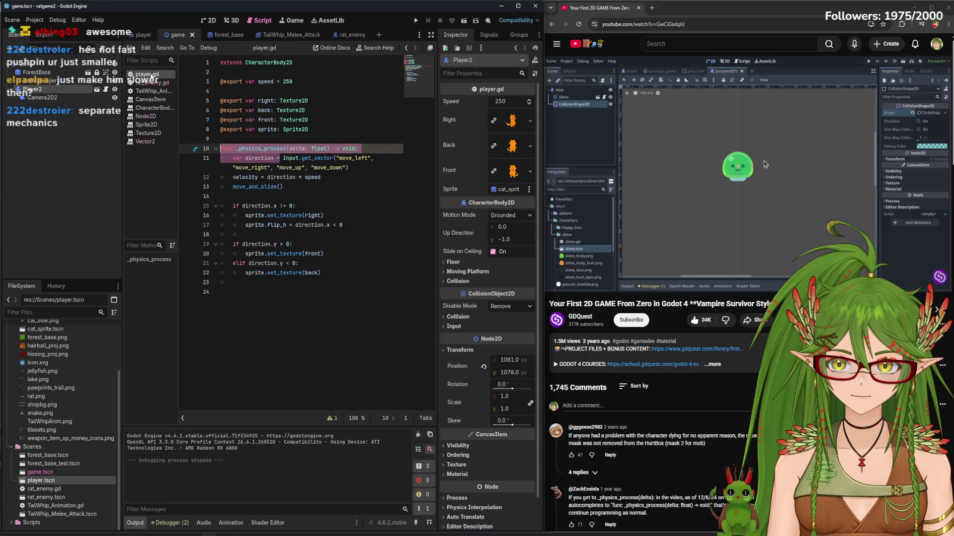
click(299, 80)
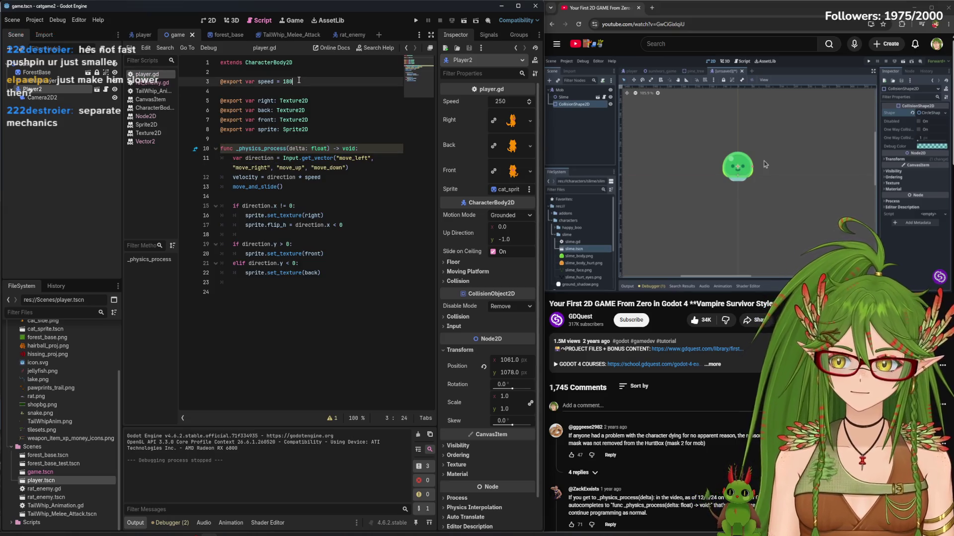
key(Return)
Play-test the cat at speed 180 by walking it around, then stop the game
click(418, 21)
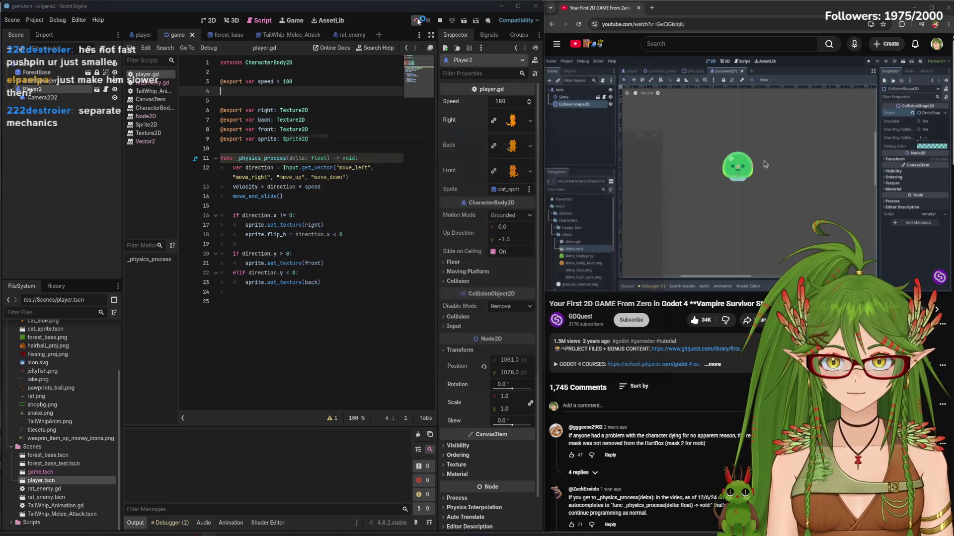
key(d)
key(w)
key(d)
key(s)
key(w)
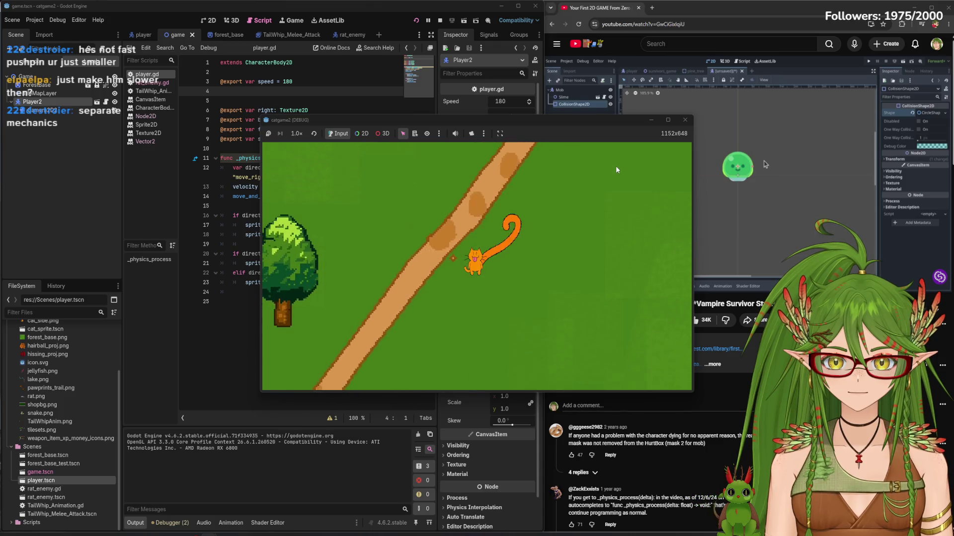
key(w)
key(w)
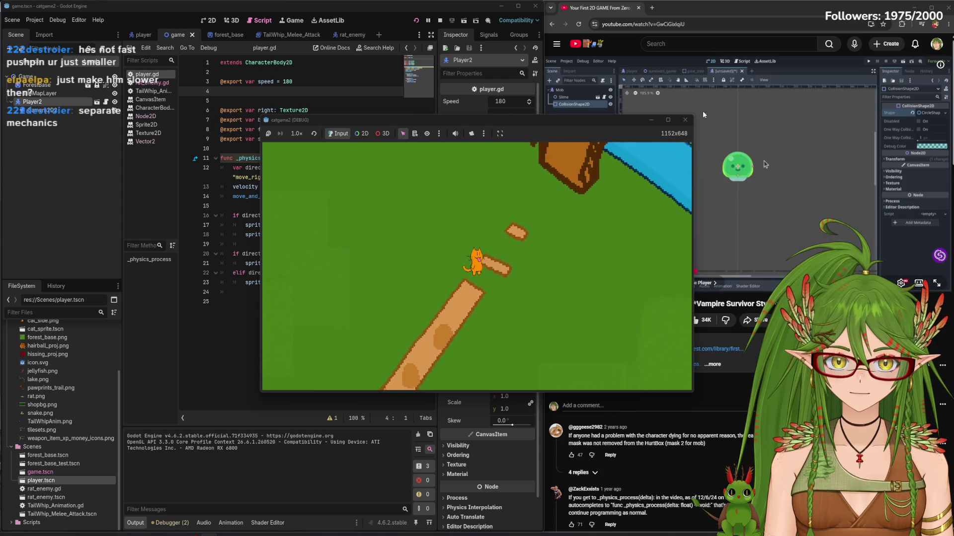
click(685, 120)
Lower speed to 100, run the game briefly to test it, and stop it
click(303, 83)
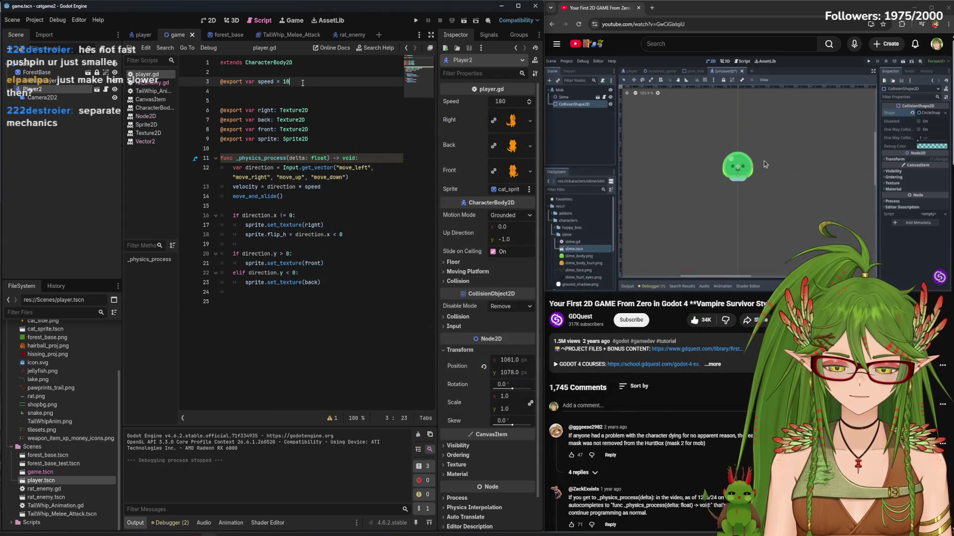
text(00)
click(416, 21)
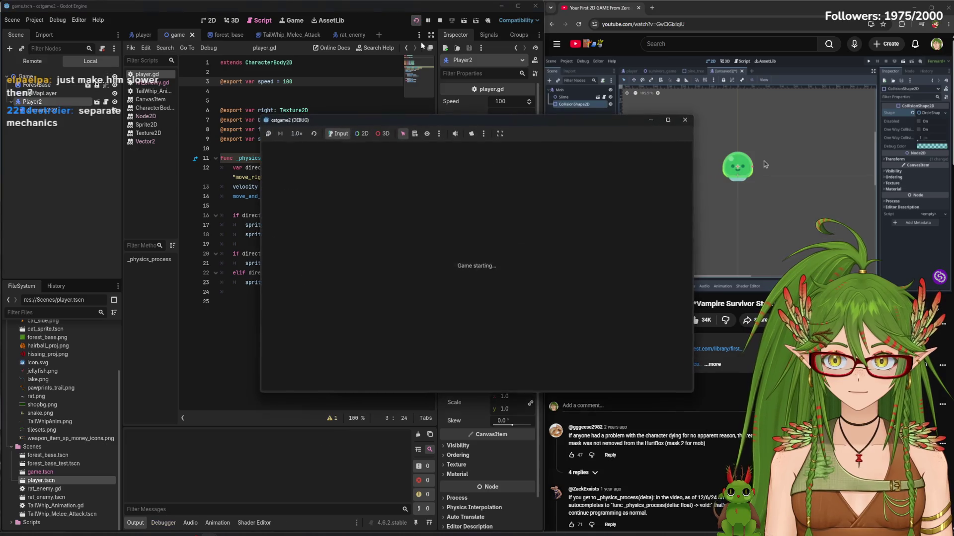
key(w)
key(d)
click(685, 121)
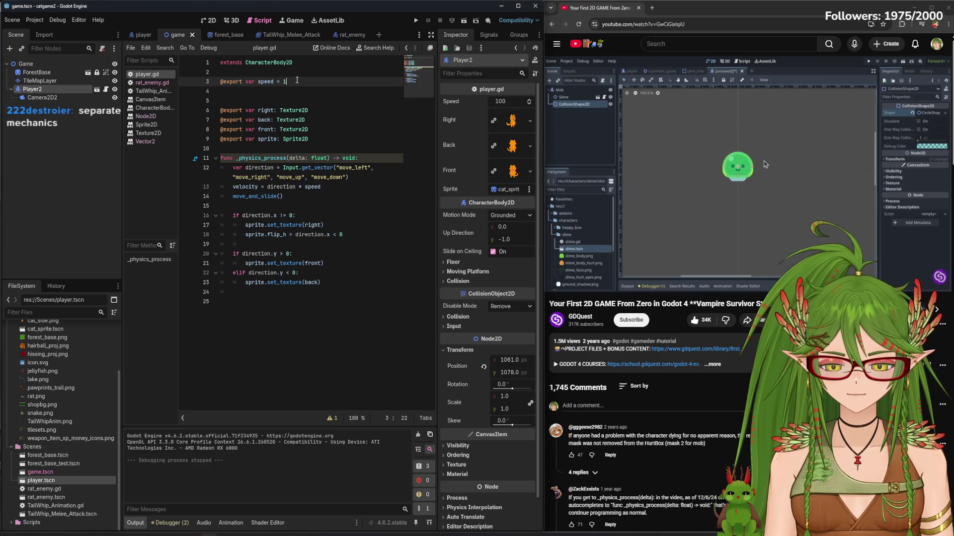
Run the game at speed 150 and walk the cat up onto the bridge and back
key(F5)
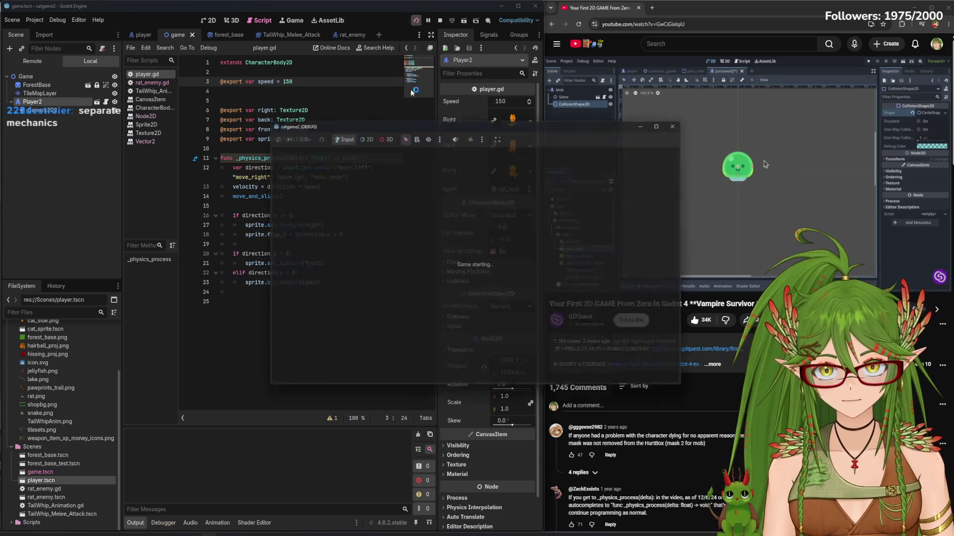
key(w)
key(d)
key(s)
key(d)
key(w)
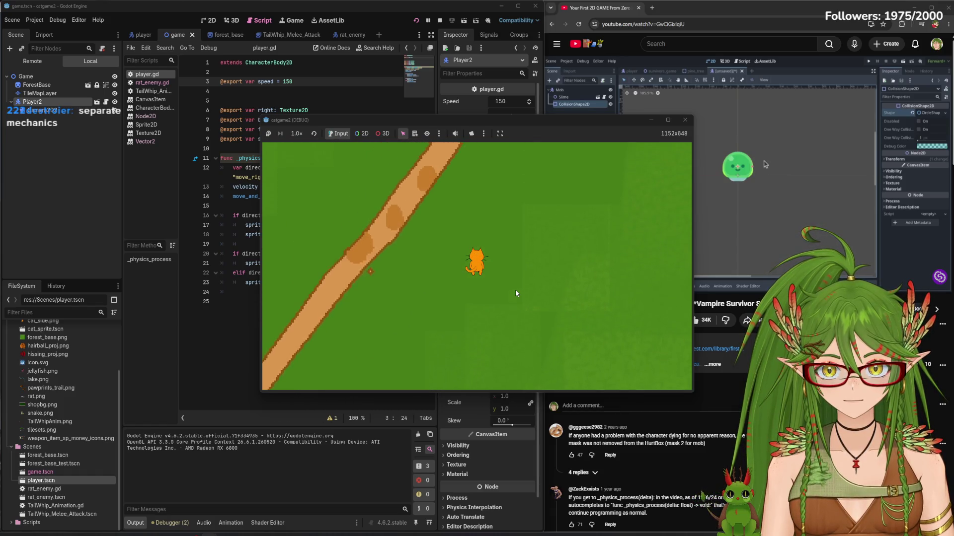
key(w)
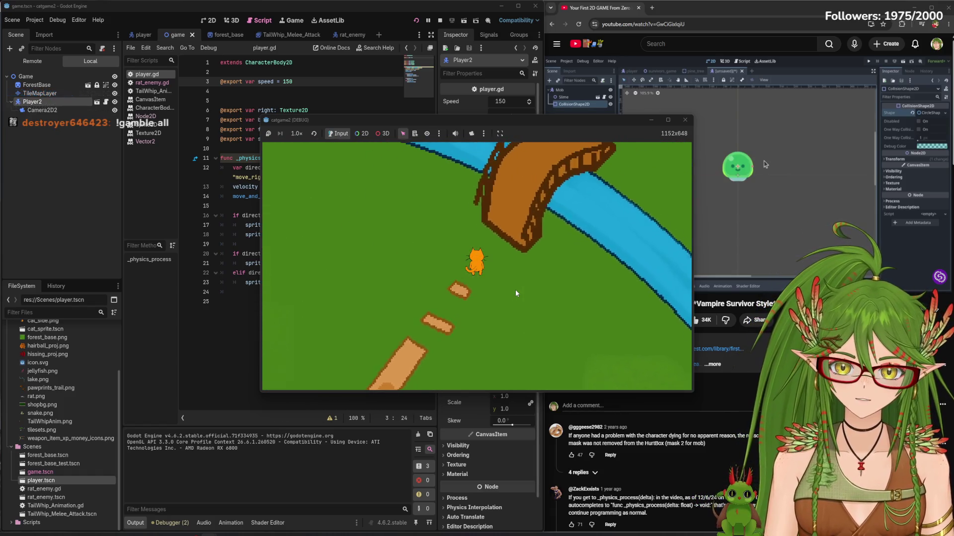
key(s)
key(a)
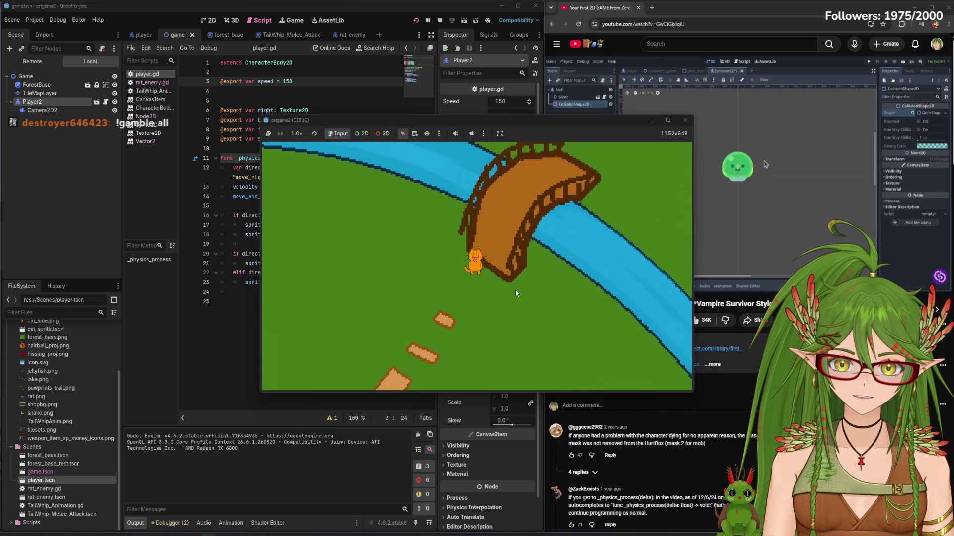
Walk the cat left, down and right across the map, then stop the game with F8
key(s)
key(a)
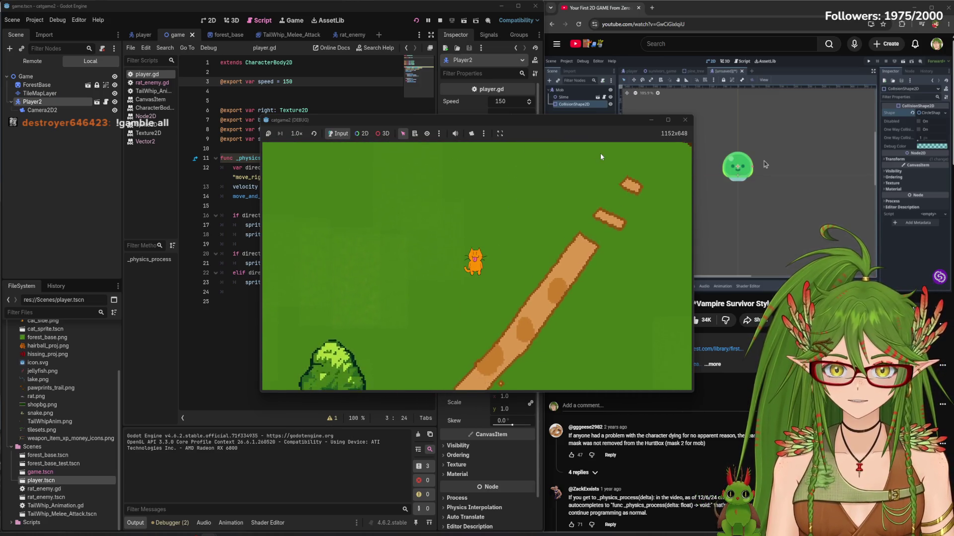
key(a)
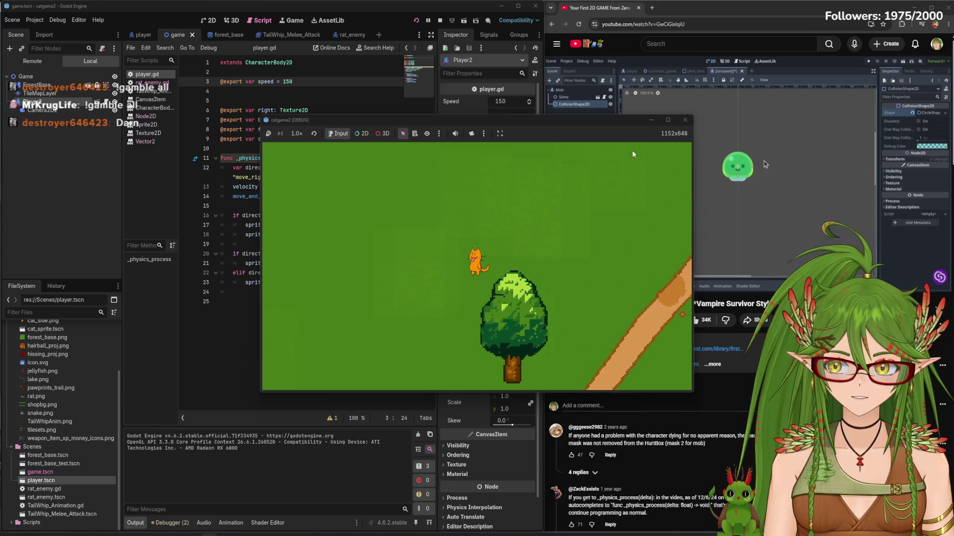
key(s)
key(s)
key(d)
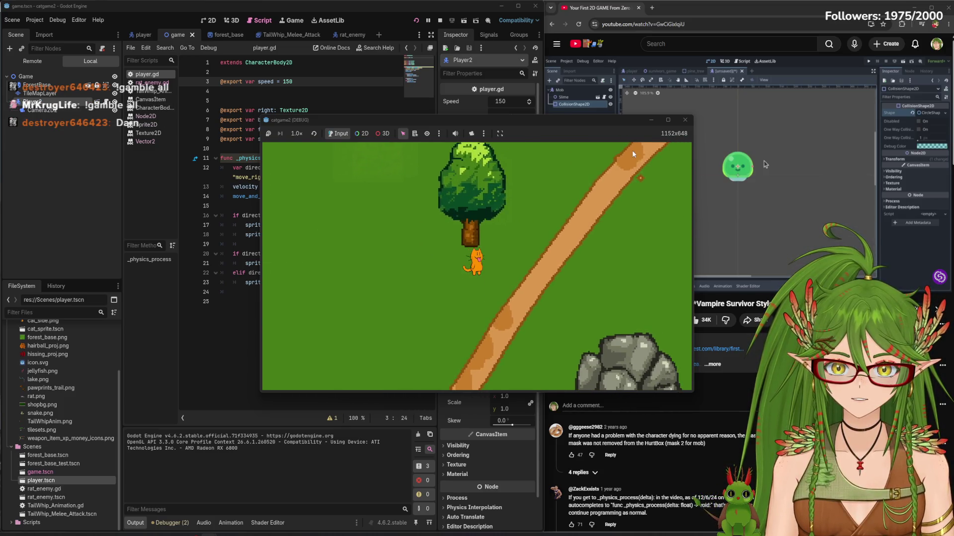
key(w)
key(a)
key(s)
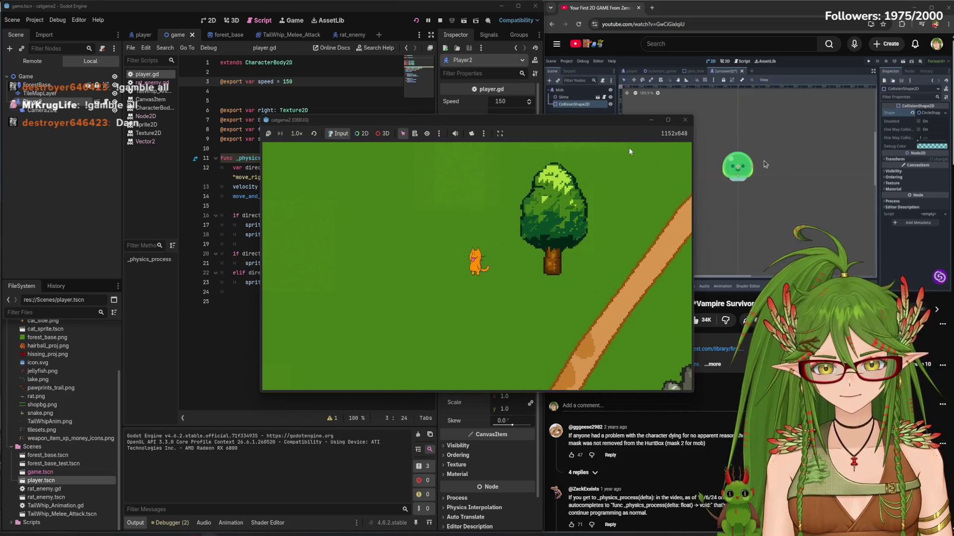
key(F8)
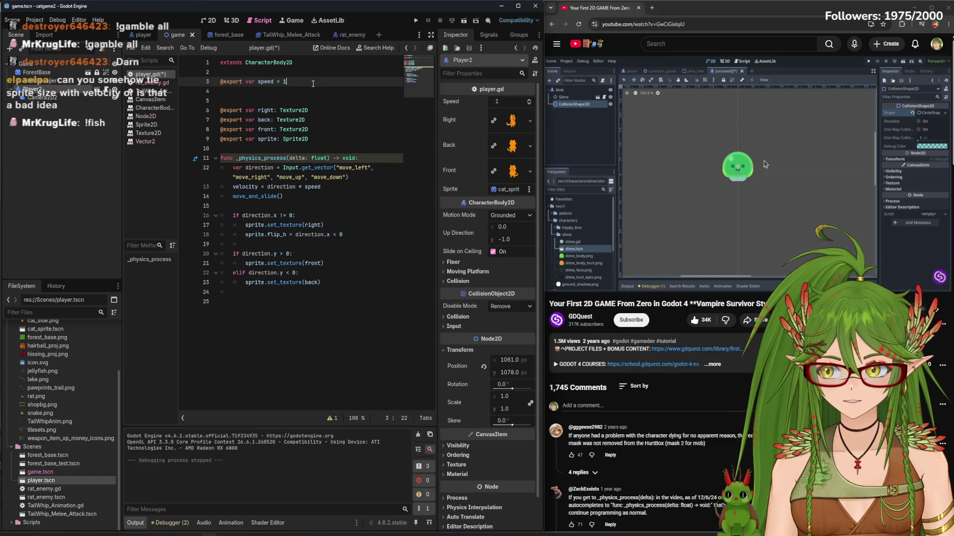
Set speed to 140, save player.gd, and test-run the cat briefly
text(40)
key(ctrl+s)
click(417, 21)
key(w)
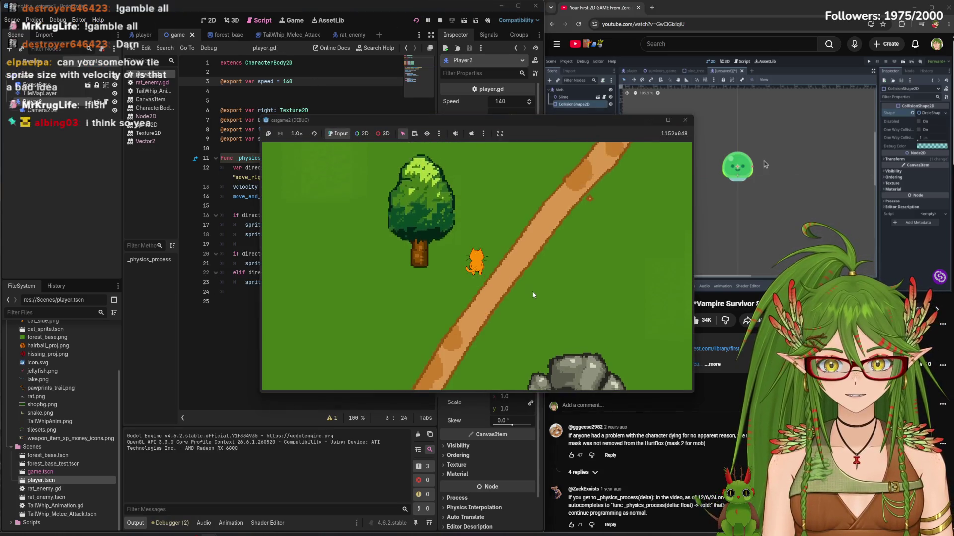
click(685, 119)
Change speed to 120, save, and play-test the cat walking up and down the path
click(312, 87)
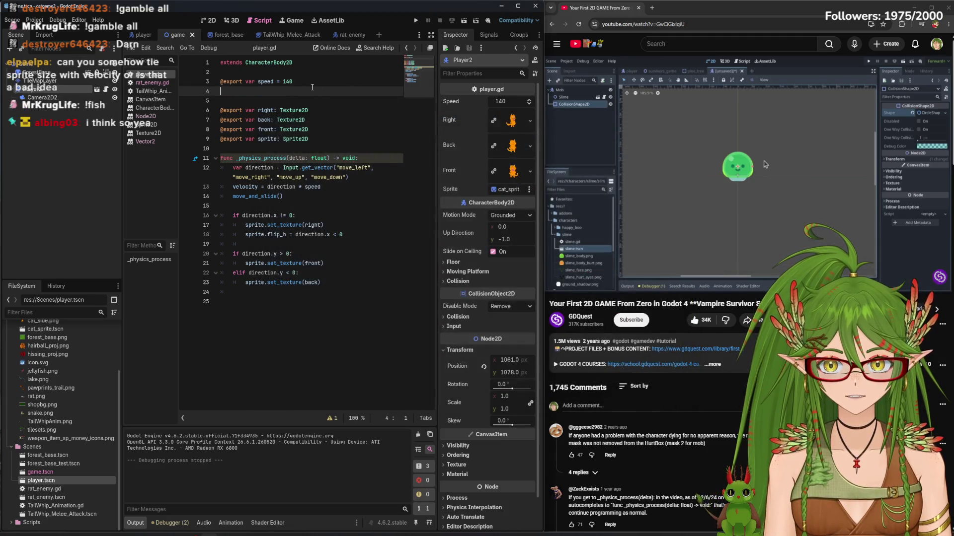
click(318, 85)
key(ctrl+s)
click(416, 21)
key(w)
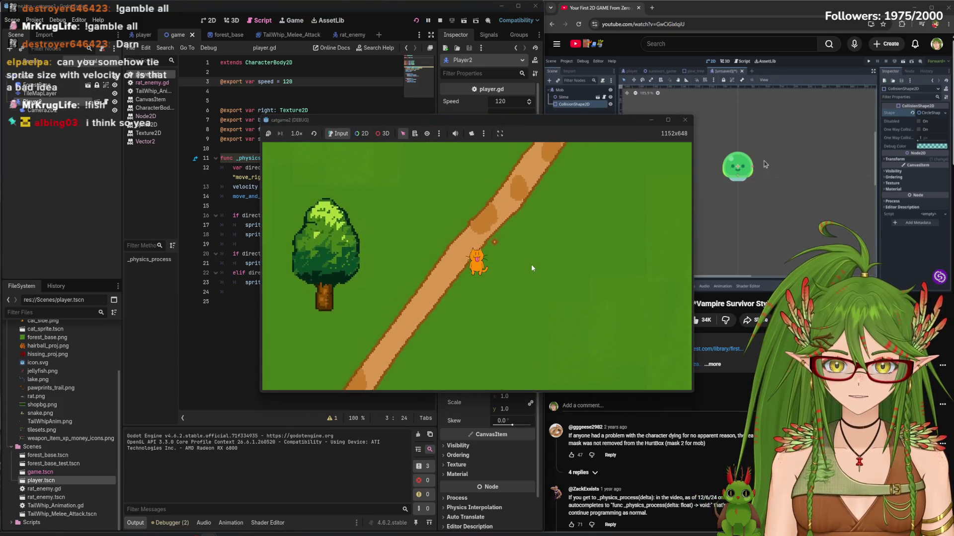
key(s)
click(685, 121)
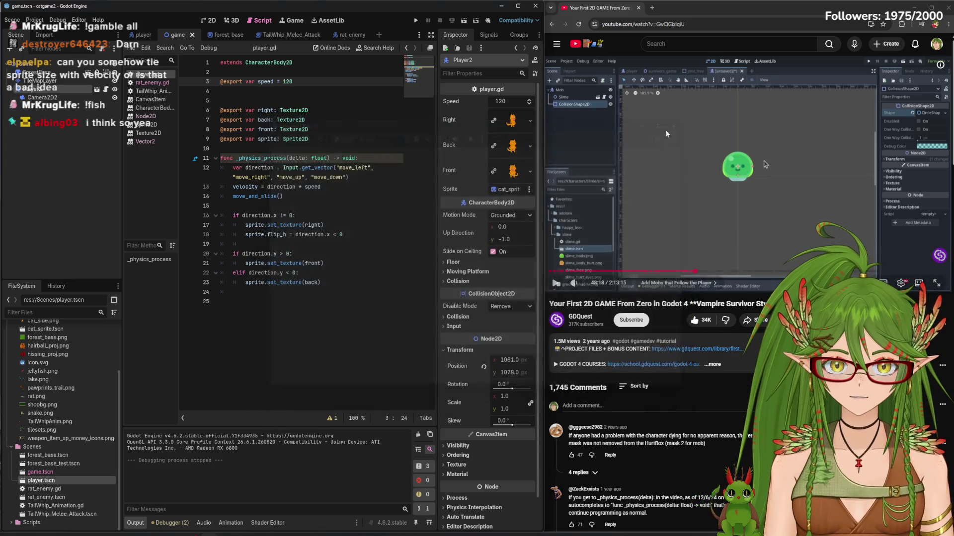
click(232, 20)
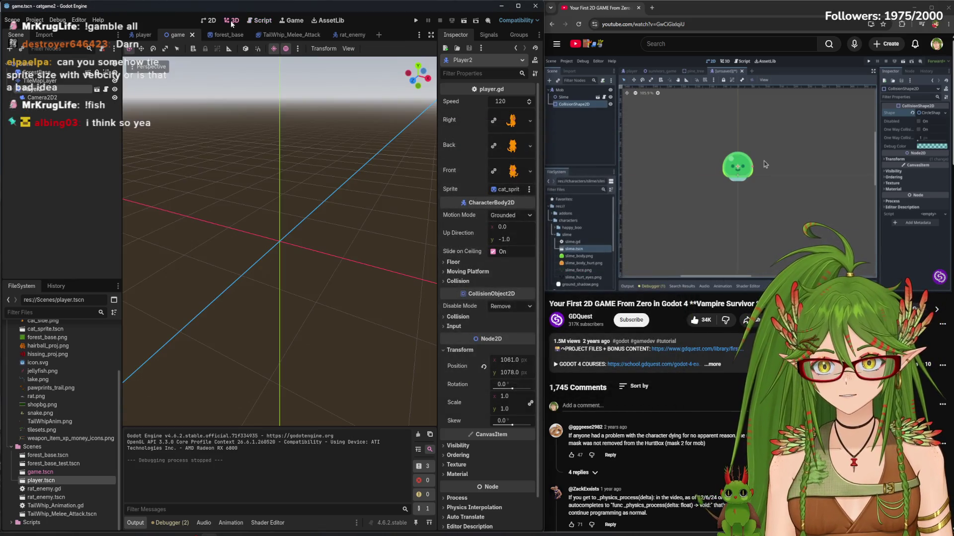
In the rat_enemy scene, drop a Player instance beside the rat and save the scene
click(209, 21)
scroll(271, 216, down, 8)
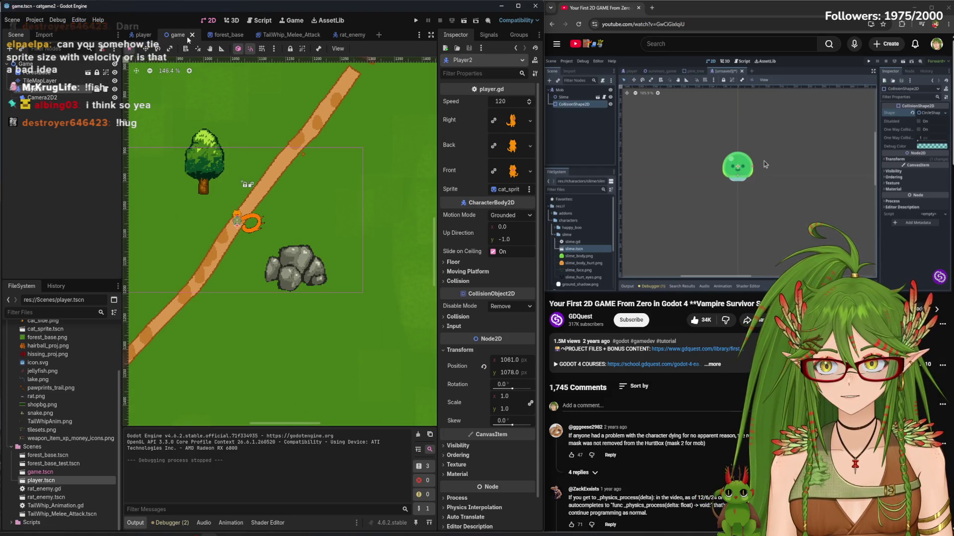
click(351, 35)
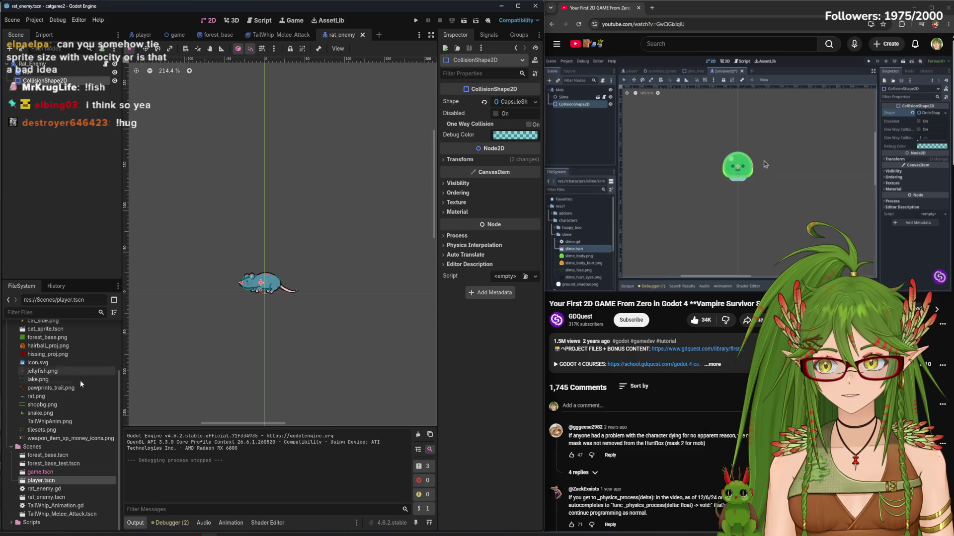
mouse_move(59, 484)
mouse_down()
mouse_move(221, 297)
mouse_move(192, 298)
mouse_up()
scroll(191, 311, up, 4)
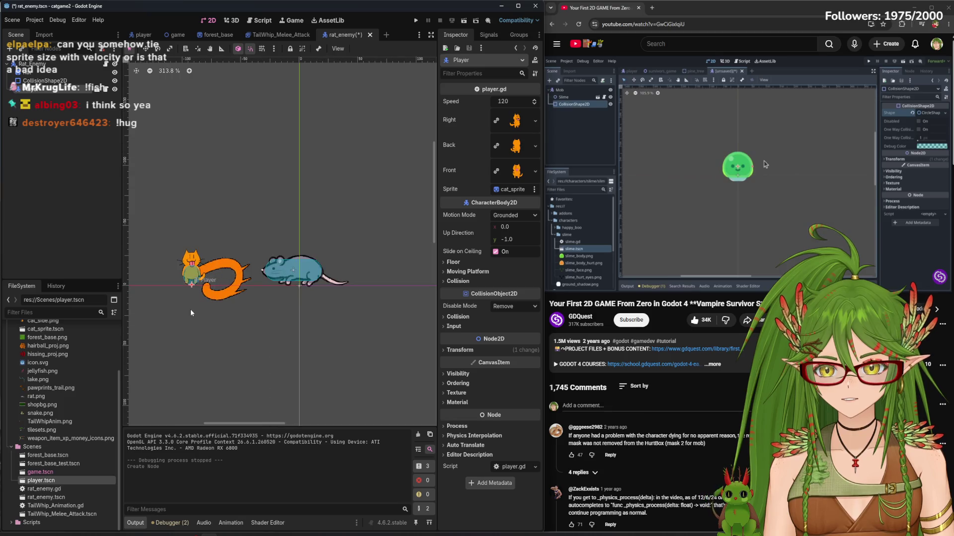
click(142, 35)
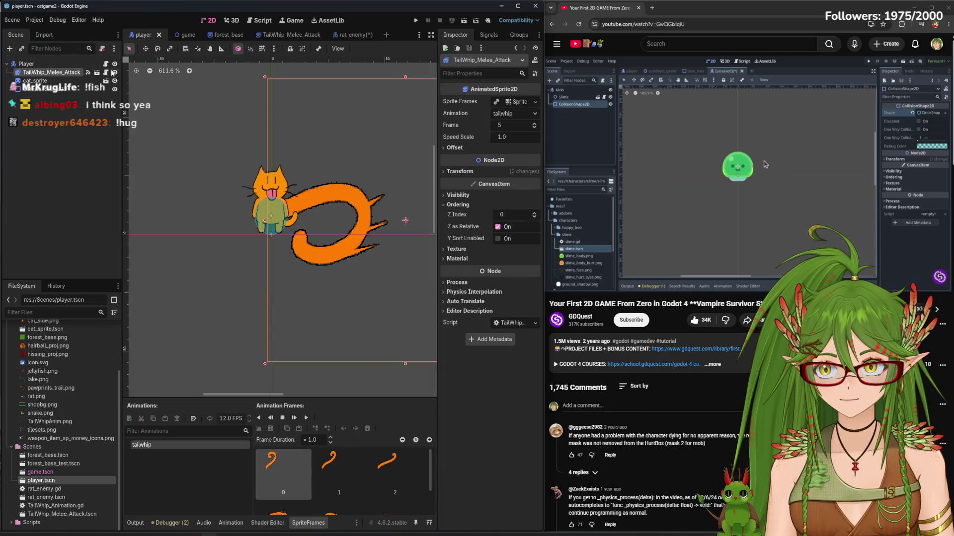
click(347, 35)
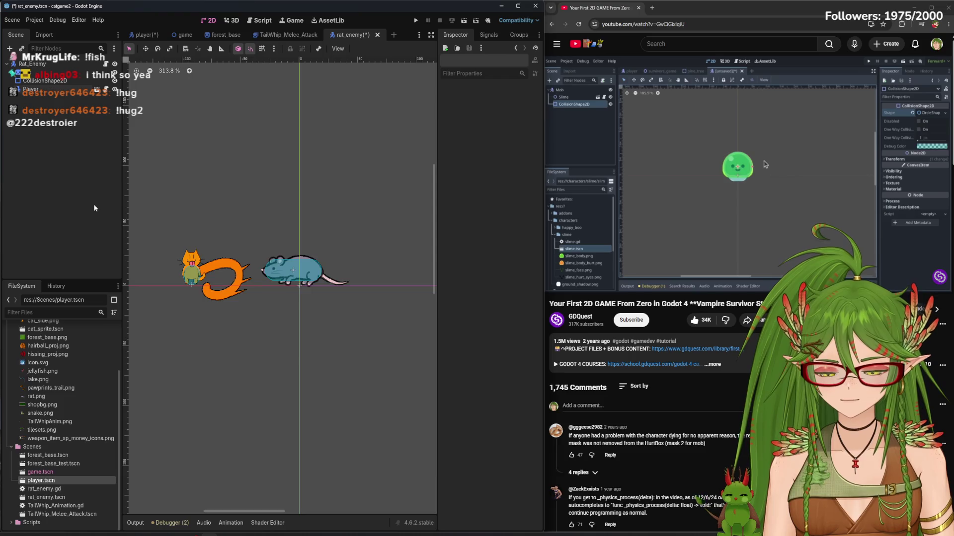
key(ctrl+s)
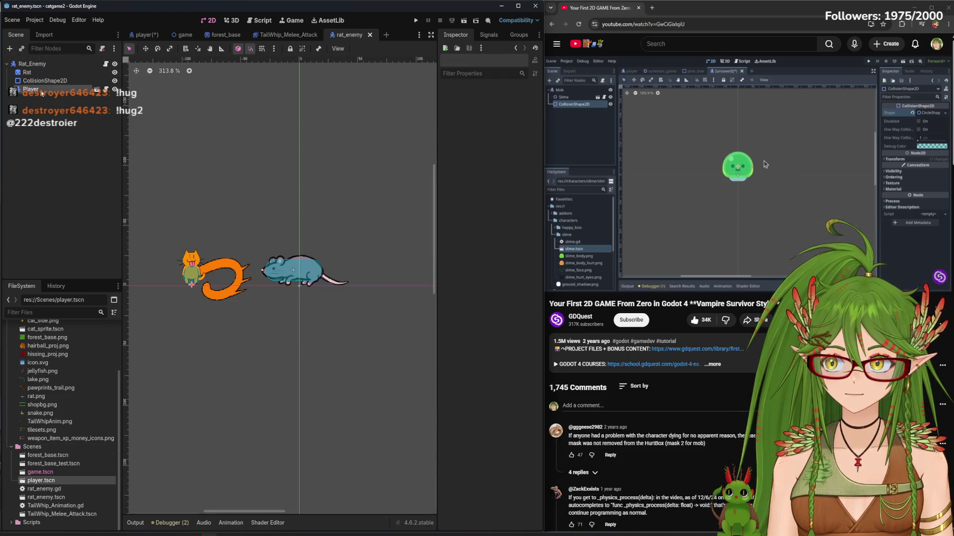
Shrink the Rat sprite to about the cat's size and move it over the collision capsule
click(42, 92)
scroll(308, 263, up, 2)
scroll(348, 288, up, 2)
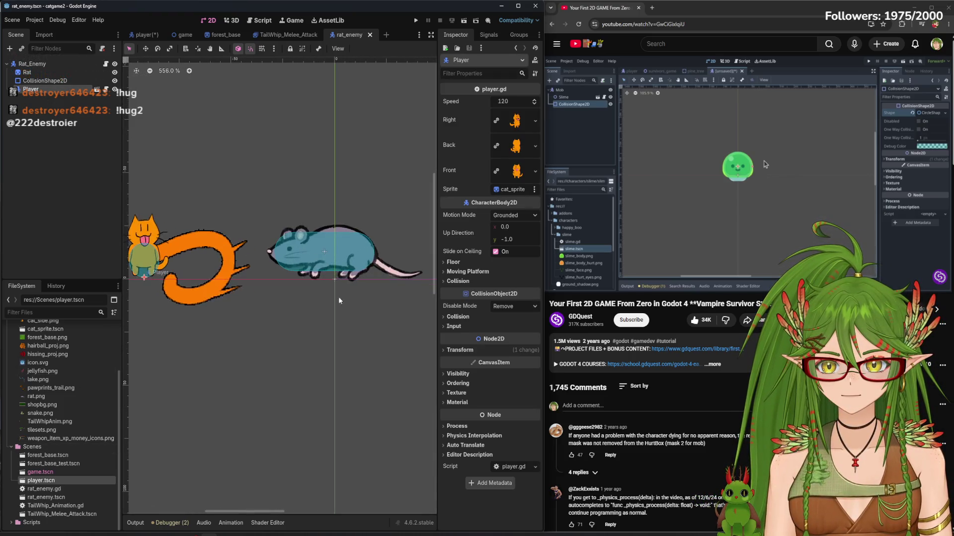
click(269, 234)
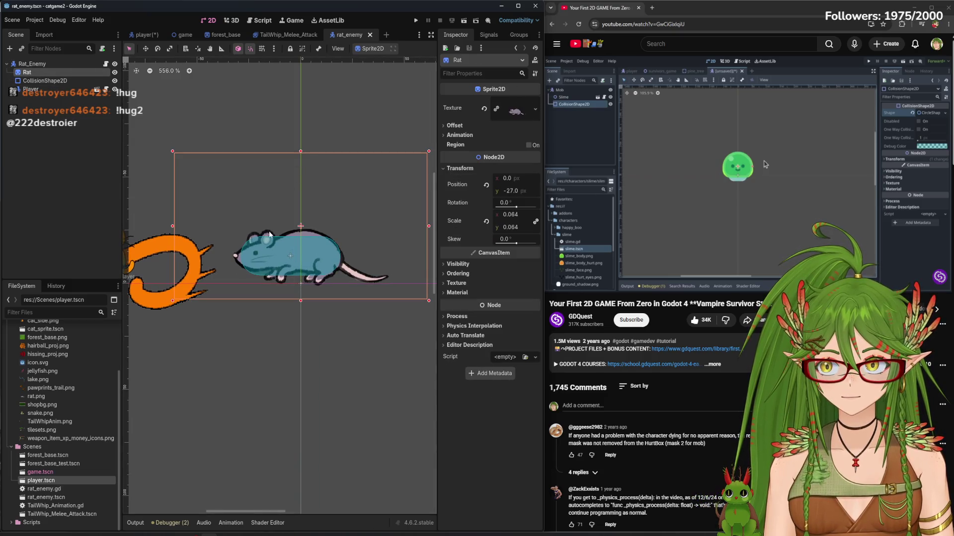
mouse_move(172, 154)
mouse_down()
mouse_move(213, 187)
mouse_move(289, 218)
mouse_up()
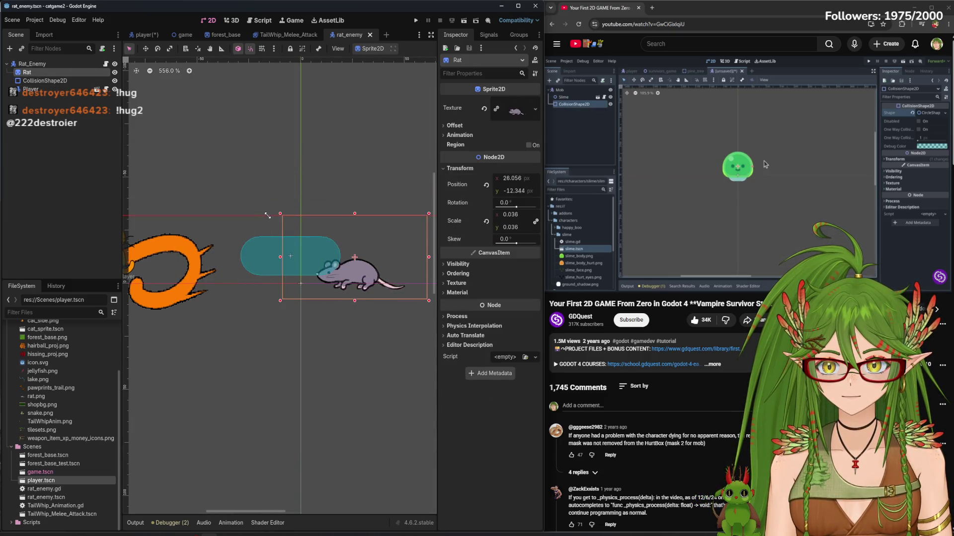
scroll(296, 294, down, 3)
drag(340, 293, 222, 285)
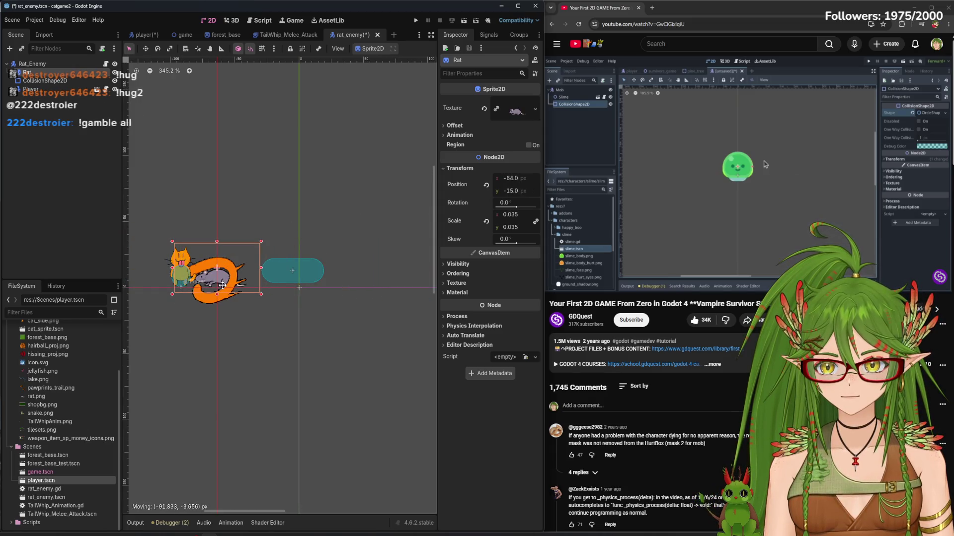
key(Escape)
drag(290, 247, 300, 250)
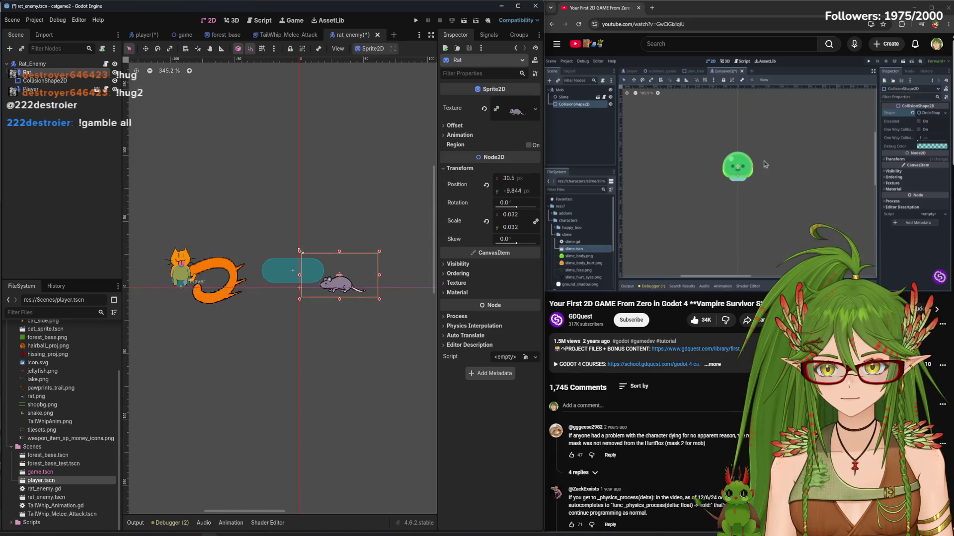
mouse_move(335, 290)
mouse_down()
mouse_move(214, 285)
mouse_move(295, 285)
mouse_move(228, 264)
mouse_up()
Fine-tune the Player and Rat placement, leaving the Rat at scale 0.031, position -3, -14
scroll(294, 284, up, 7)
click(286, 258)
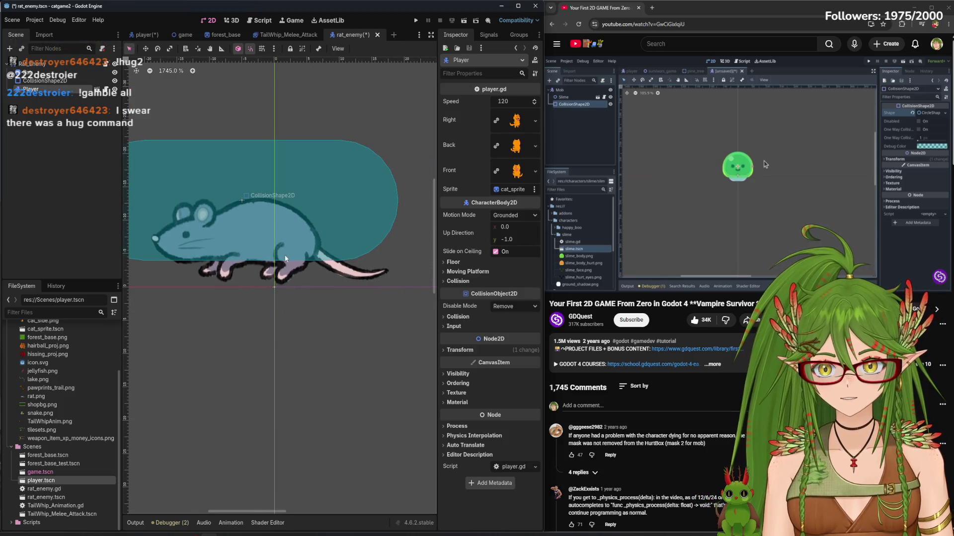
click(37, 81)
mouse_move(279, 268)
mouse_down()
mouse_move(312, 276)
mouse_move(294, 296)
mouse_up()
click(45, 81)
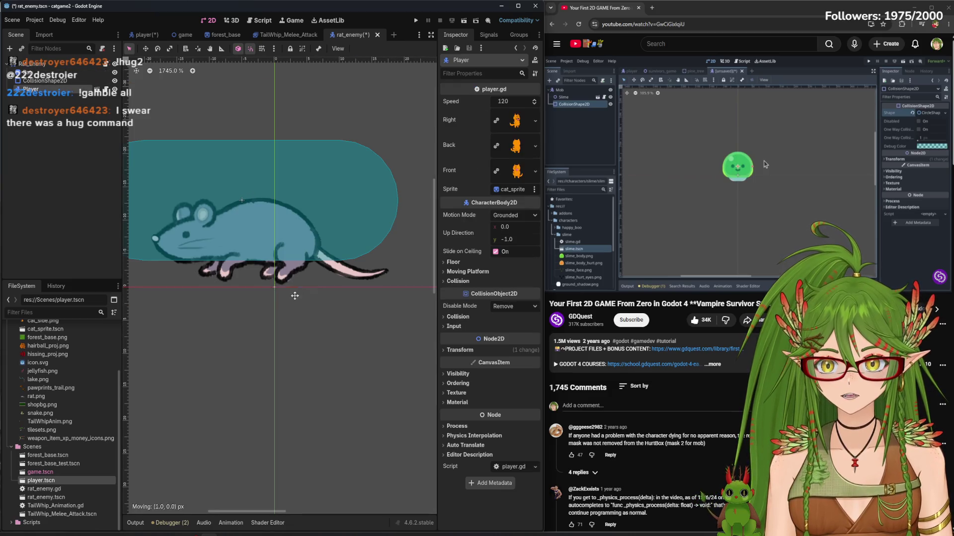
click(44, 80)
click(250, 202)
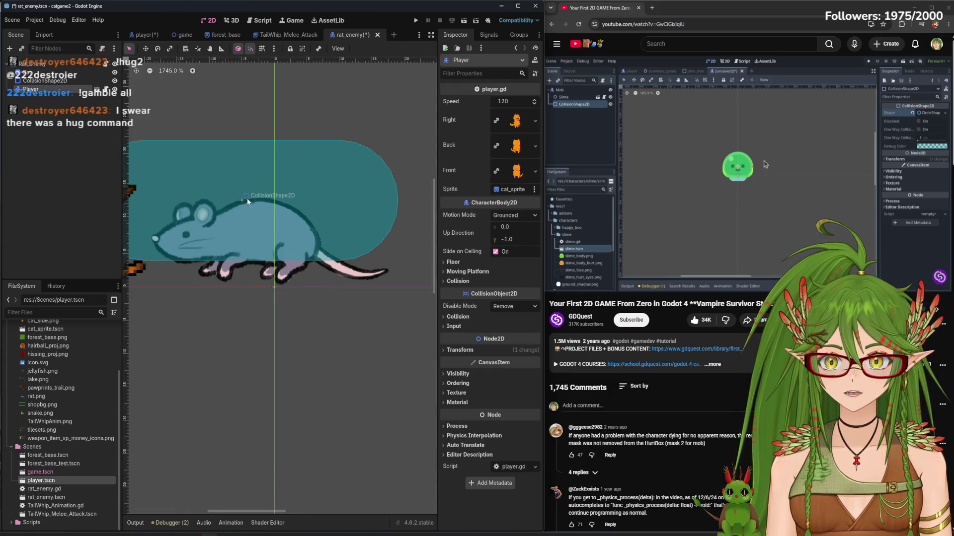
scroll(250, 293, down, 5)
Delete the reference Player node from the rat_enemy scene
right_click(51, 91)
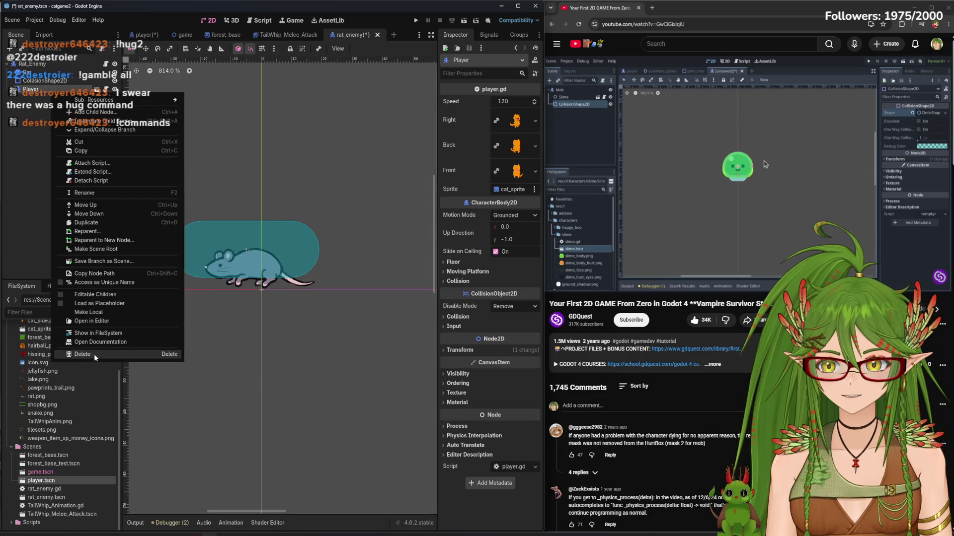
click(79, 356)
click(459, 287)
Nudge the Rat sprite, shrink the CollisionShape2D capsule to fit the rat, and save
click(26, 72)
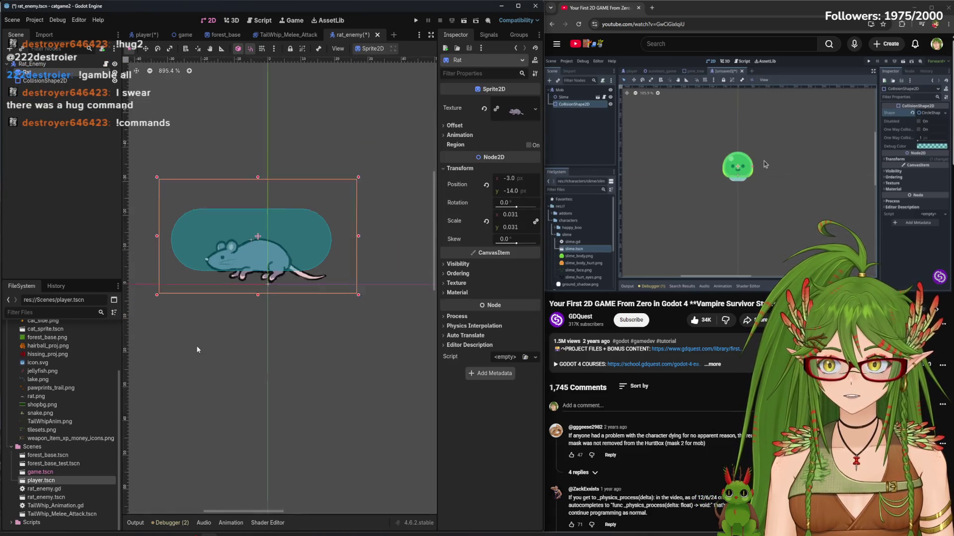
scroll(229, 312, up, 5)
drag(285, 220, 310, 227)
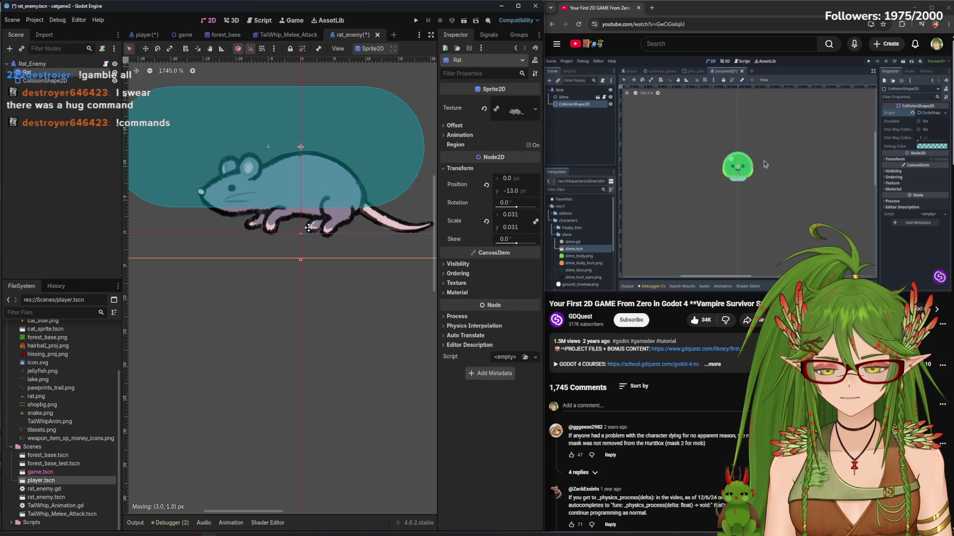
click(200, 171)
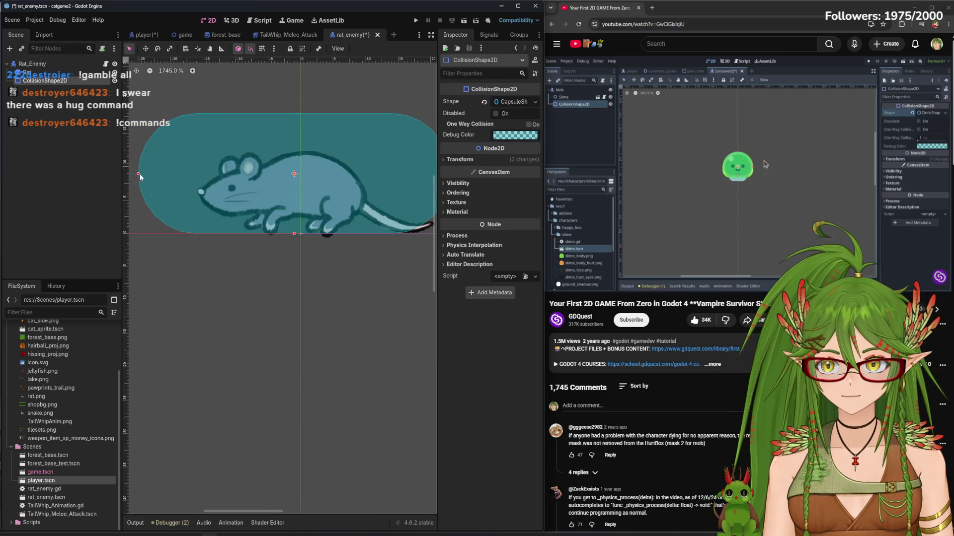
drag(139, 174, 210, 174)
mouse_move(294, 233)
mouse_down()
mouse_move(297, 200)
mouse_move(251, 191)
mouse_move(300, 201)
mouse_up()
drag(205, 192, 210, 194)
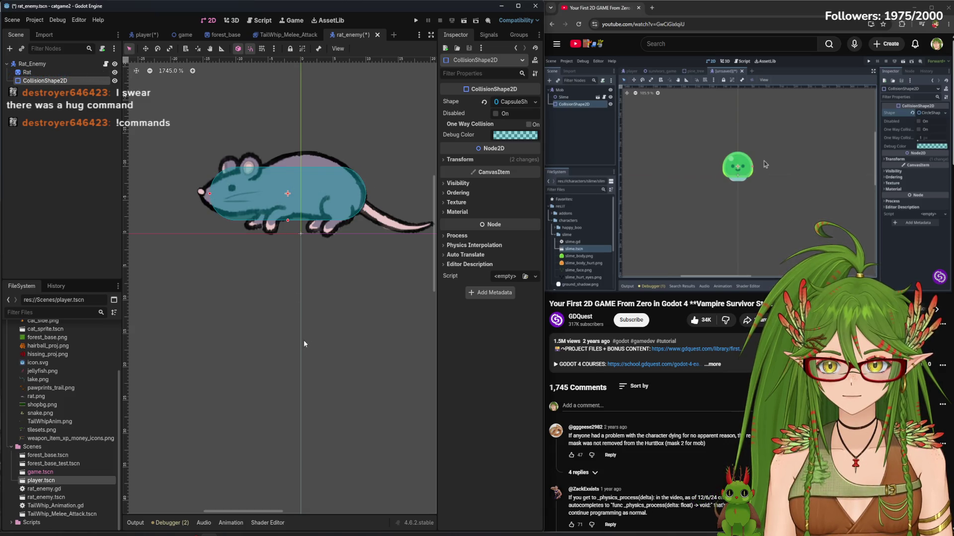
key(ctrl+s)
Watch part of the tutorial, then select the Rat_Enemy root node and go to the script editor
scroll(294, 336, down, 3)
click(734, 202)
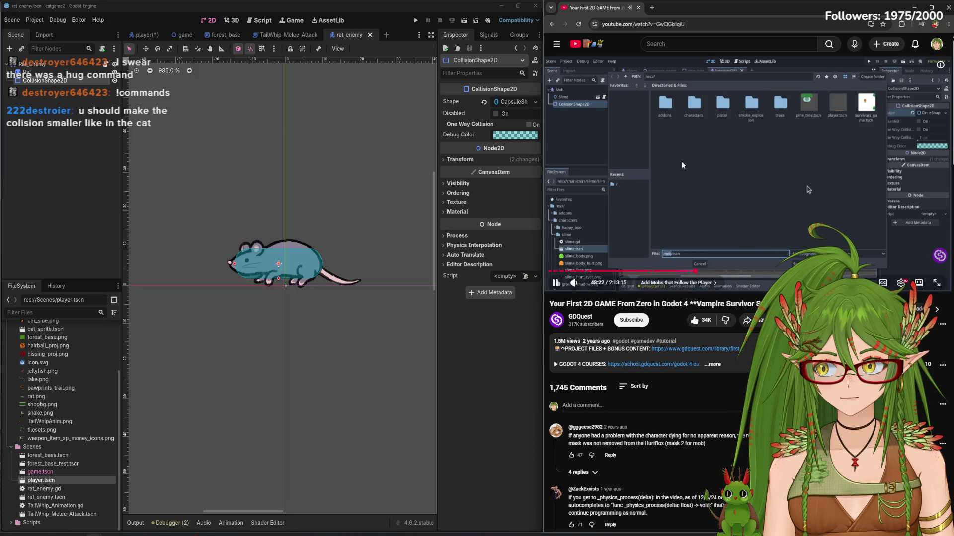
click(807, 189)
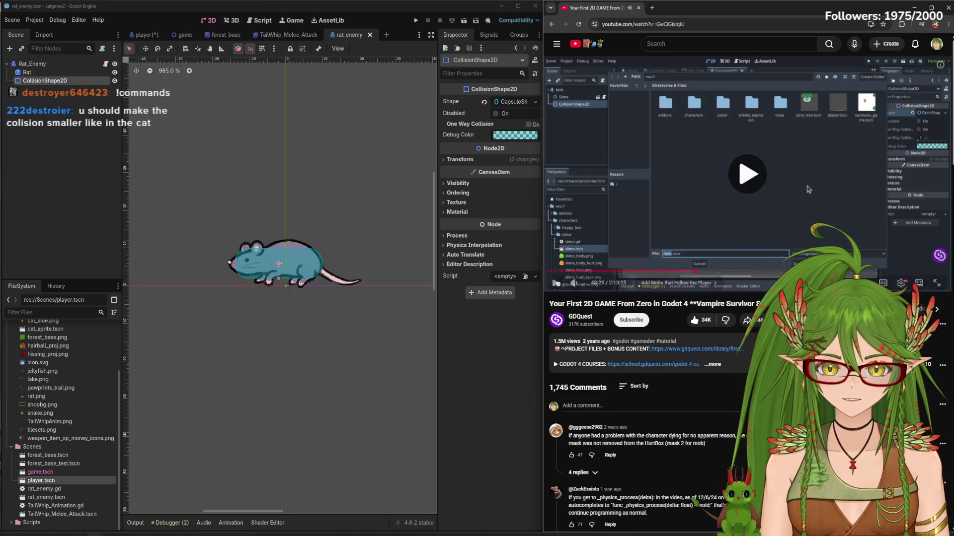
click(809, 189)
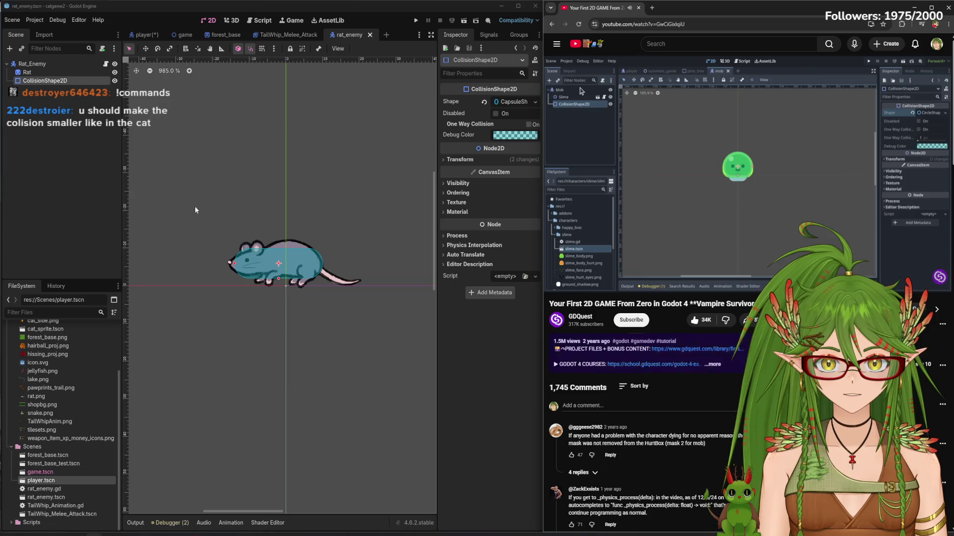
click(76, 172)
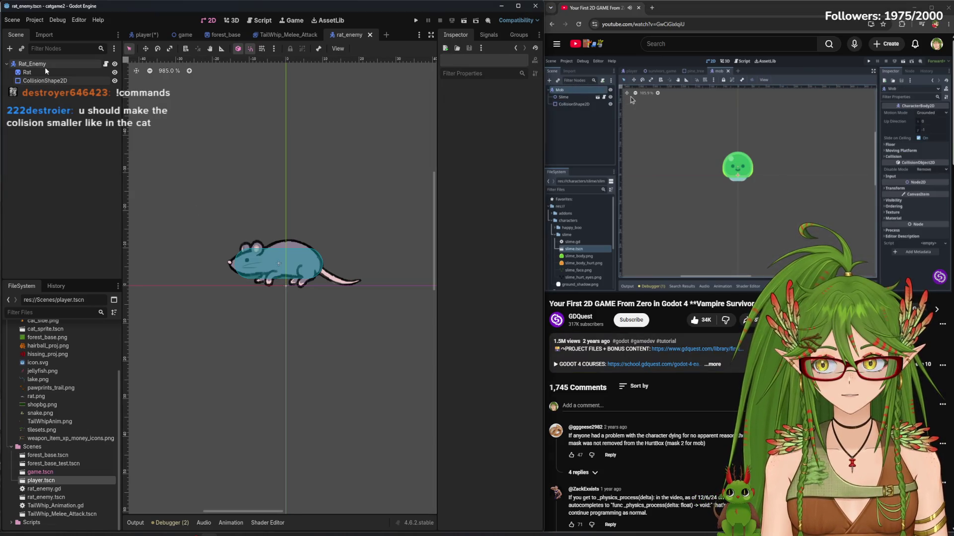
click(59, 63)
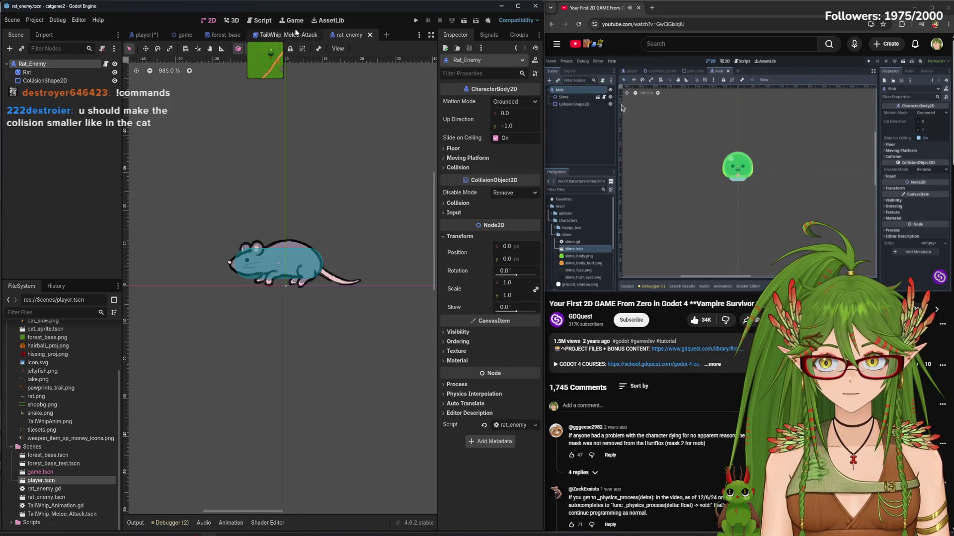
click(262, 20)
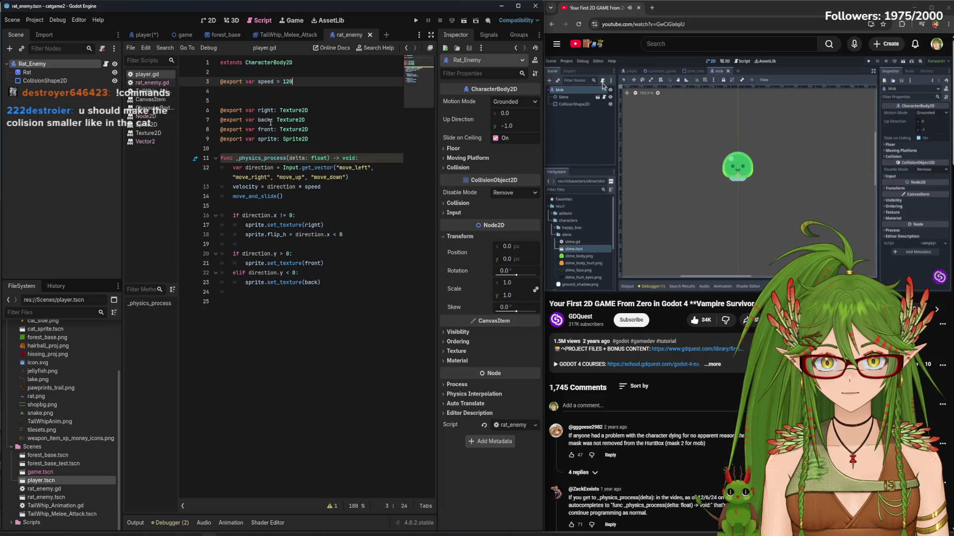
Open rat_enemy.gd and add 'var player' on a new line below the extends line
click(152, 83)
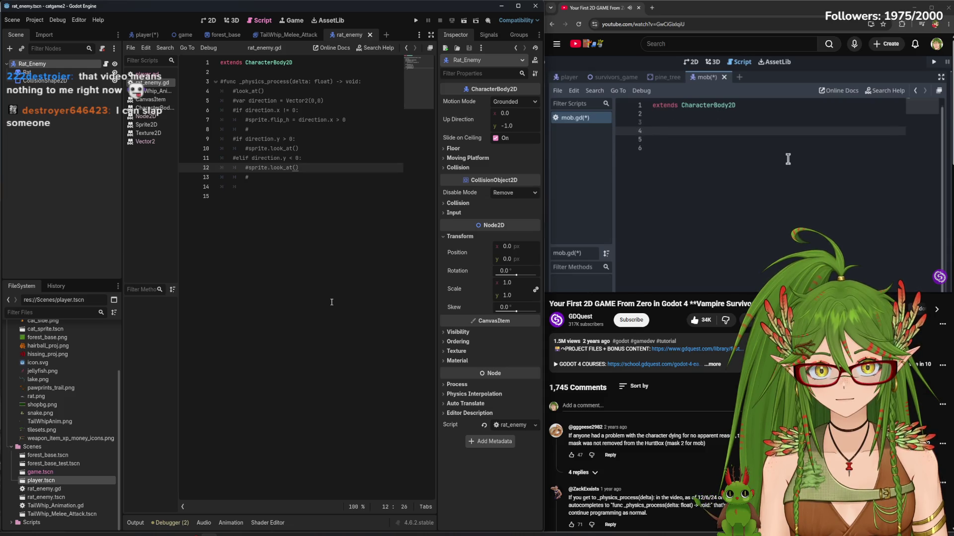
click(246, 82)
click(246, 71)
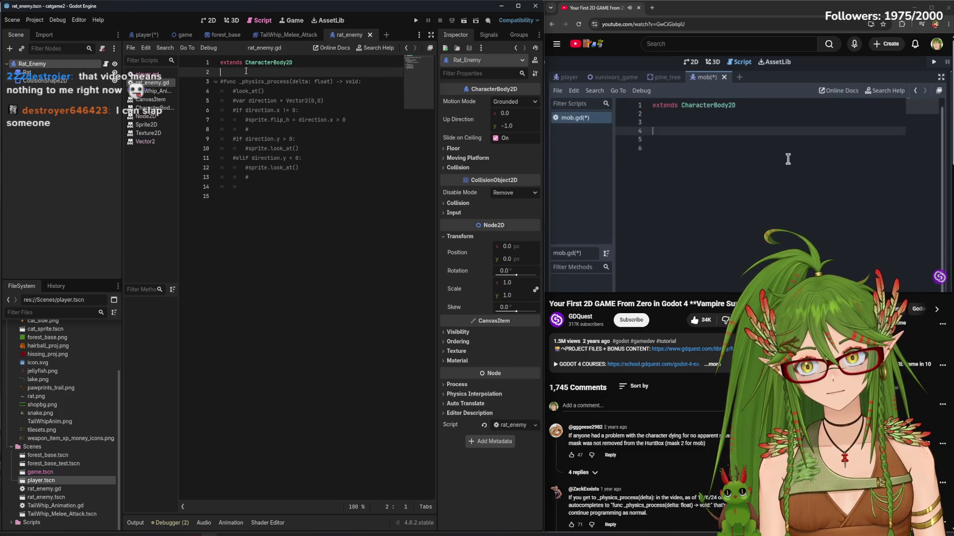
key(Return)
key(Return)
key(Up)
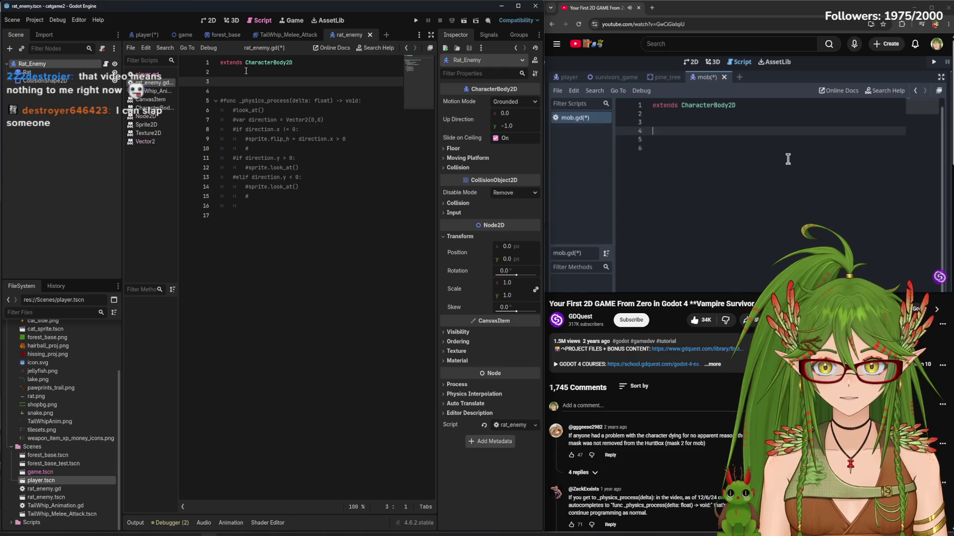
text(va)
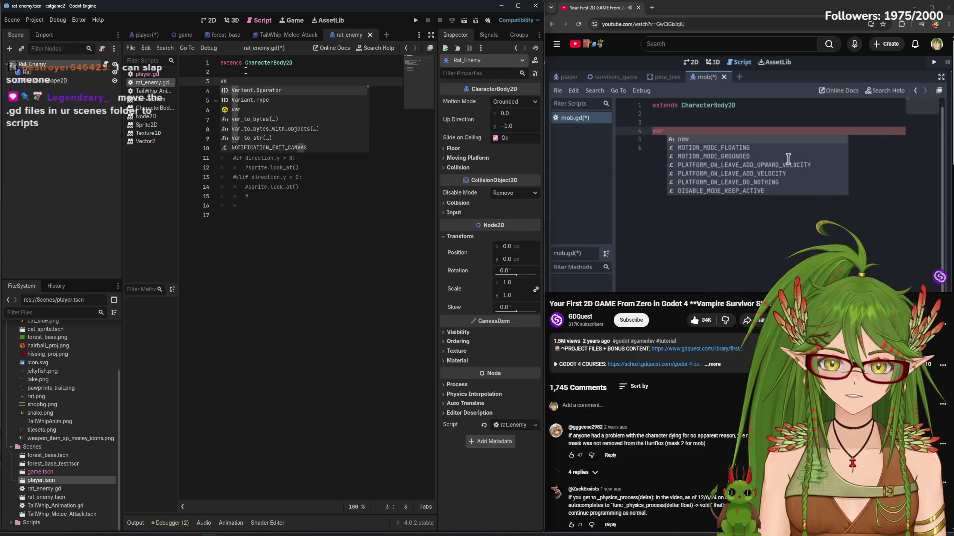
text(R)
key(BackSpace)
key(BackSpace)
key(BackSpace)
text(var )
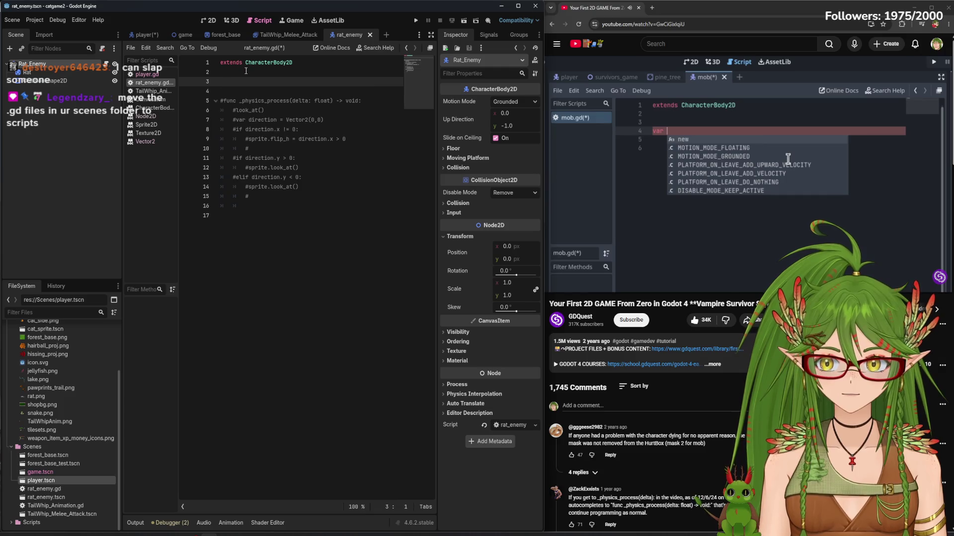
text(player)
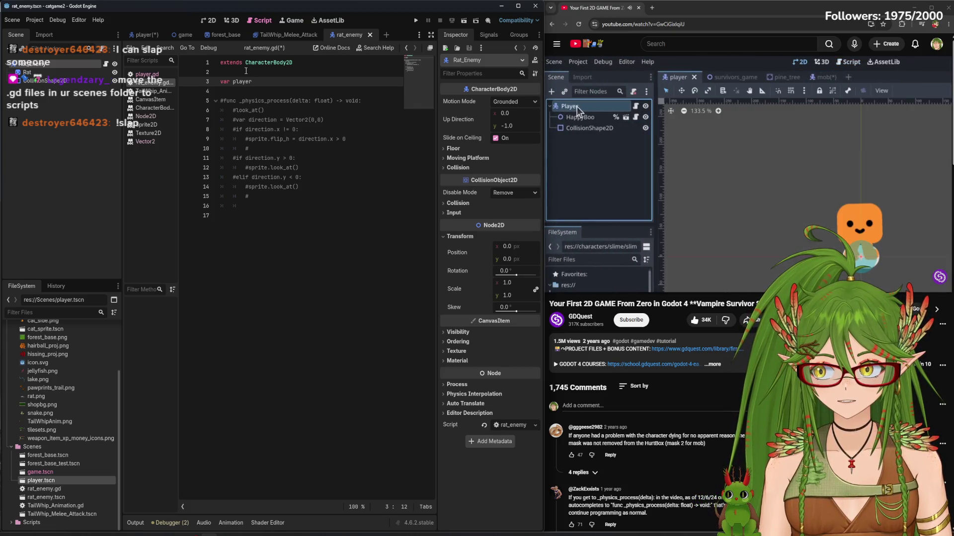
key(XF86AudioPlay)
Move TailWhip_Animation.gd and rat_enemy.gd into res://Scripts, confirming each move
click(120, 420)
mouse_move(70, 507)
mouse_down()
mouse_move(38, 527)
mouse_move(49, 513)
mouse_up()
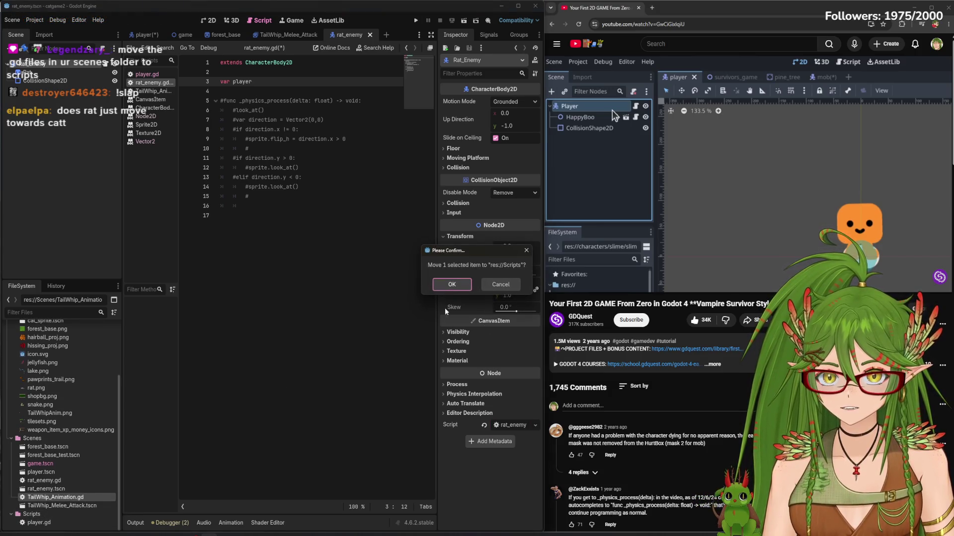
click(451, 284)
drag(45, 481, 52, 508)
click(452, 284)
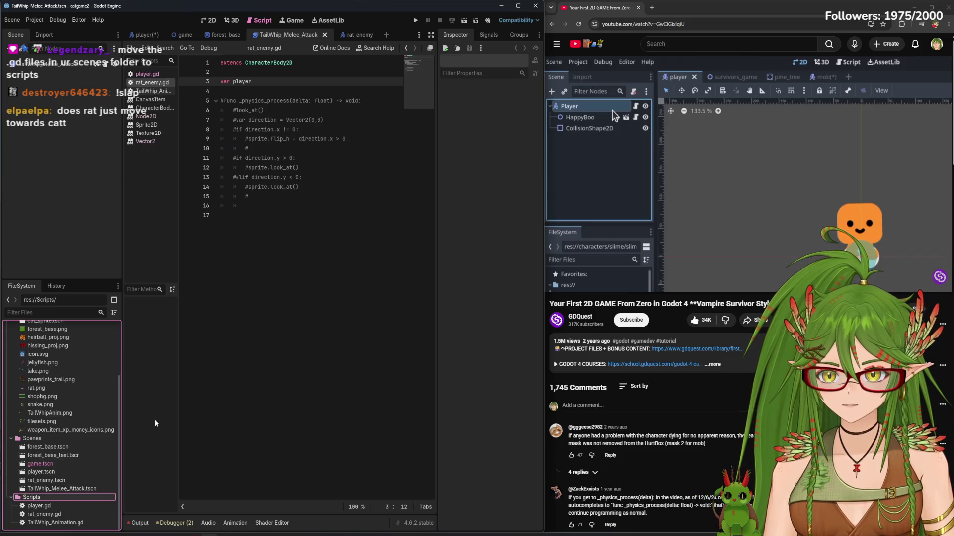
click(657, 204)
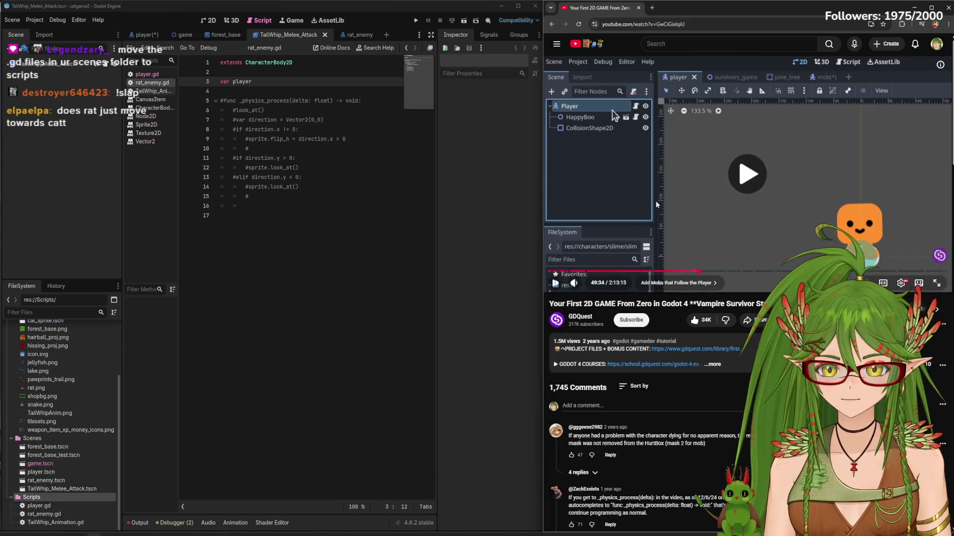
click(268, 196)
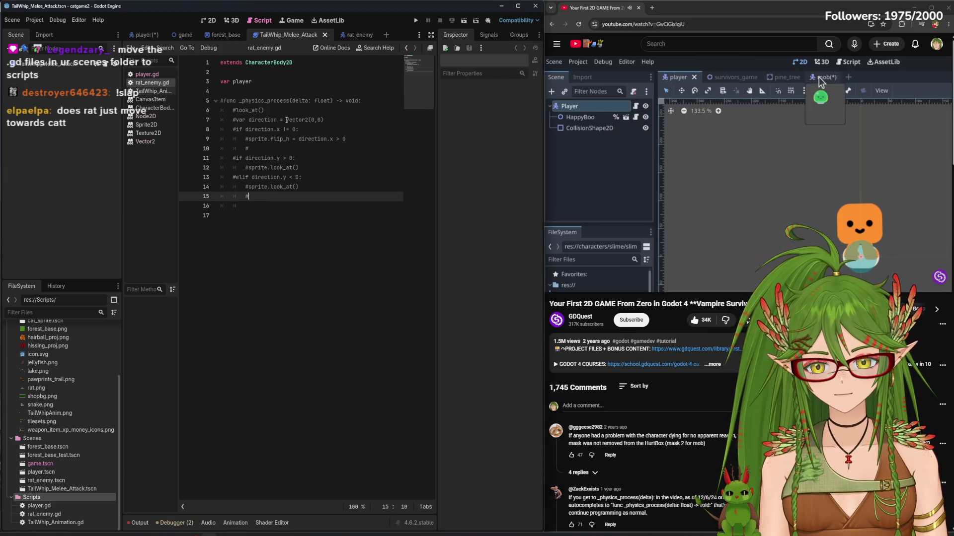
Replay the last ten seconds of the tutorial and select 'player' on line 3
click(268, 82)
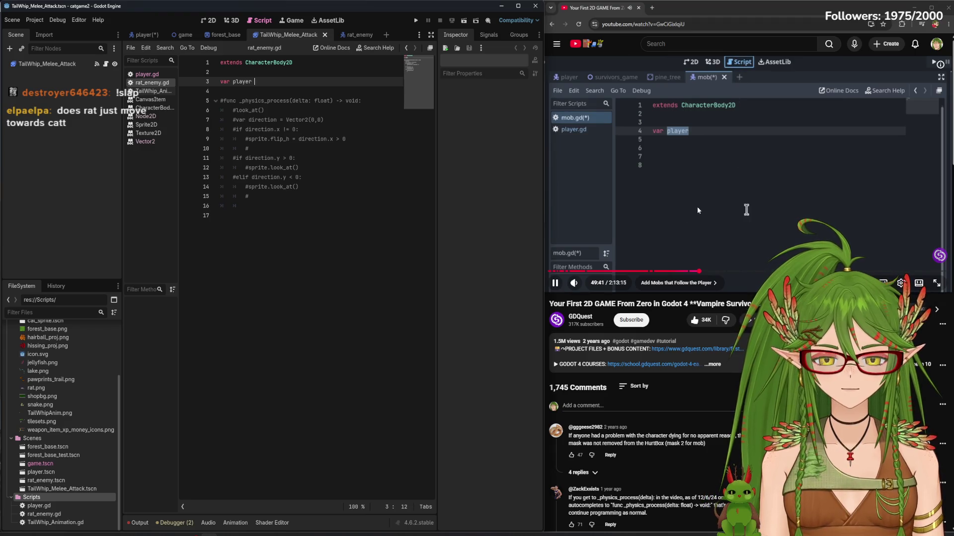
click(672, 180)
key(j)
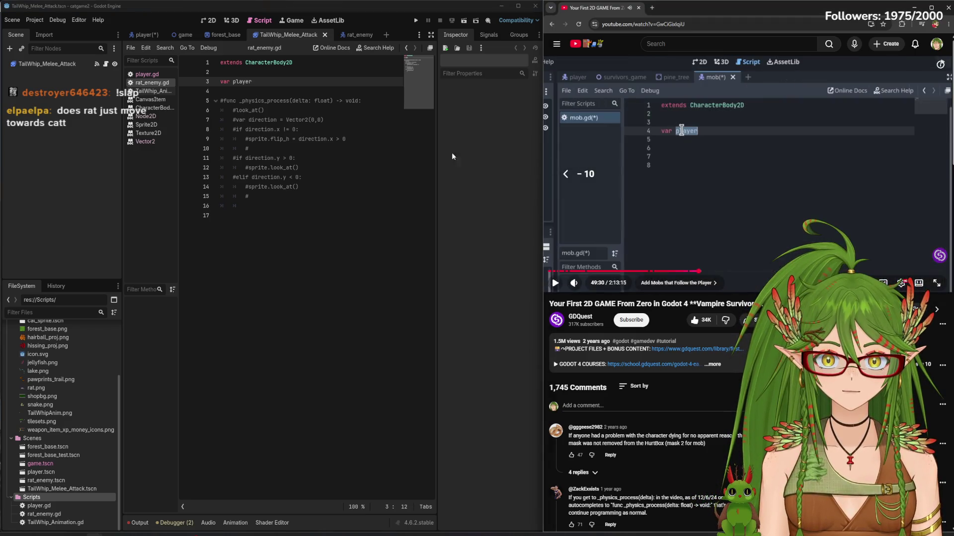
click(236, 82)
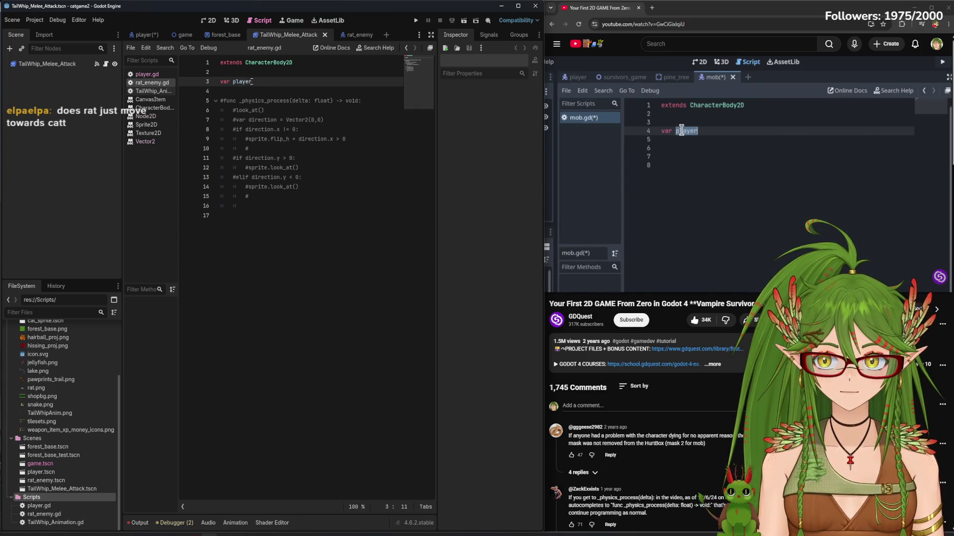
click(710, 185)
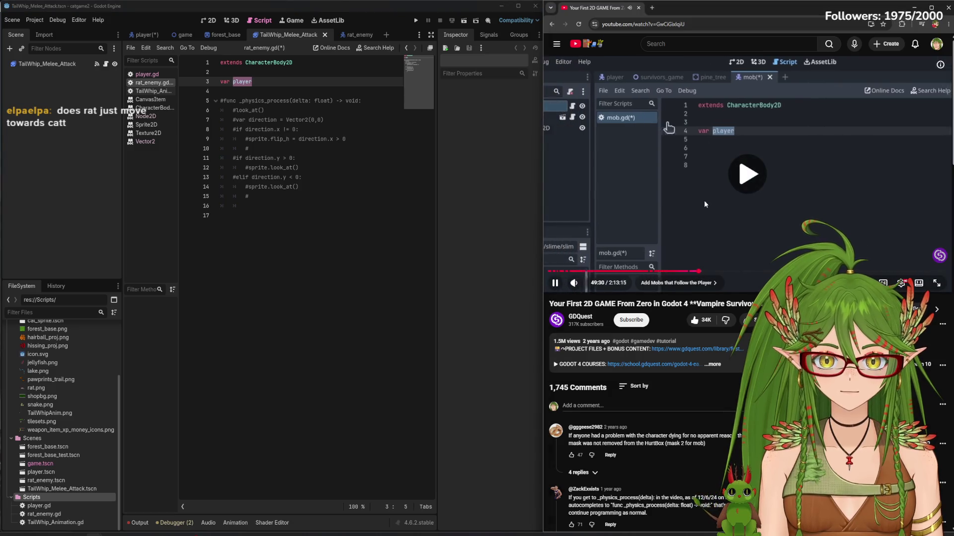
Check the Player node's type in the player scene, then go back to rat_enemy
click(143, 35)
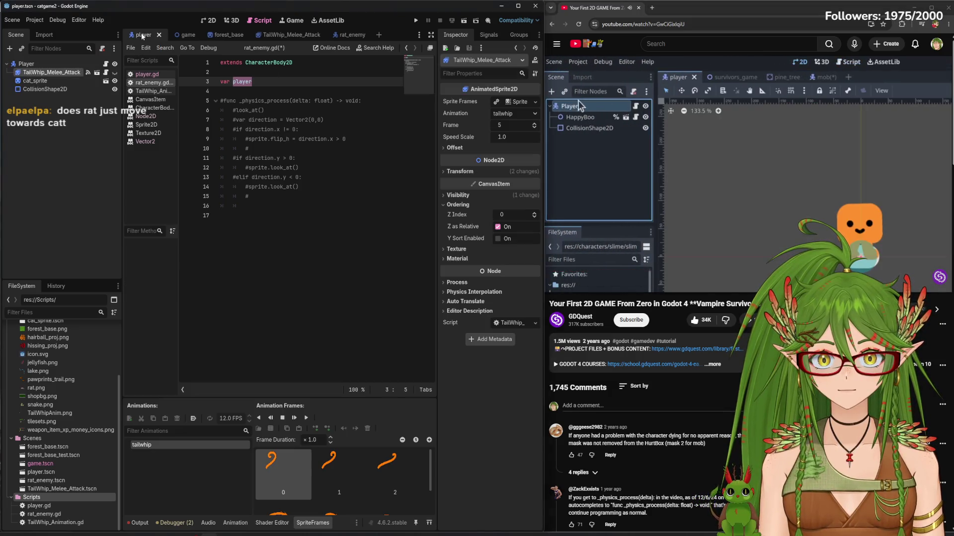
click(45, 61)
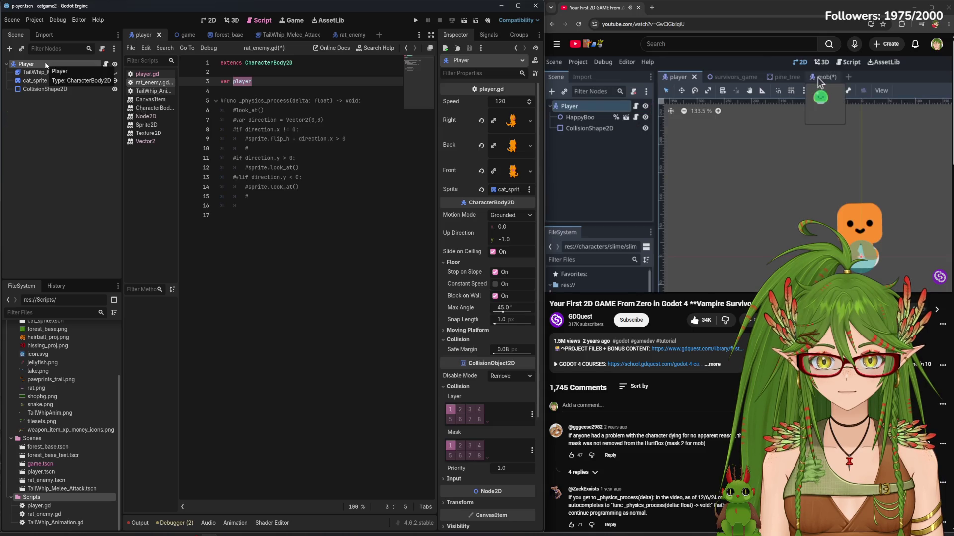
click(361, 38)
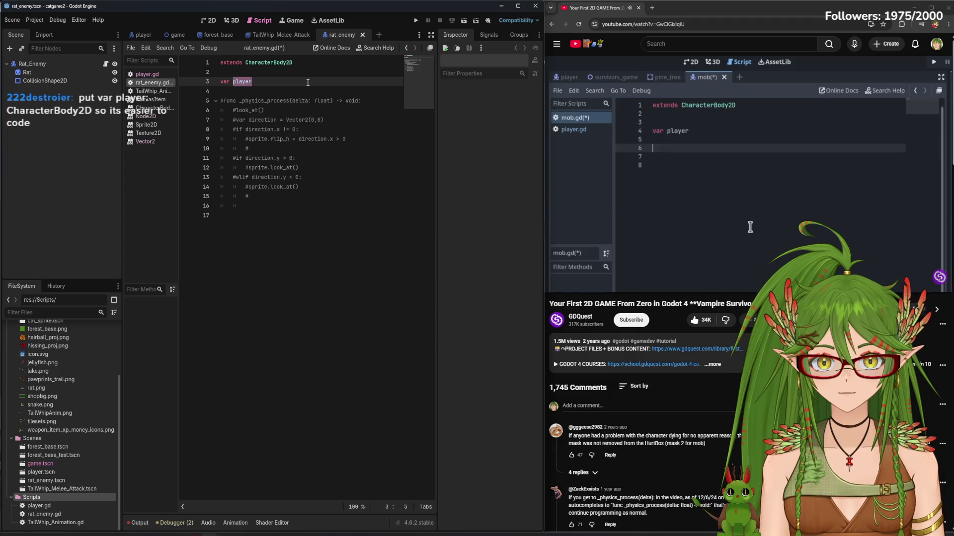
click(651, 157)
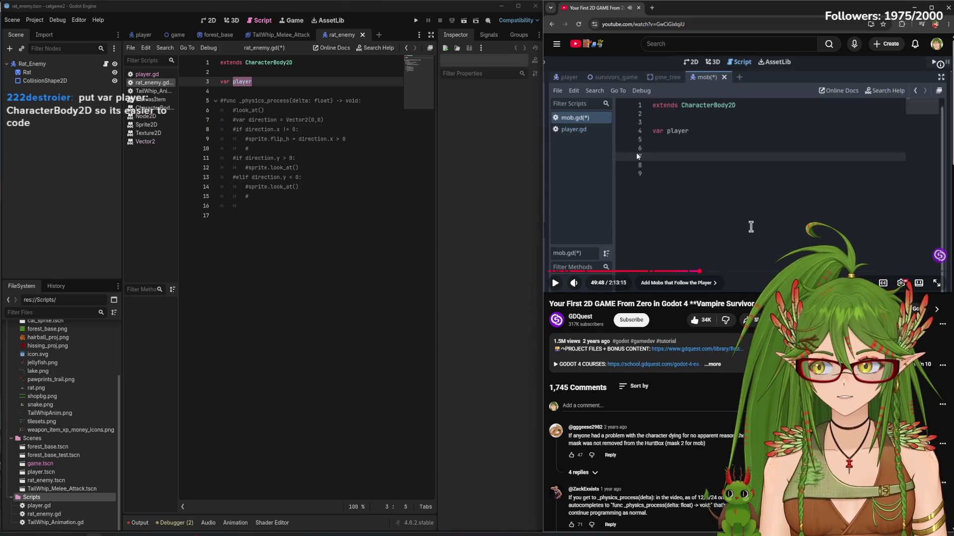
key(Left)
key(space)
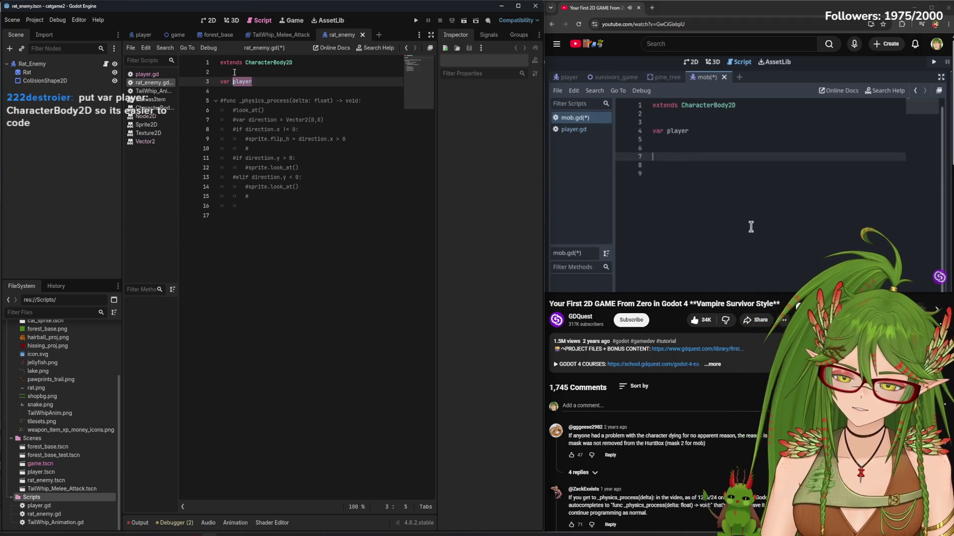
Replay the tutorial section and save rat_enemy.gd with the cursor on the var player line
click(268, 81)
click(716, 162)
key(j)
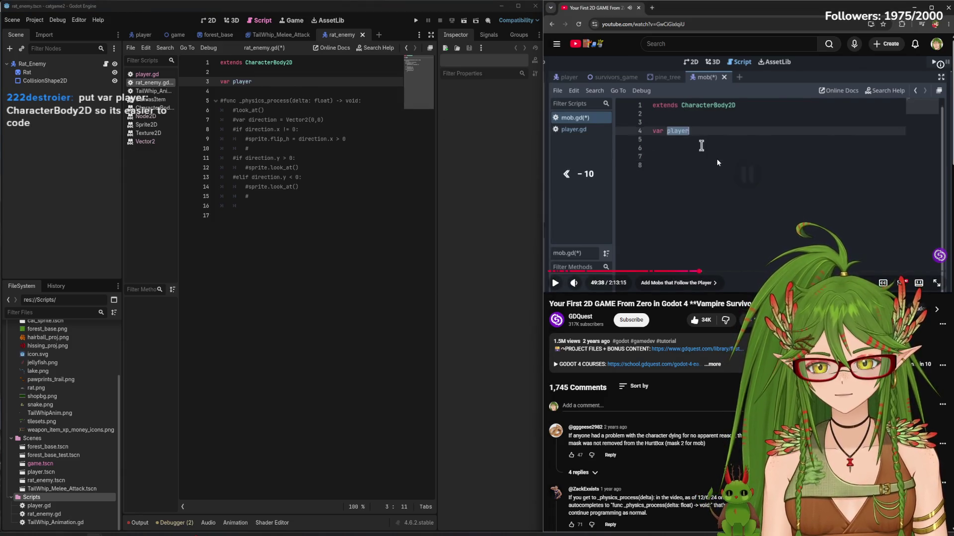
key(Left)
key(k)
click(266, 81)
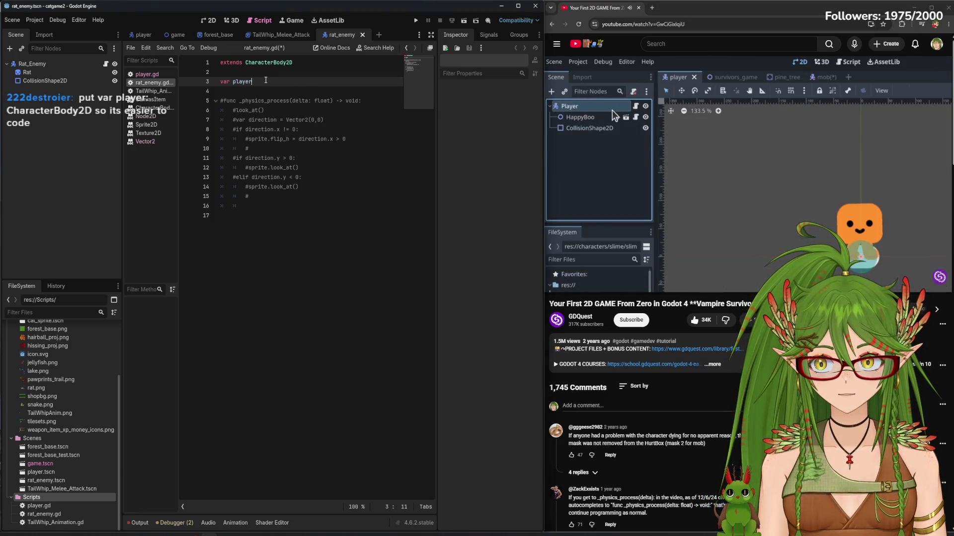
key(ctrl+s)
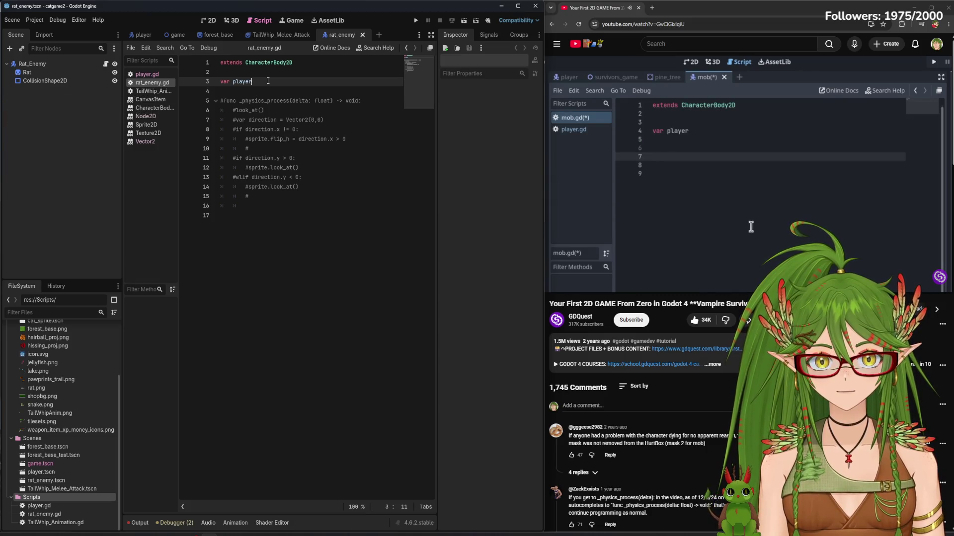
Declare 'var player: CharacterBody2D', tidy stray lines, and select the commented physics process line
key(Return)
key(Return)
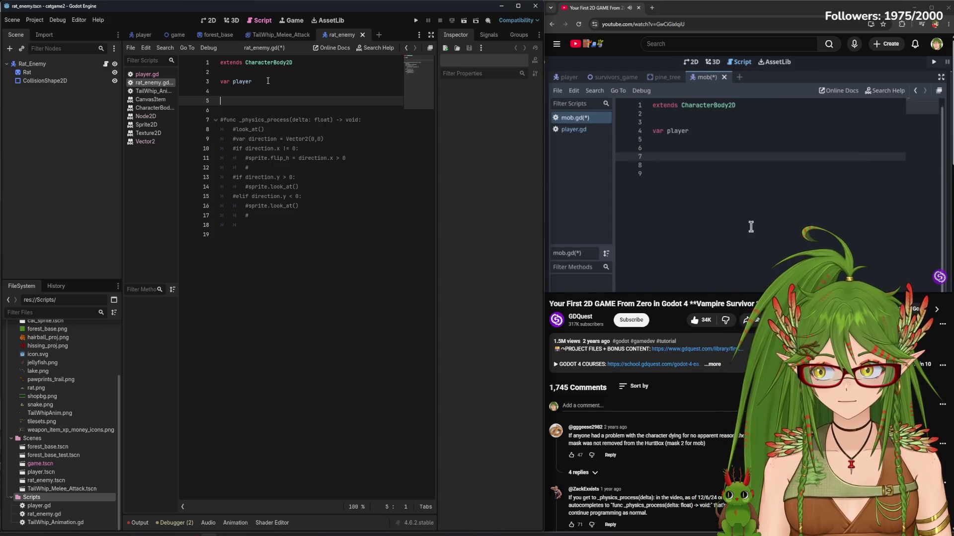
key(Up)
click(274, 85)
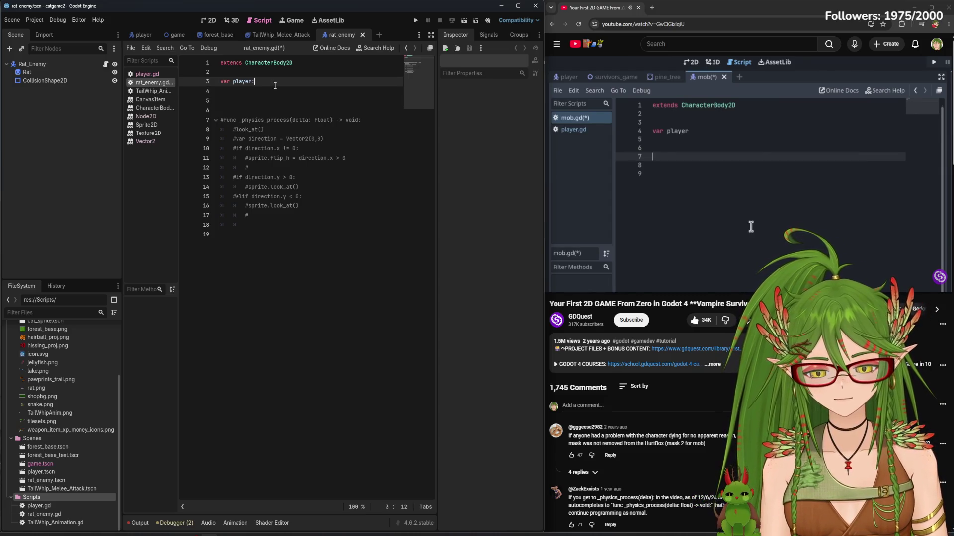
text(rBody2D)
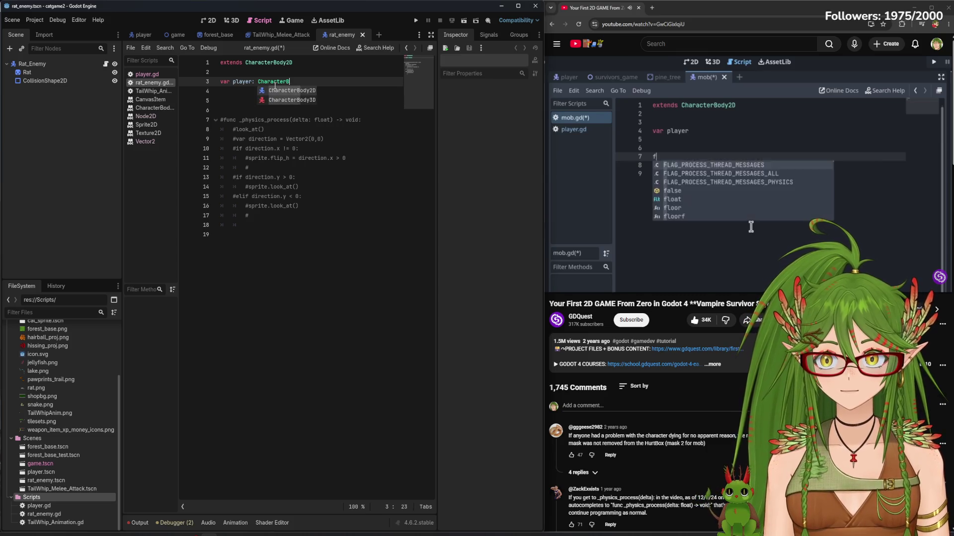
key(Return)
key(Return)
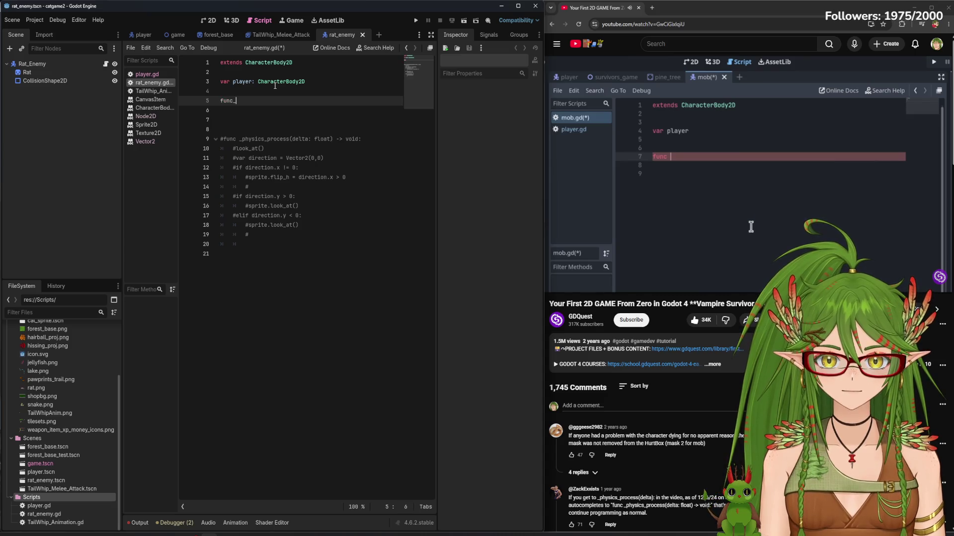
key(BackSpace)
key(BackSpace)
key(BackSpace)
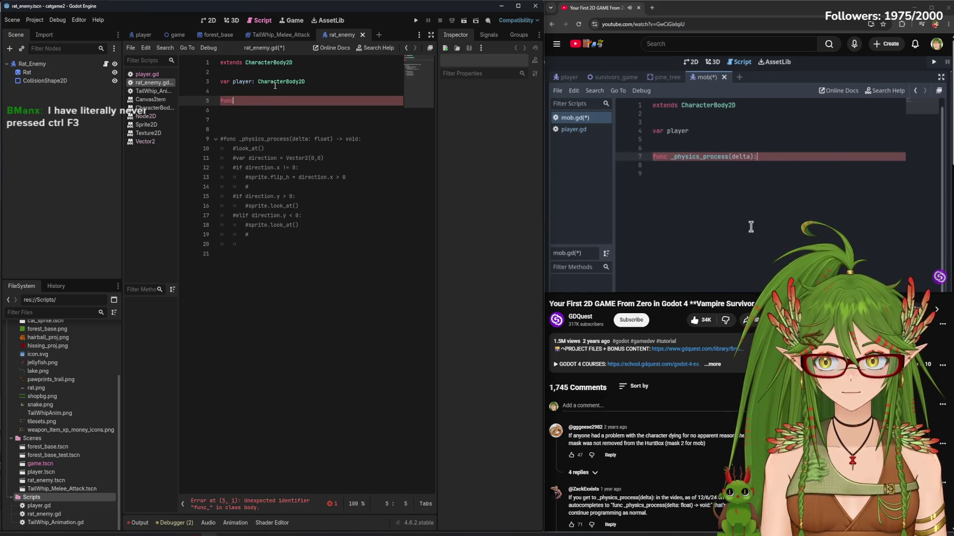
key(BackSpace)
key(BackSpace)
key(BackSpace)
key(Delete)
key(Delete)
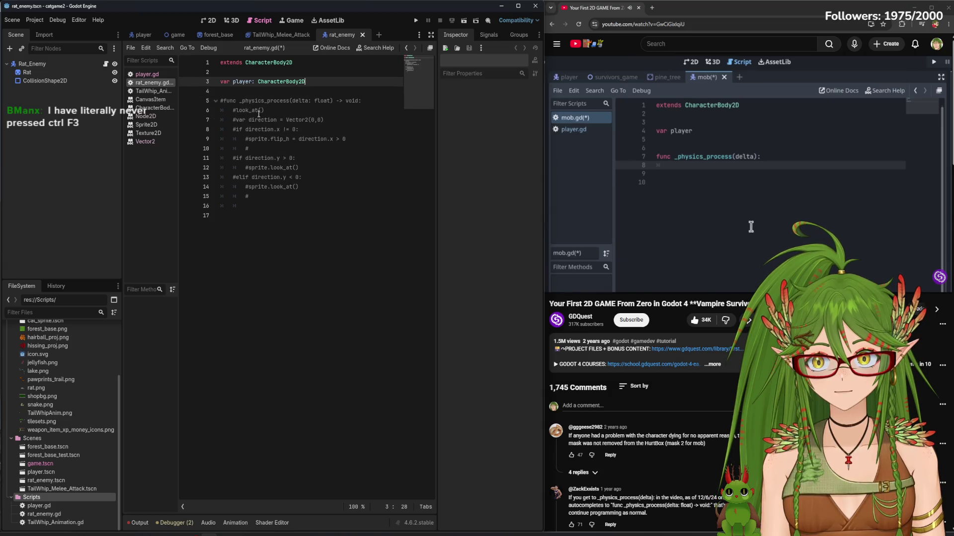
drag(367, 102, 220, 101)
right_click(232, 104)
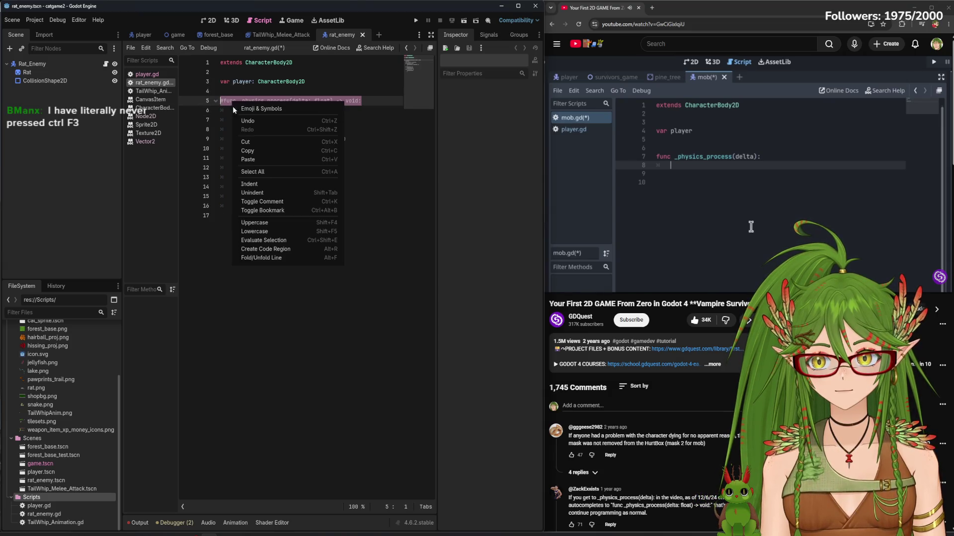
Uncomment _physics_process, save, and start a 'var direction' line in its body
click(277, 202)
click(384, 102)
key(Return)
key(Return)
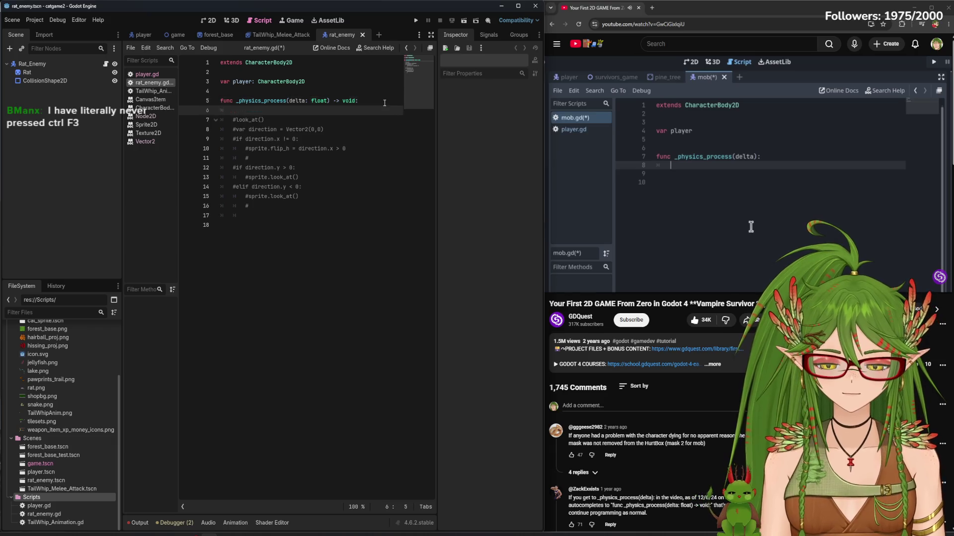
key(Up)
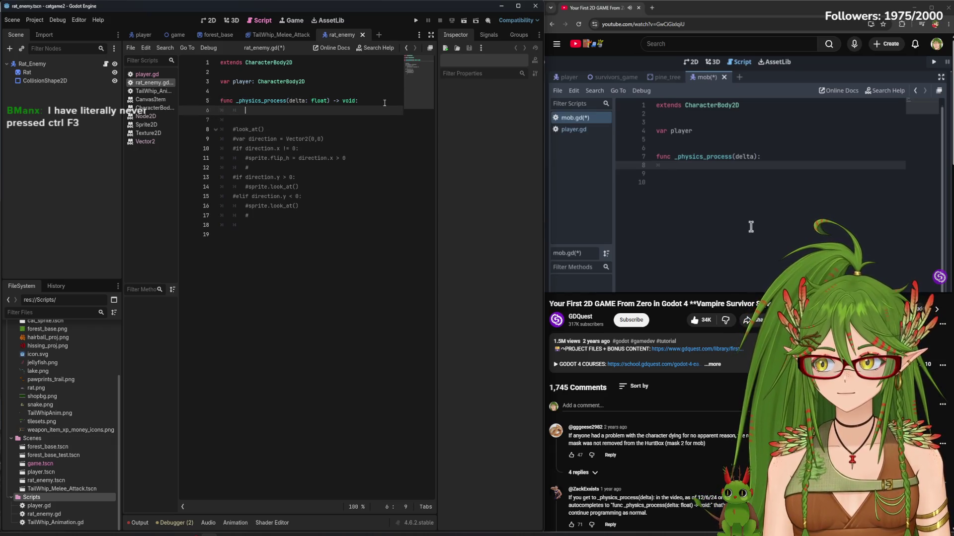
key(ctrl+s)
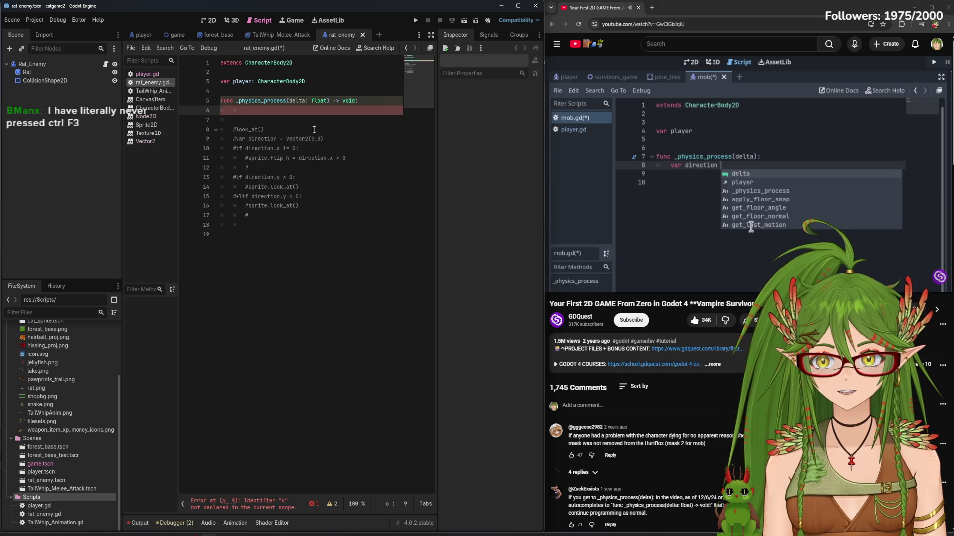
text(v)
key(shift+Tab)
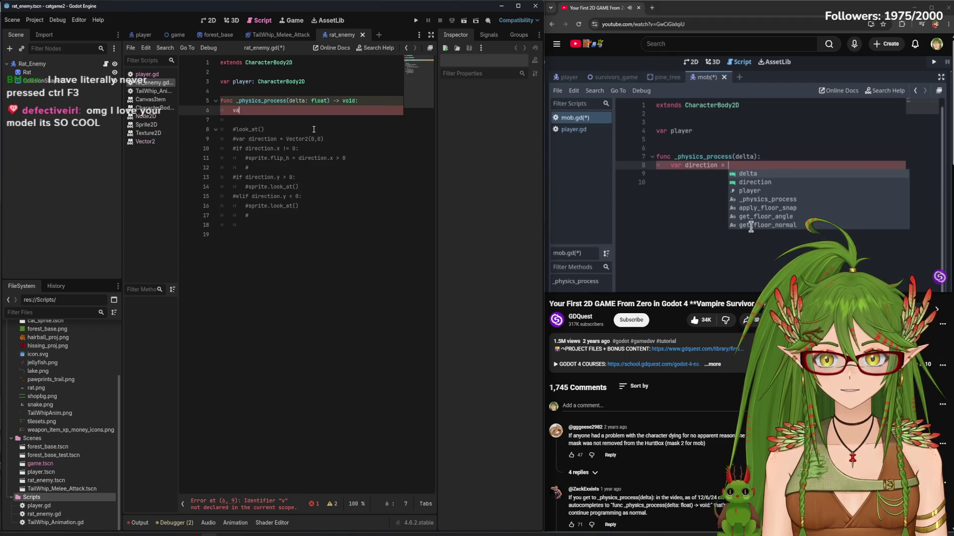
text(ar directi)
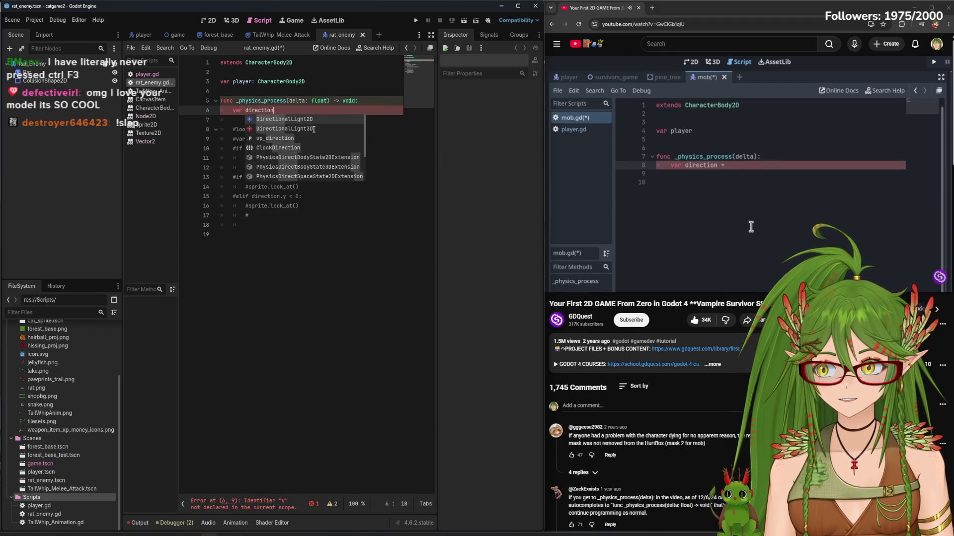
text(on)
Complete the line as 'var direction = global_position.direction_to(player.global_position)'
click(651, 180)
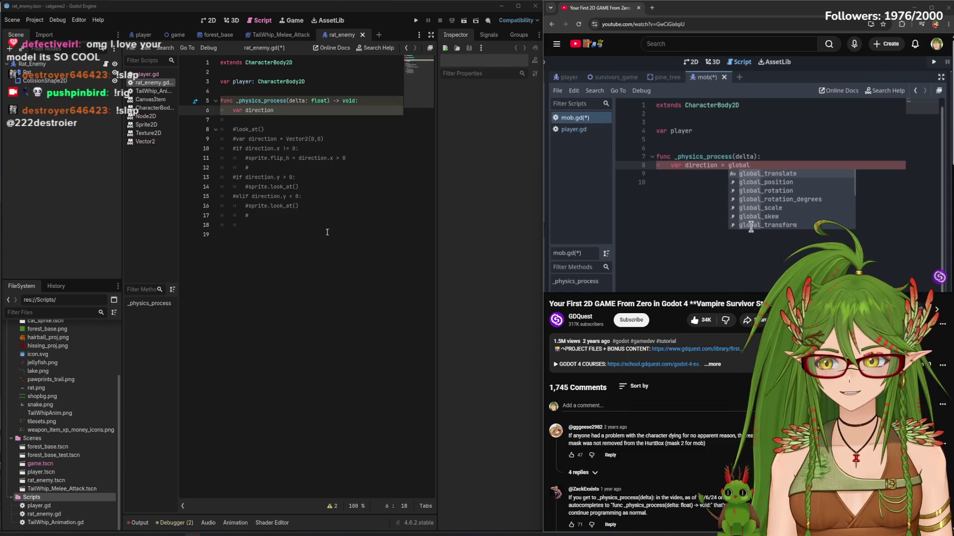
mouse_move(677, 155)
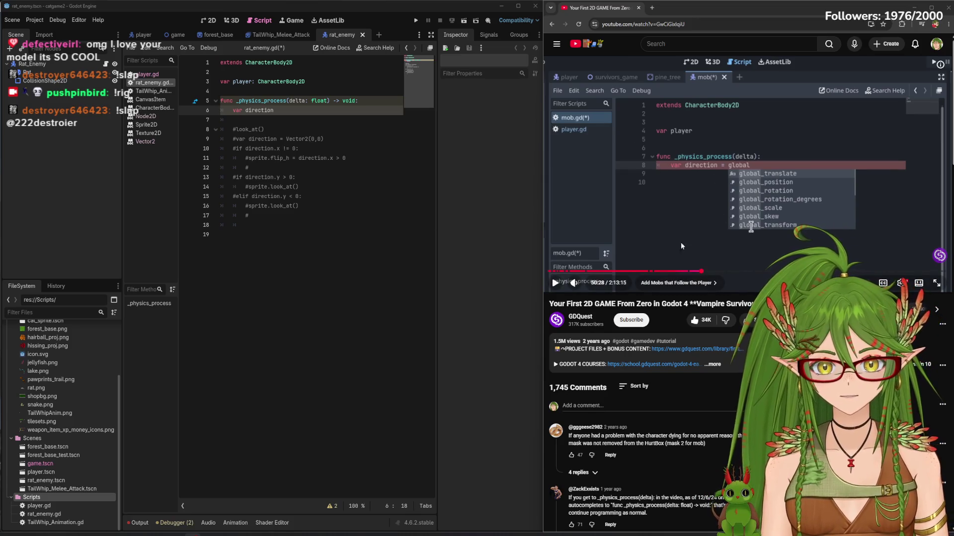
click(631, 189)
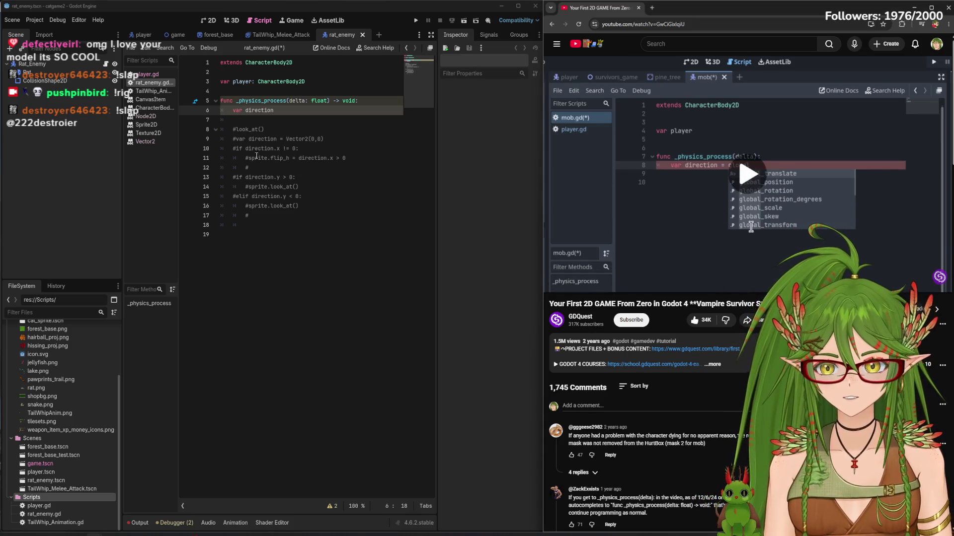
click(452, 122)
text(= global_position)
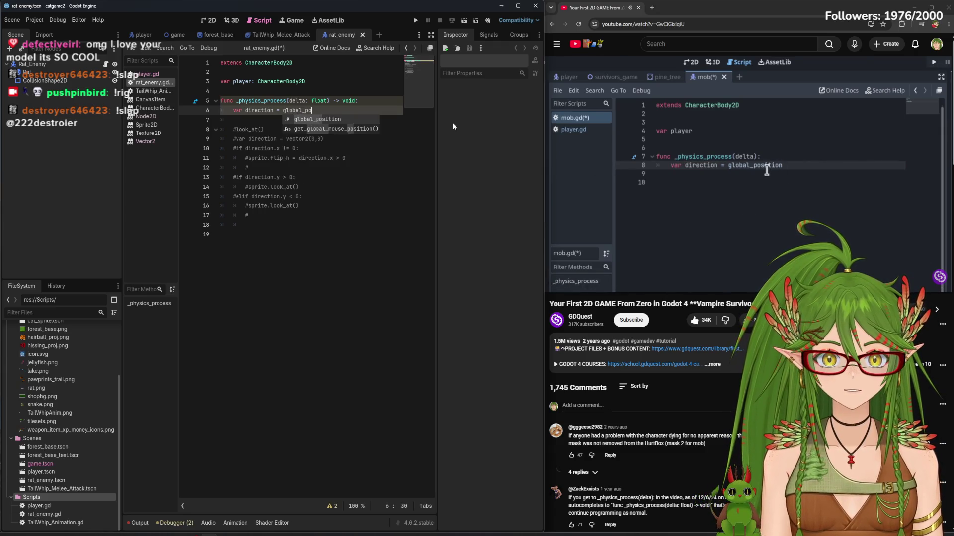
key(Escape)
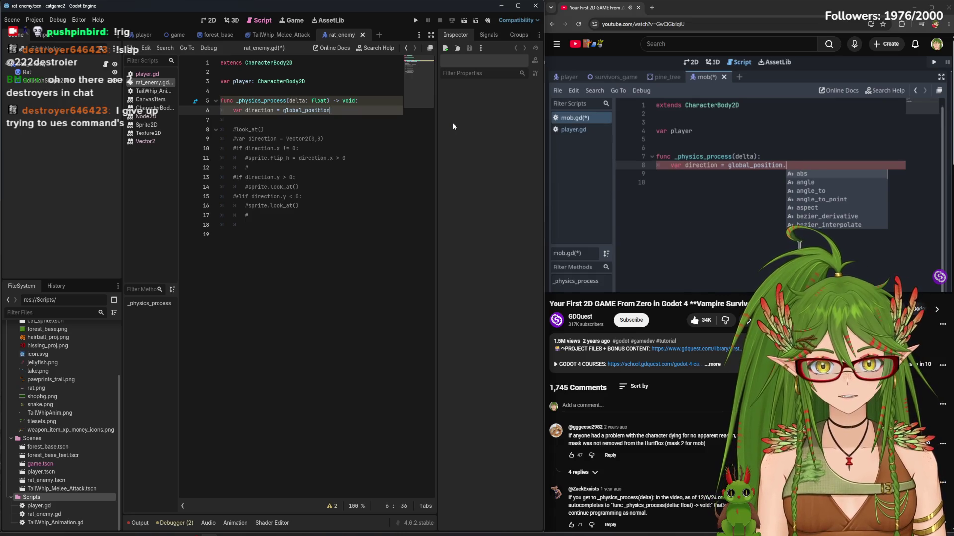
text(.)
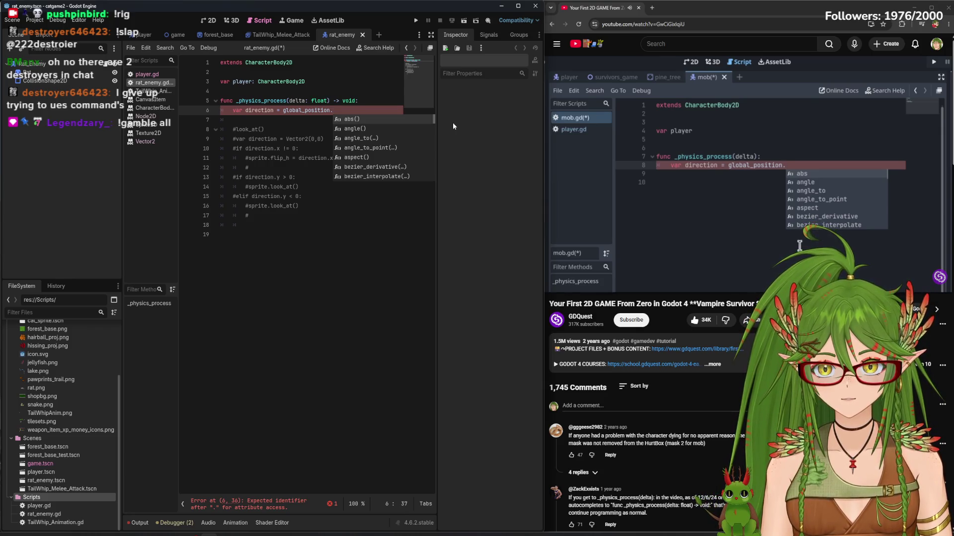
text(DIRE)
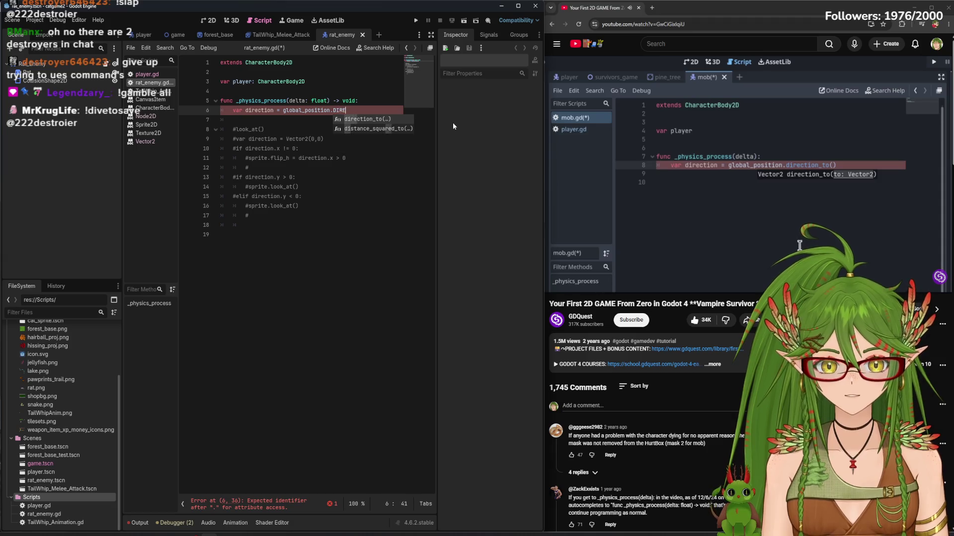
text(CTIO)
key(Return)
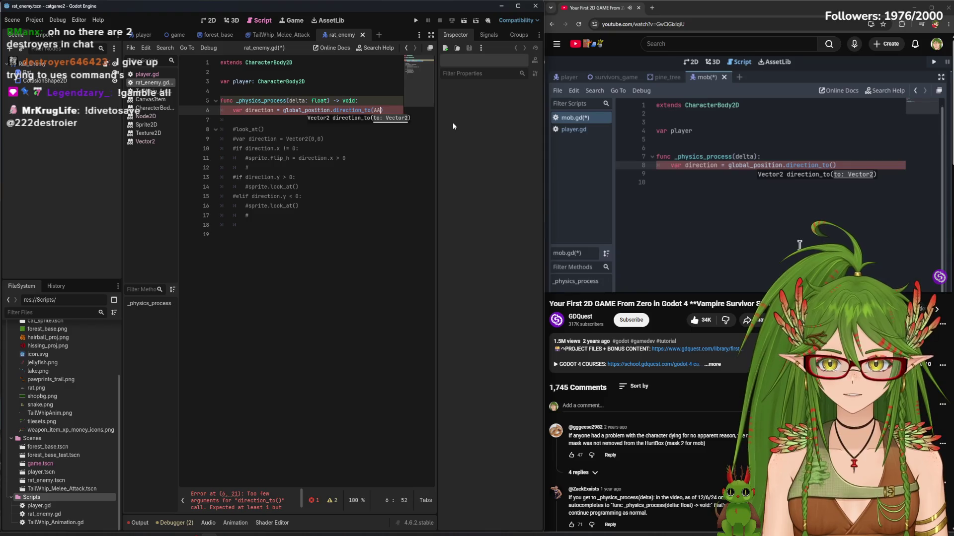
key(Escape)
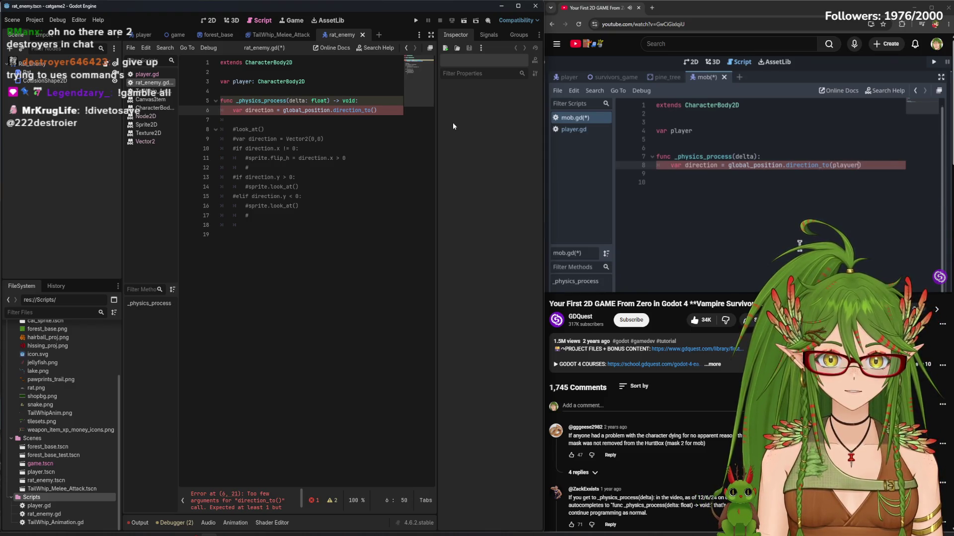
text(player)
text(.globa)
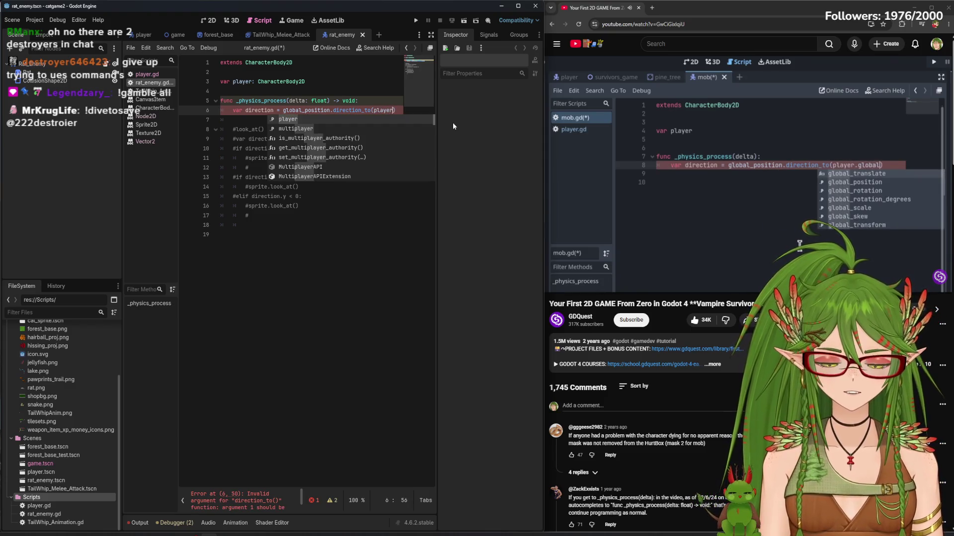
text(l_posi)
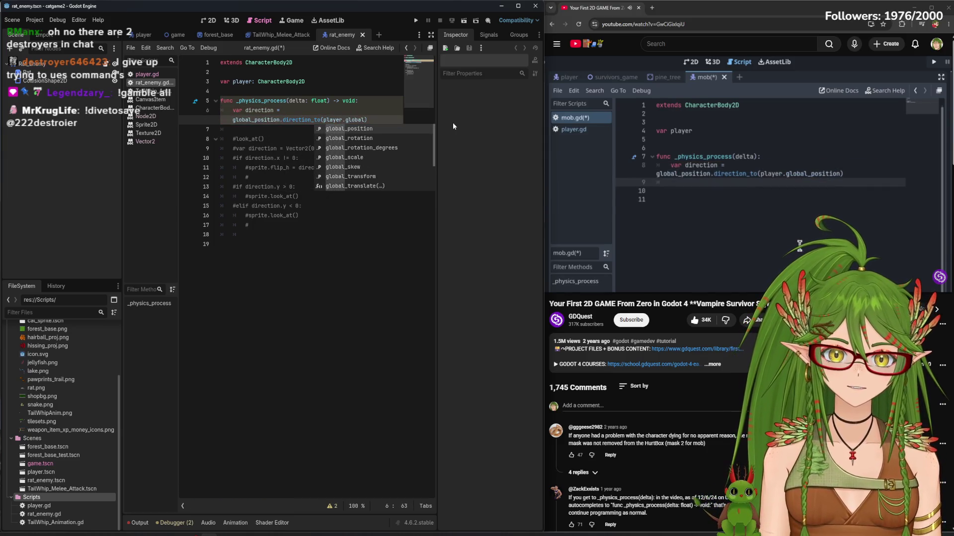
text(tion)
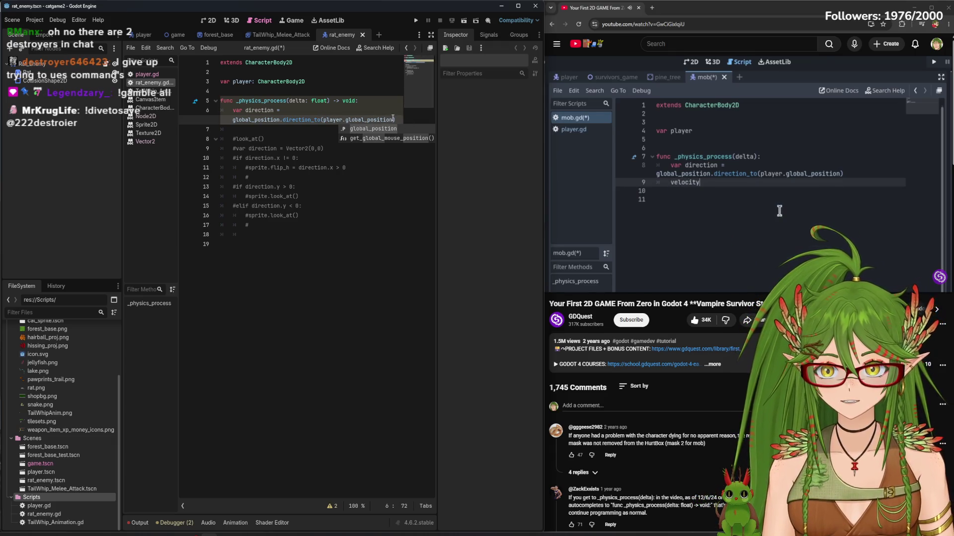
text())
Add 'velocity = direction *' below the direction line and save the script
key(Return)
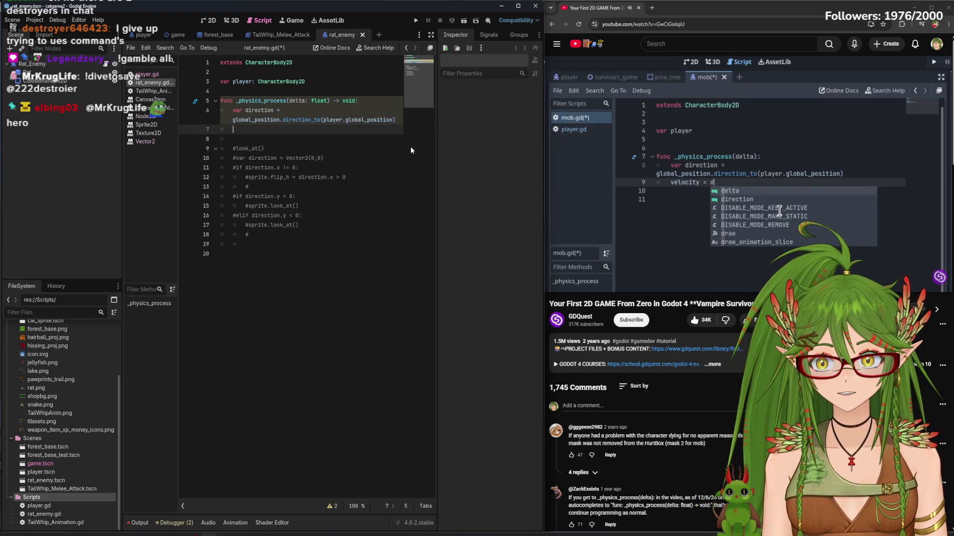
key(Tab)
text(ve)
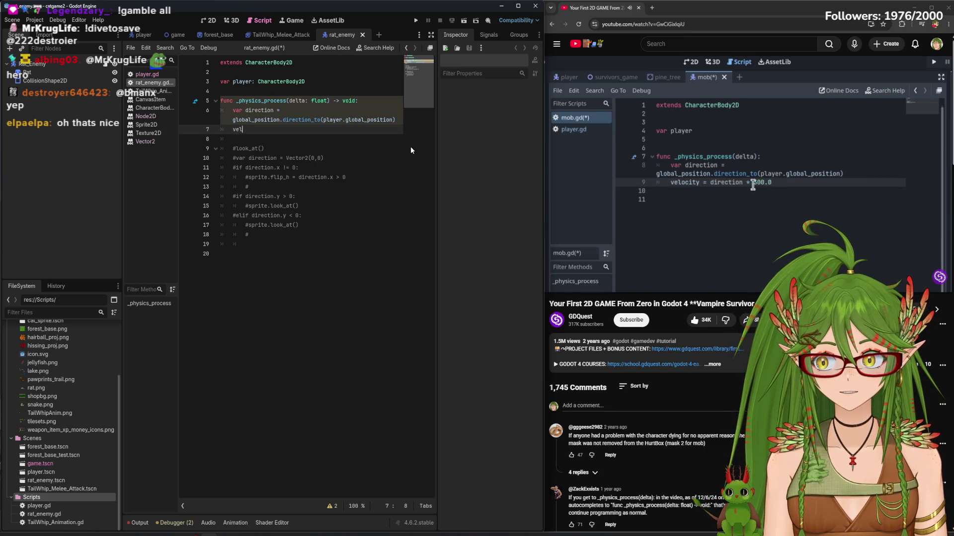
key(BackSpace)
text(velocity = directi)
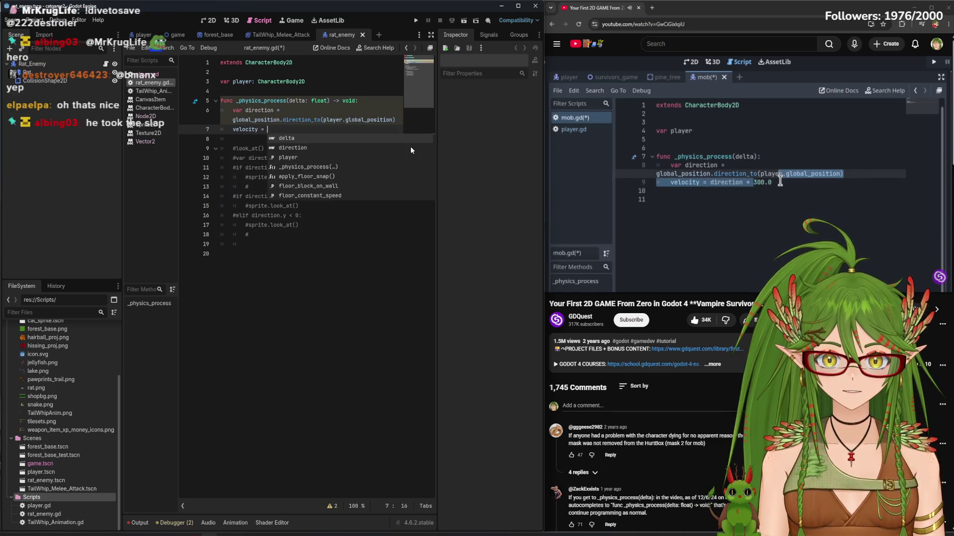
text(on *)
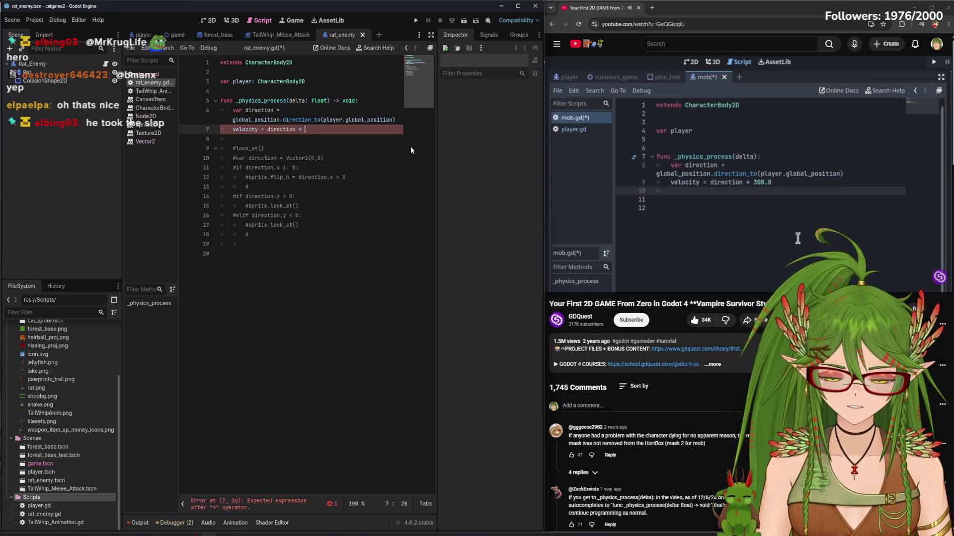
click(694, 130)
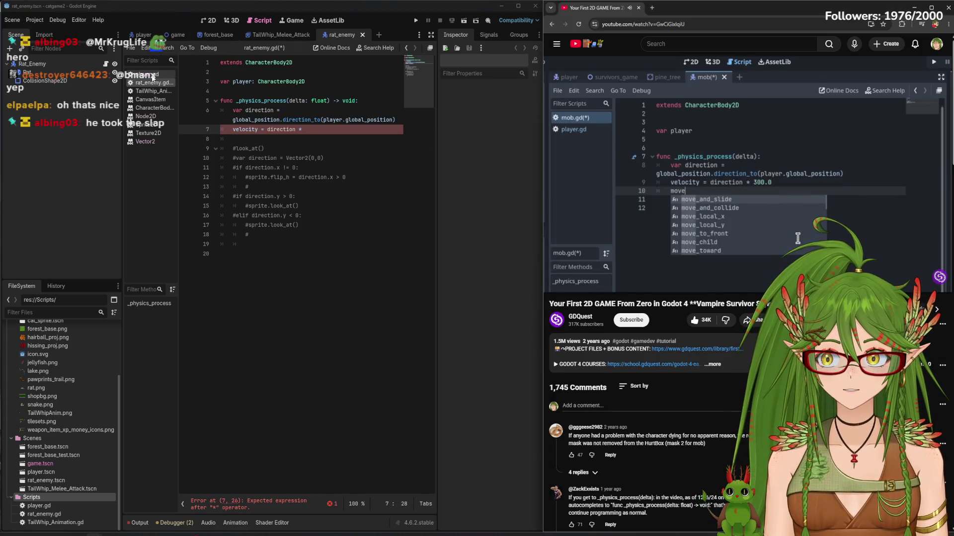
click(149, 74)
click(149, 84)
text(60)
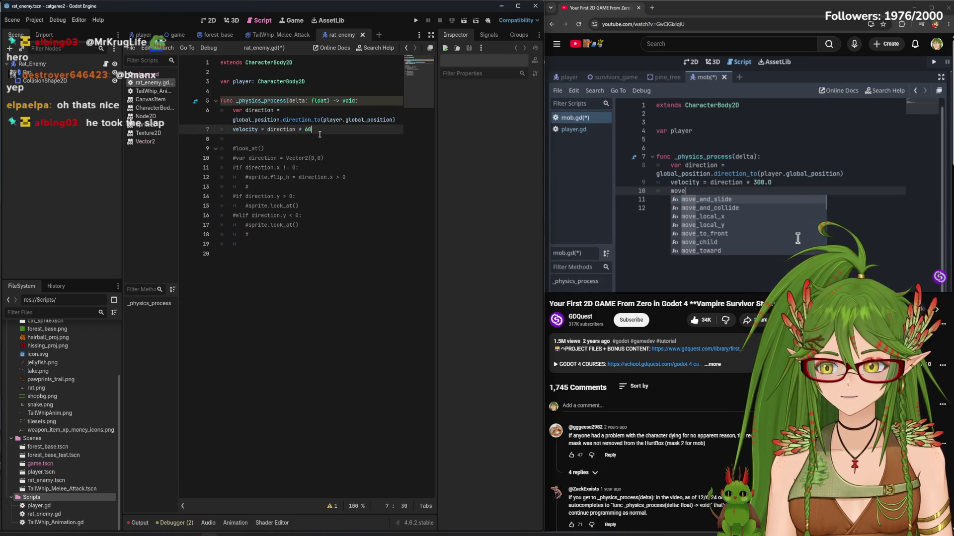
key(ctrl+s)
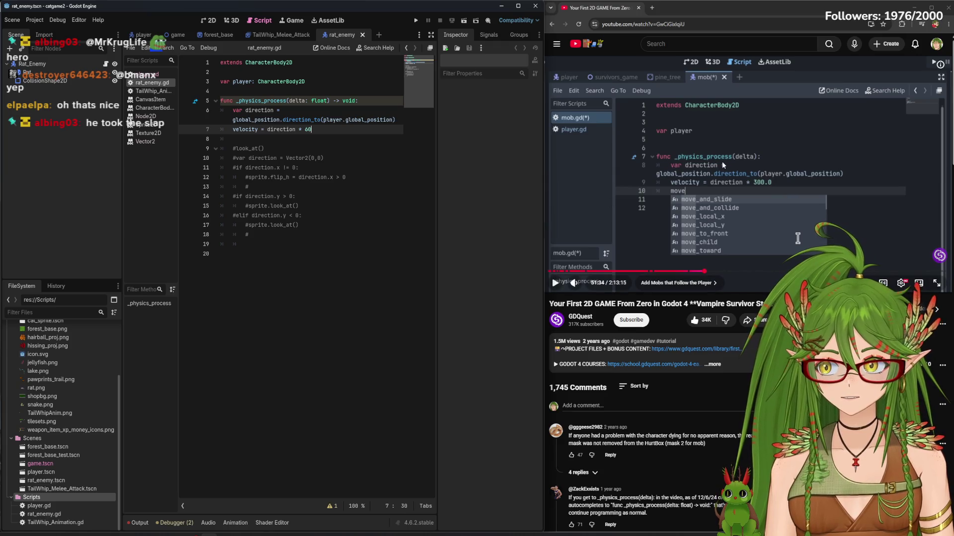
Add a move_and_slide() call after the velocity line
click(727, 161)
click(336, 133)
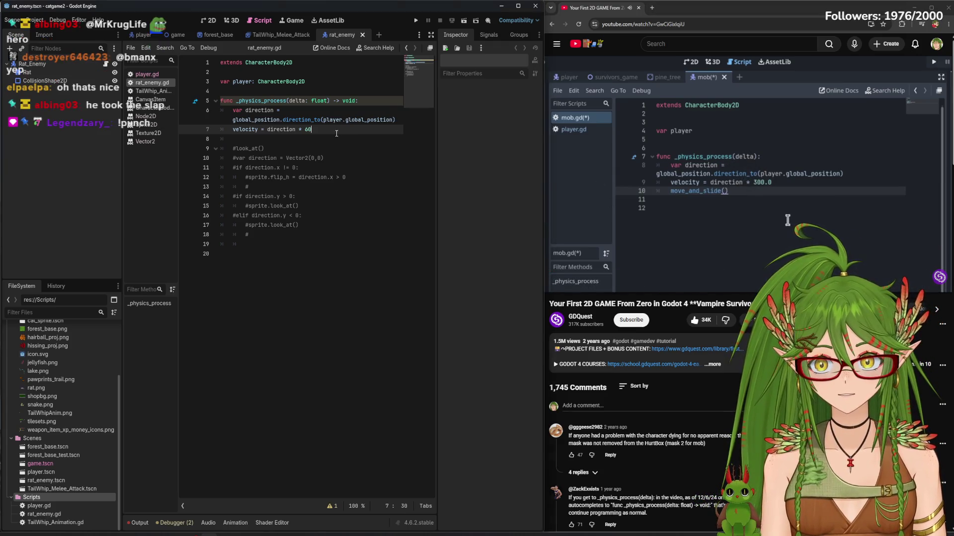
key(Return)
text(move_and)
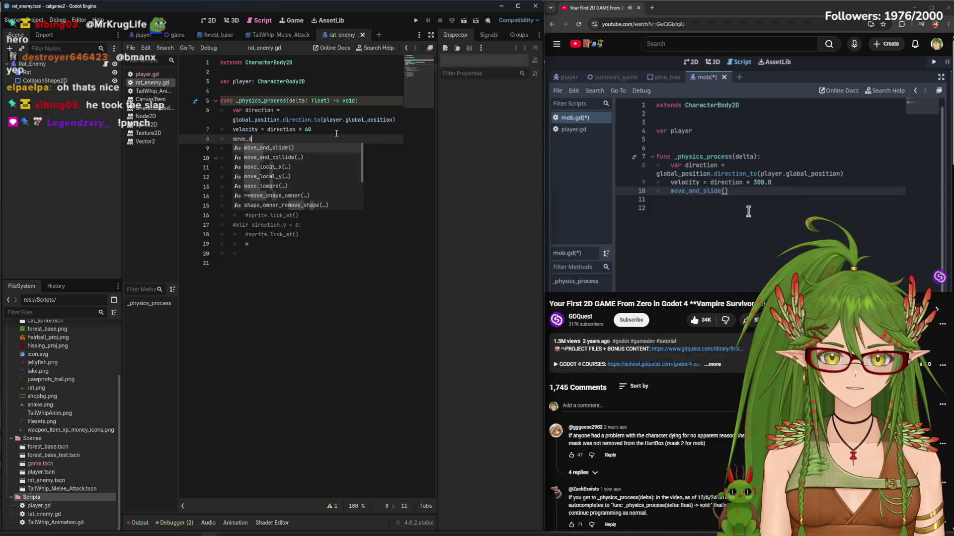
key(Return)
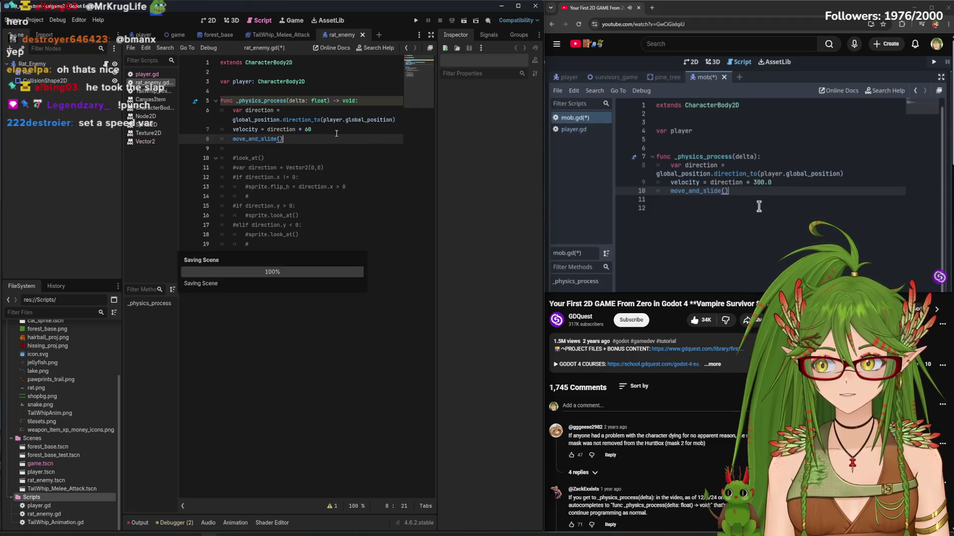
Declare 'var speed = 60', use speed in the velocity line, and save rat_enemy.gd
click(747, 174)
click(344, 83)
key(Return)
text(var speed )
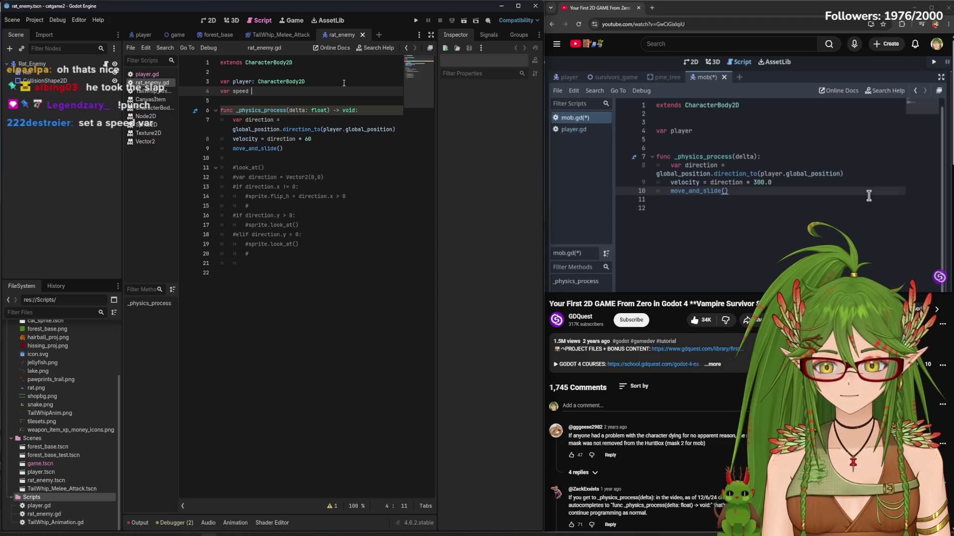
text(= 0)
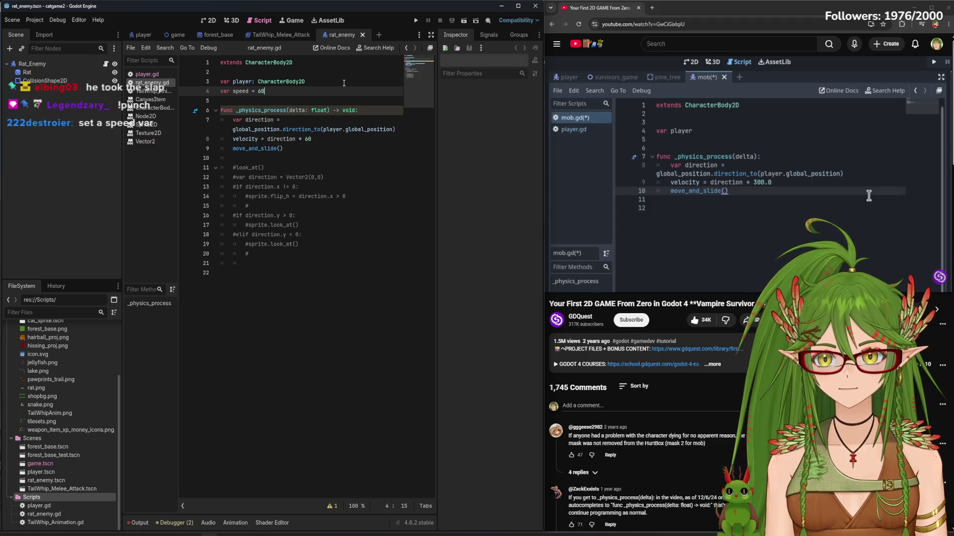
click(322, 141)
key(BackSpace)
key(BackSpace)
text(speed)
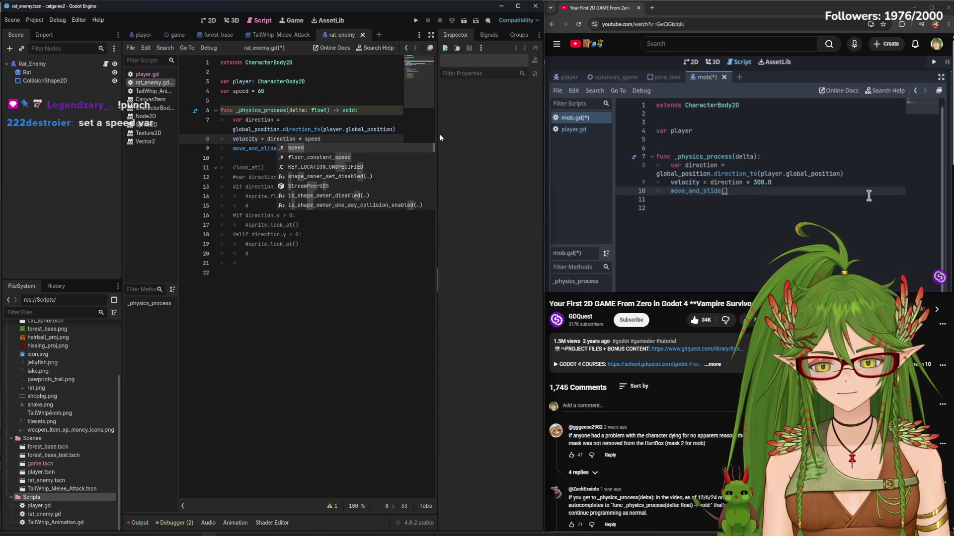
key(ctrl+s)
click(750, 174)
click(298, 298)
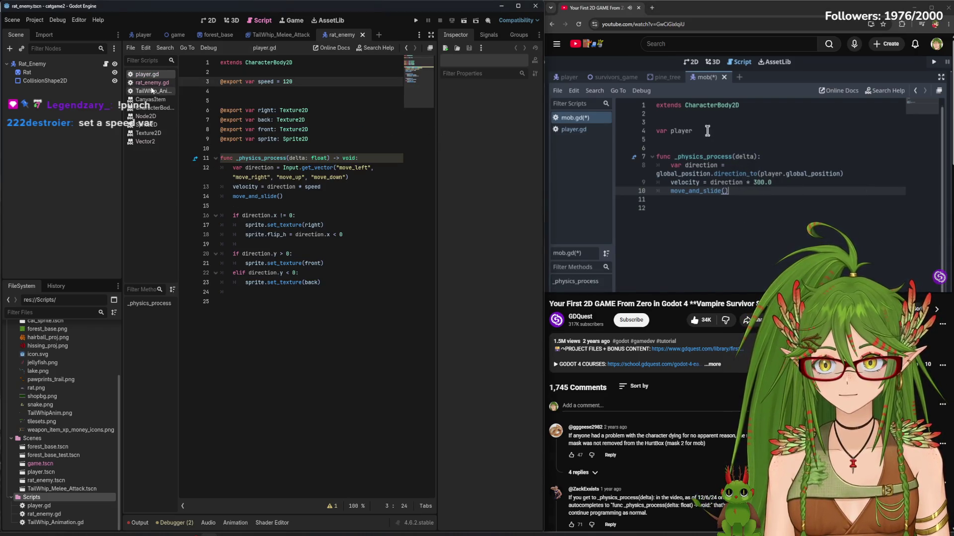
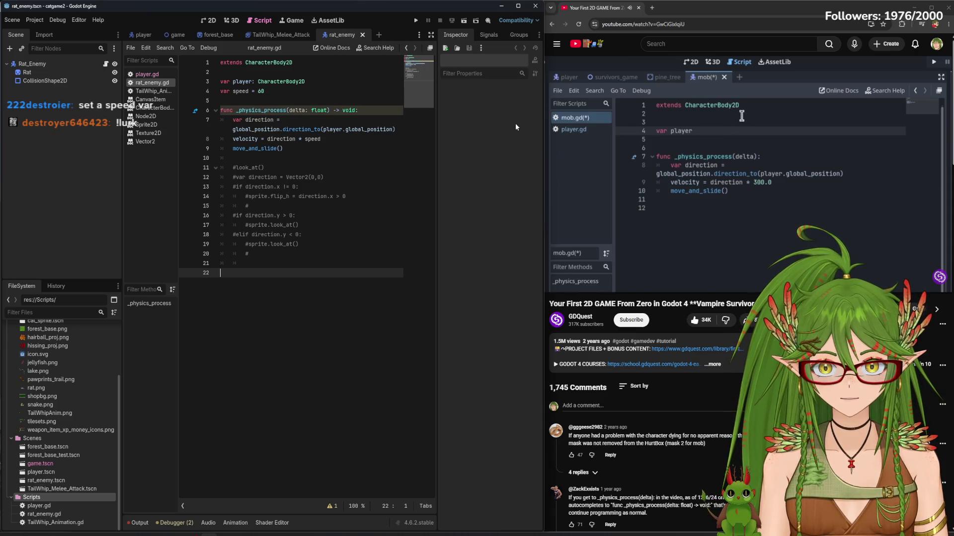
Open game.tscn and rewind the tutorial video to 51:32
mouse_move(734, 130)
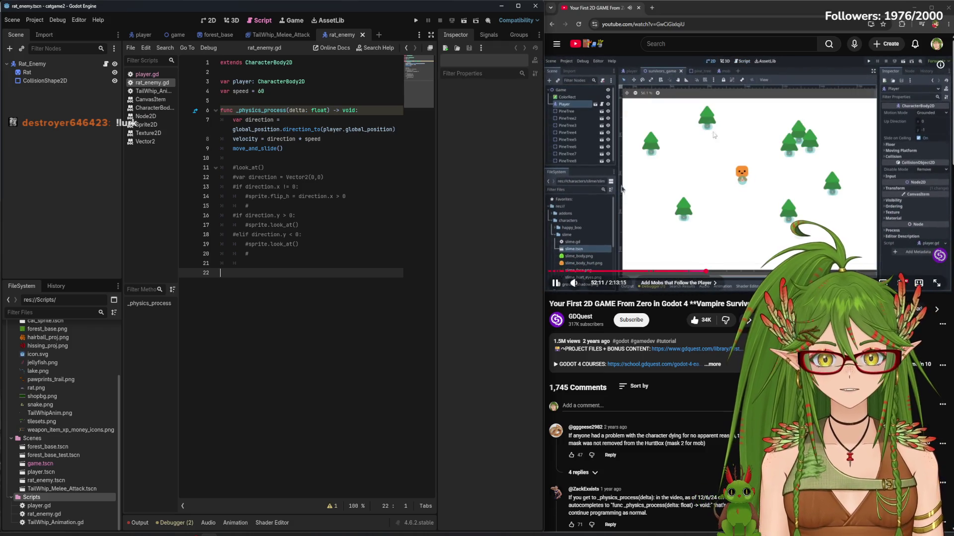
click(174, 35)
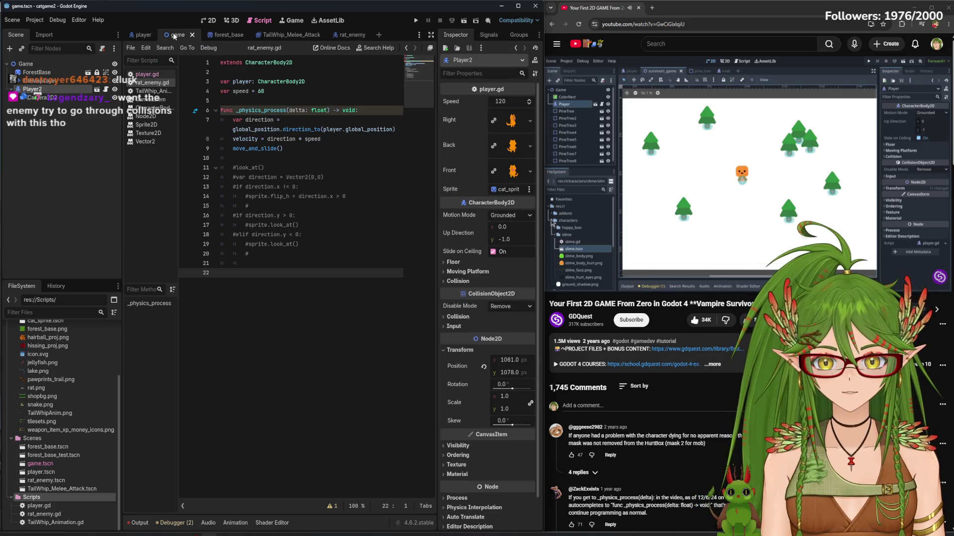
click(685, 180)
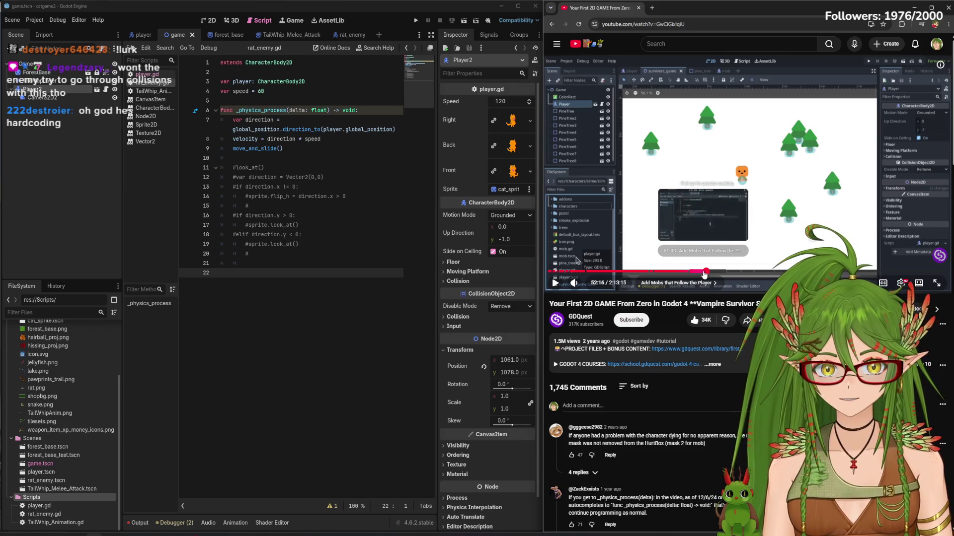
click(705, 273)
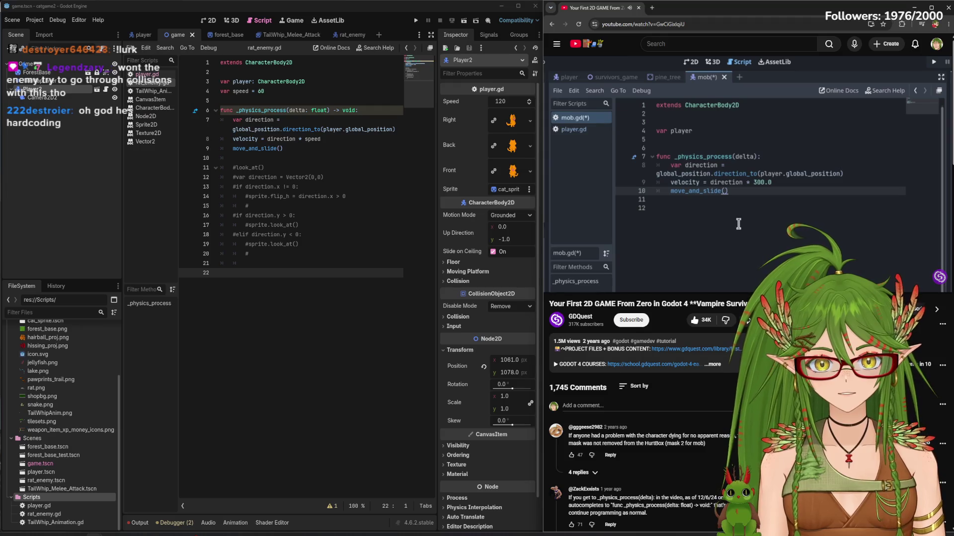
Review the velocity = direction * speed line in rat_enemy.gd with the tutorial paused
click(333, 263)
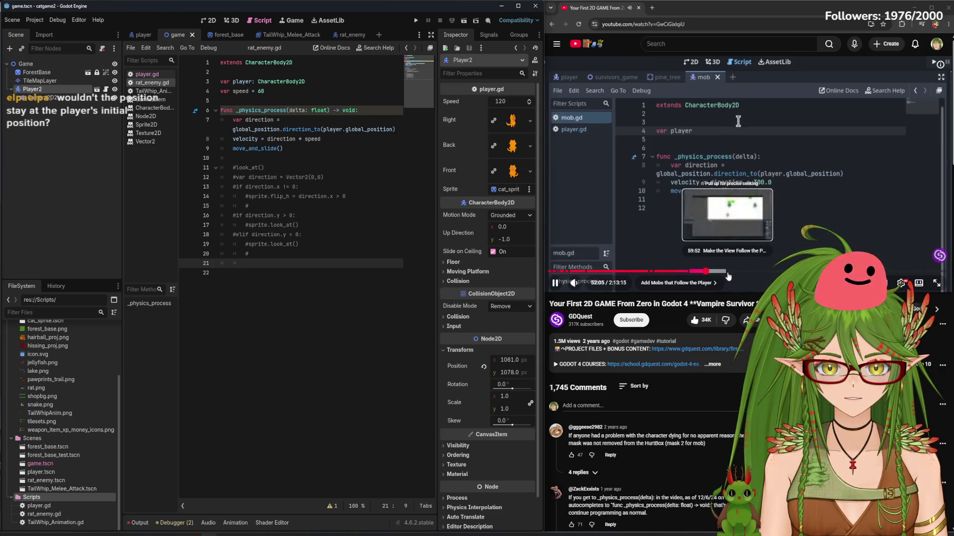
click(598, 130)
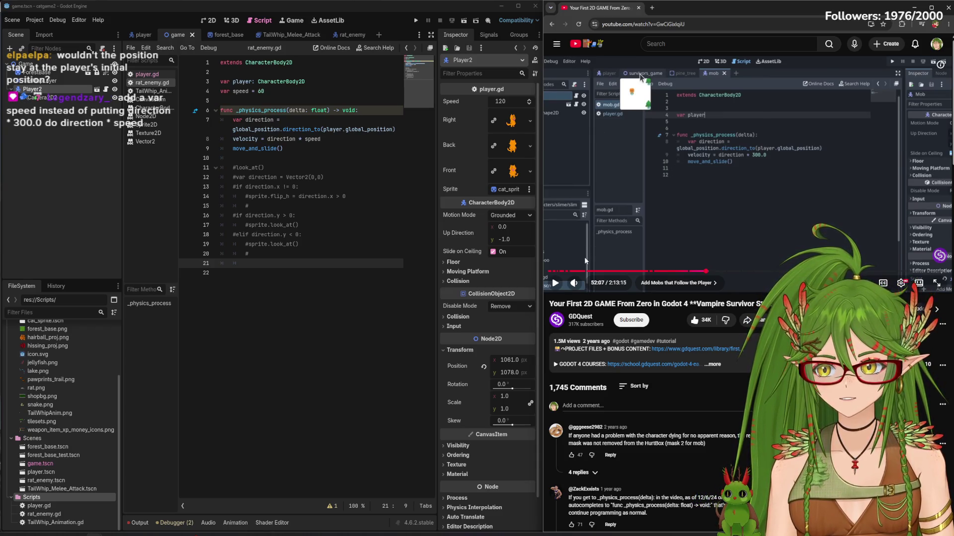
drag(321, 139, 245, 139)
key(End)
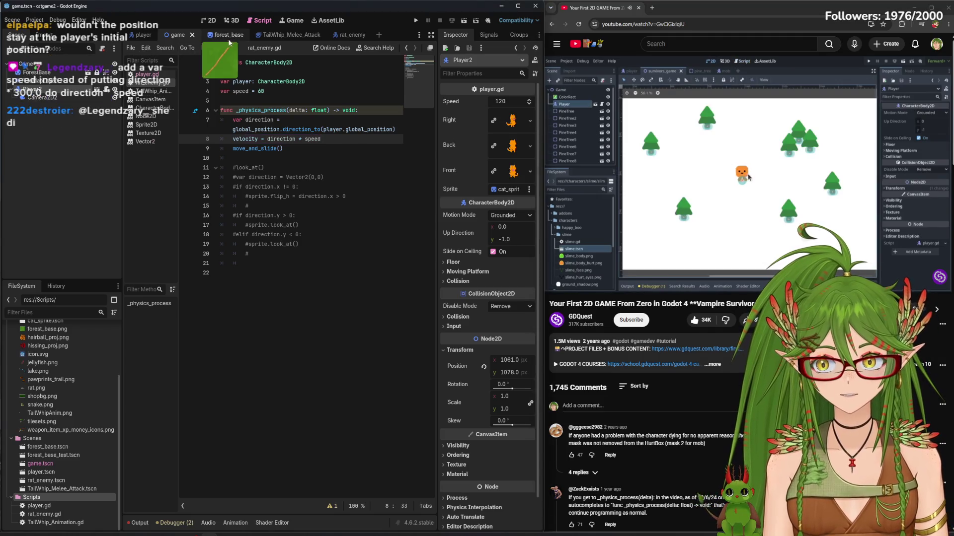
click(214, 21)
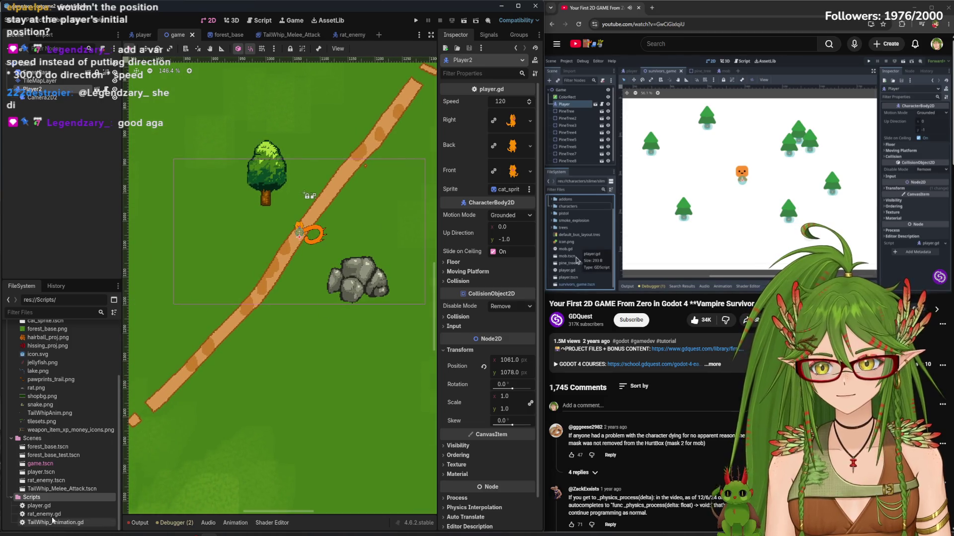
Drag rat_enemy.tscn into the game level as a Rat_Enemy instance and return to rat_enemy.gd
mouse_move(46, 481)
mouse_down()
mouse_move(75, 497)
mouse_move(331, 224)
mouse_move(269, 246)
mouse_move(387, 244)
mouse_move(387, 254)
mouse_move(387, 240)
mouse_up()
key(XF86AudioPlay)
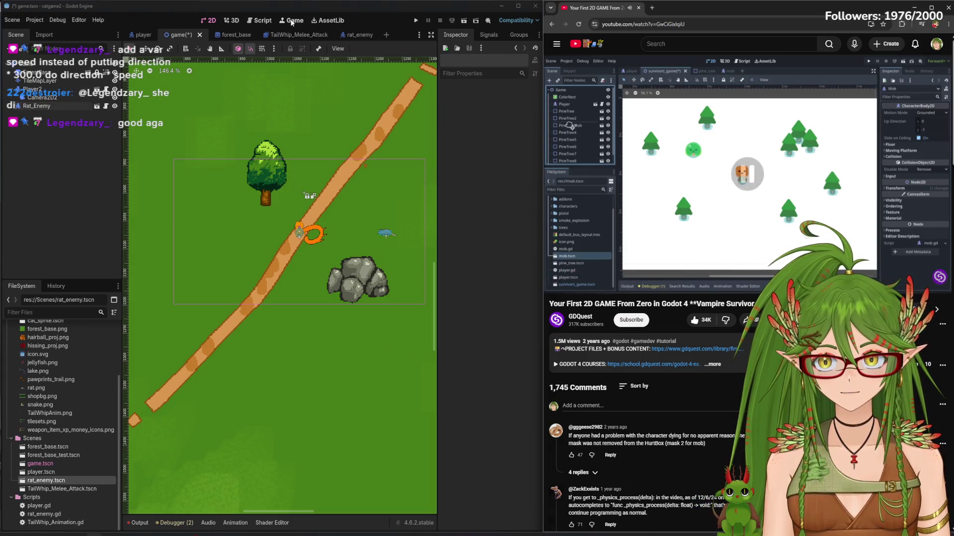
click(262, 21)
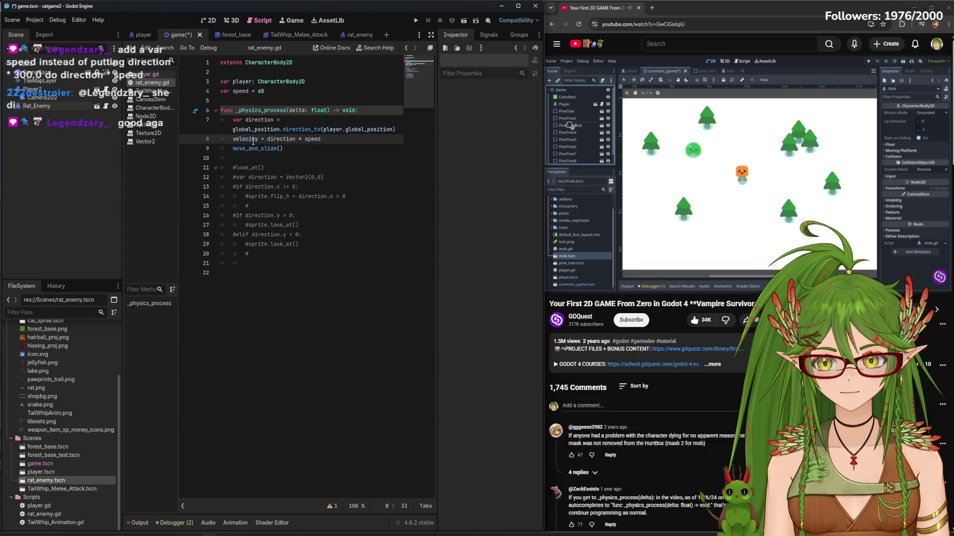
click(277, 167)
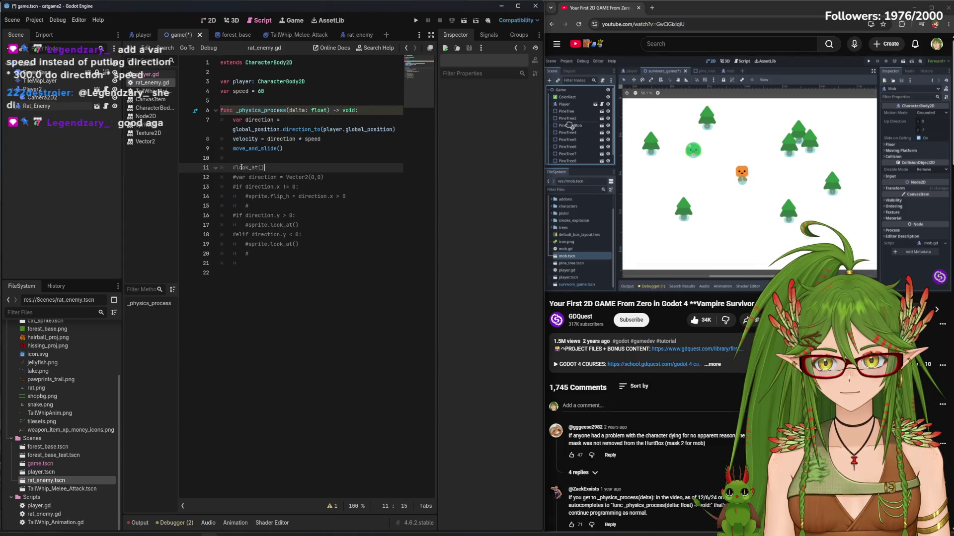
key(BackSpace)
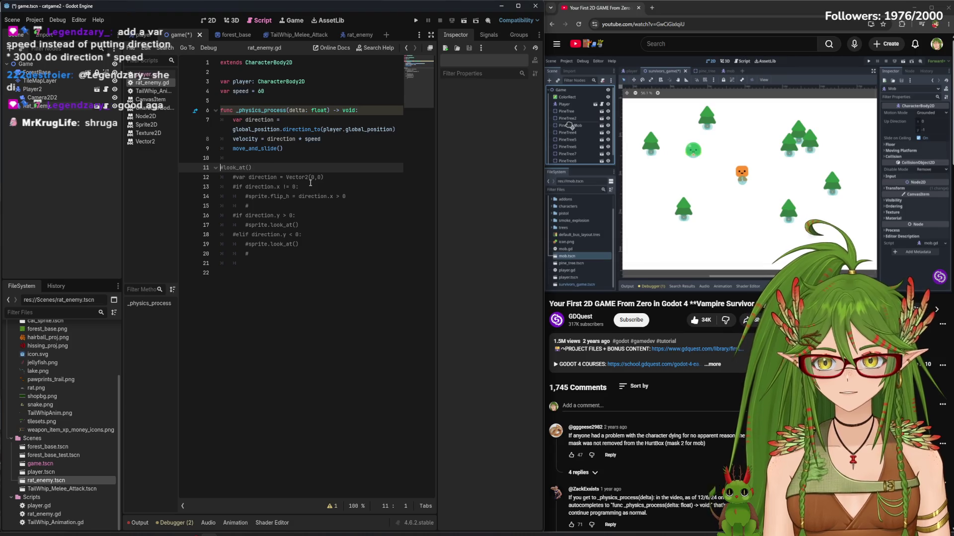
key(ctrl+z)
Uncomment lines 11–20 of rat_enemy.gd with Toggle Comment
drag(249, 254, 232, 167)
right_click(250, 170)
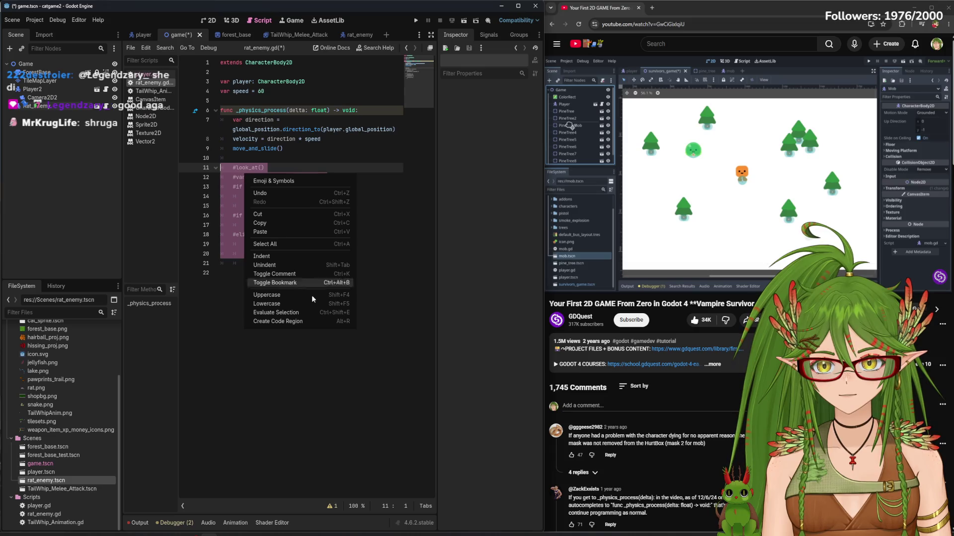
click(278, 276)
click(252, 159)
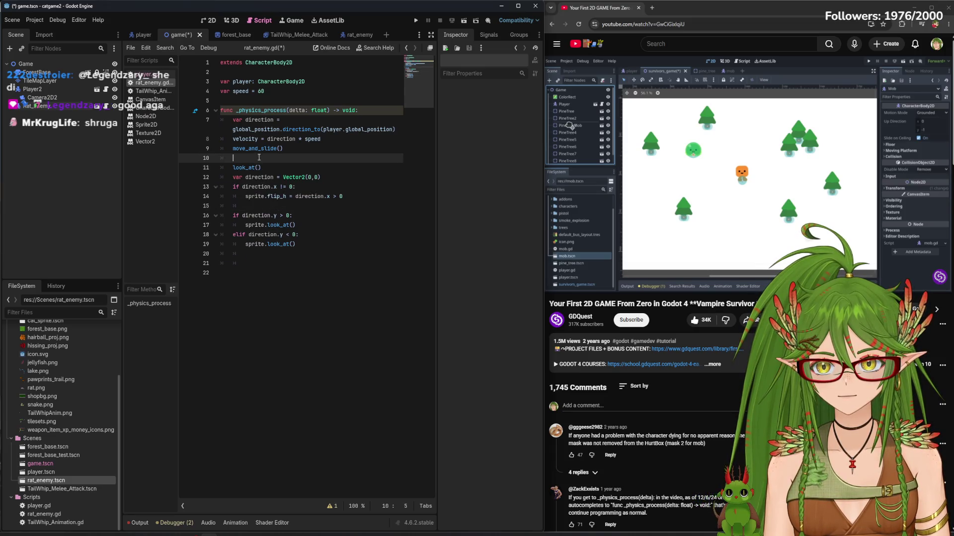
Delete the var direction = Vector2(0,0) line and the bare look_at() call
drag(331, 177, 231, 175)
key(BackSpace)
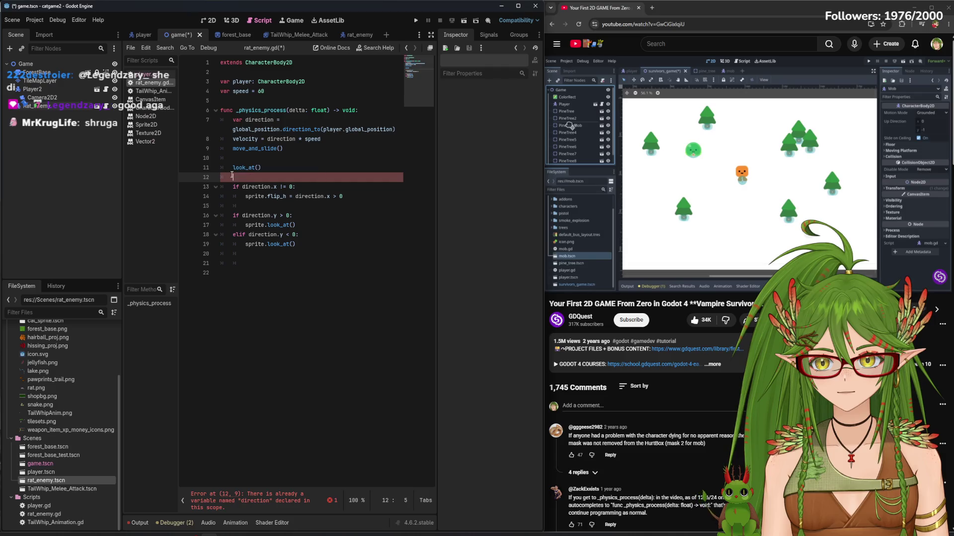
key(BackSpace)
drag(261, 158, 224, 158)
key(BackSpace)
click(346, 249)
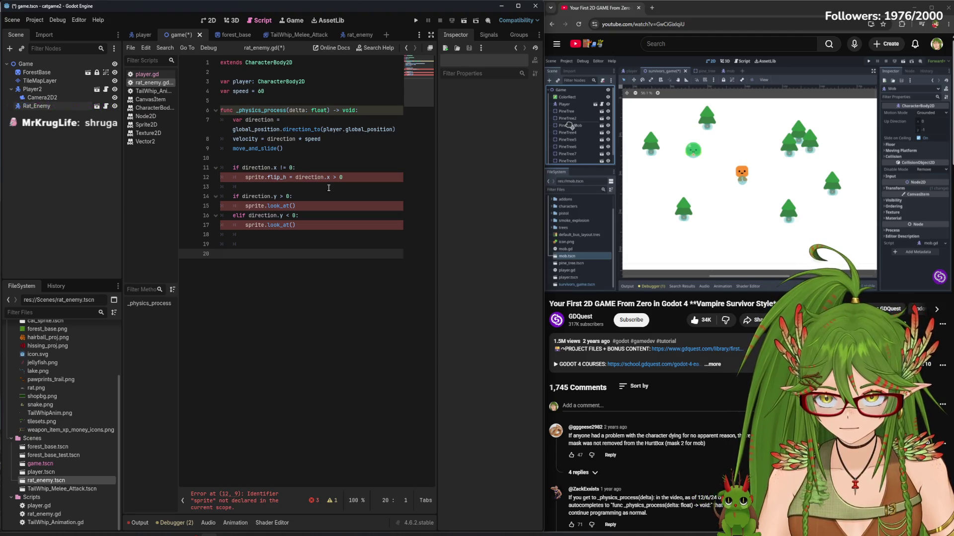
Change sprite.flip_h to flip_h on line 12
click(269, 178)
key(BackSpace)
key(BackSpace)
key(BackSpace)
key(BackSpace)
key(BackSpace)
click(298, 251)
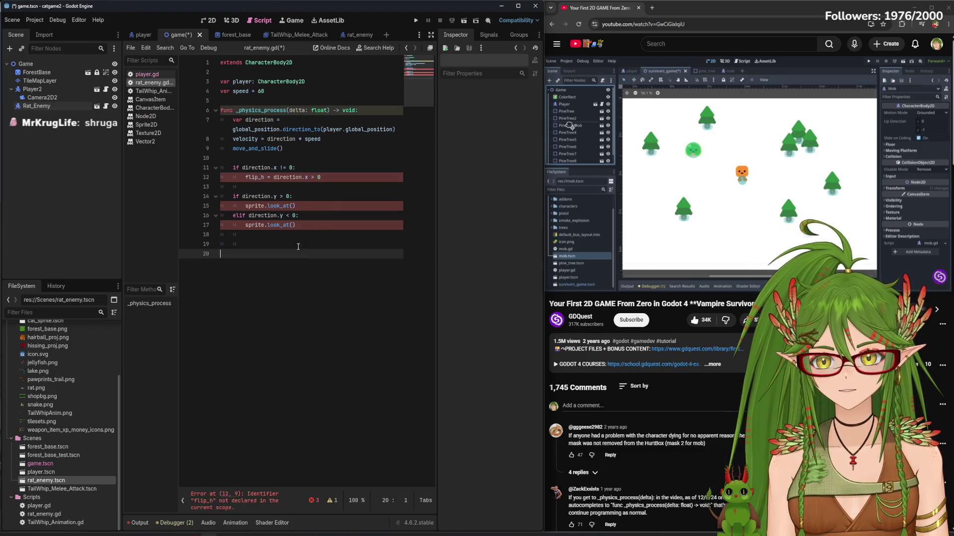
click(247, 177)
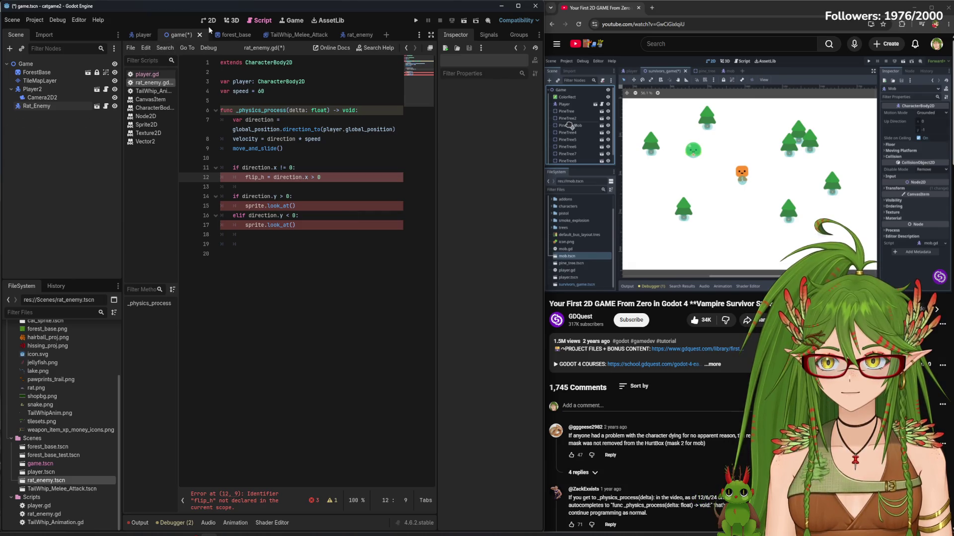
click(353, 34)
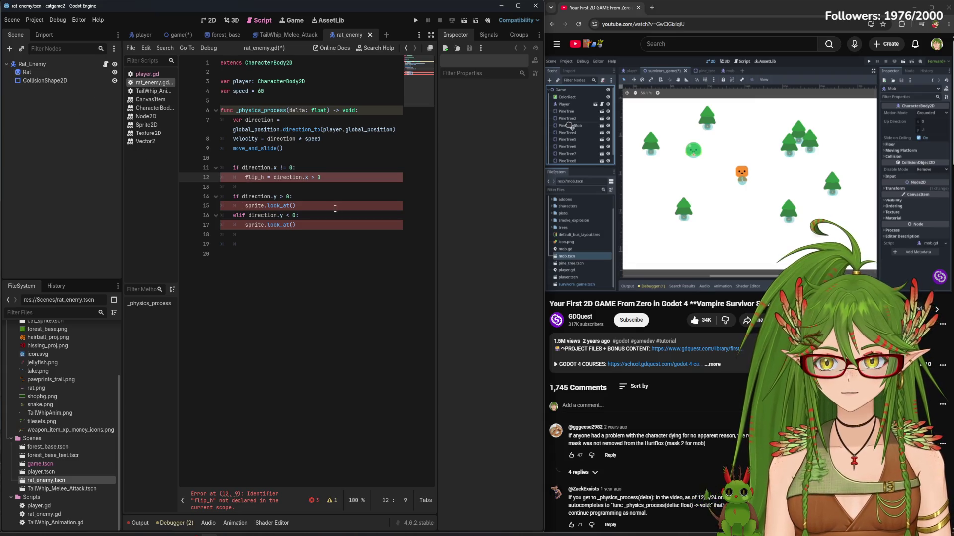
Replace the sprite references on lines 12, 15 and 17 with Sprite2D and save
text(Sprite2D)
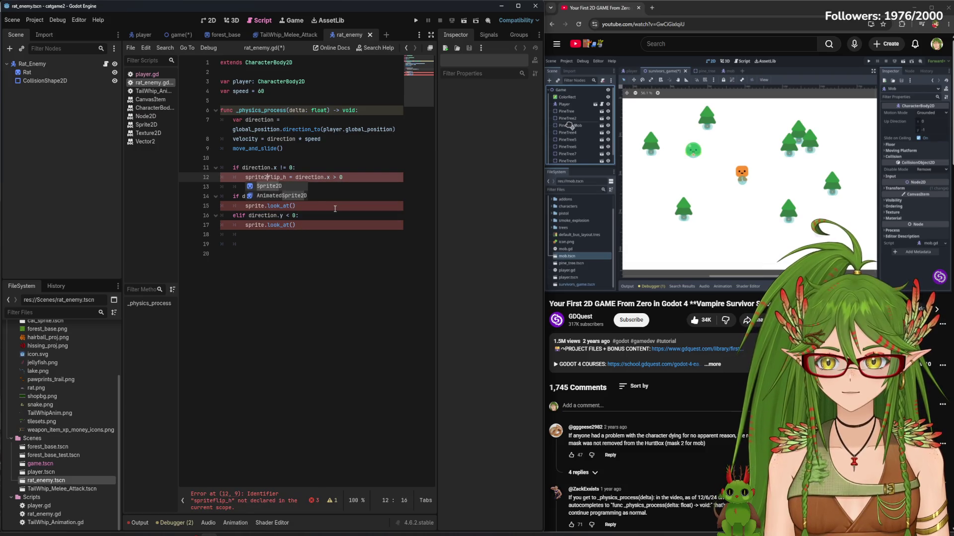
text(.)
click(246, 205)
double_click(265, 204)
text(sprite2d)
key(Return)
click(268, 228)
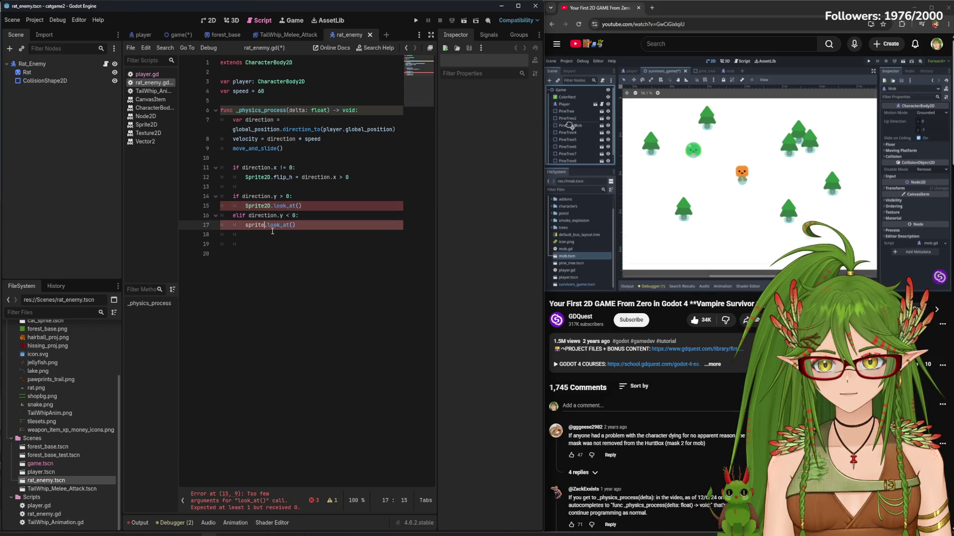
text(2d)
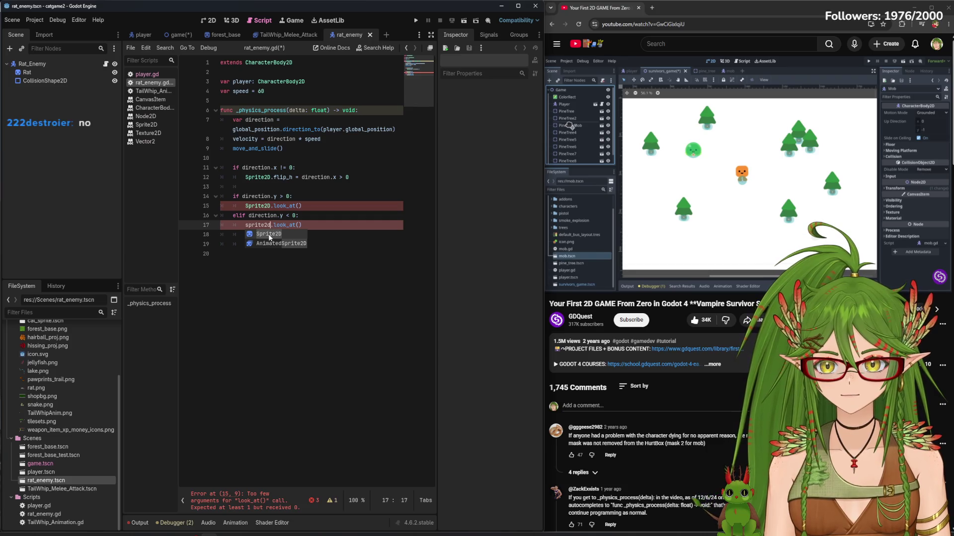
key(Return)
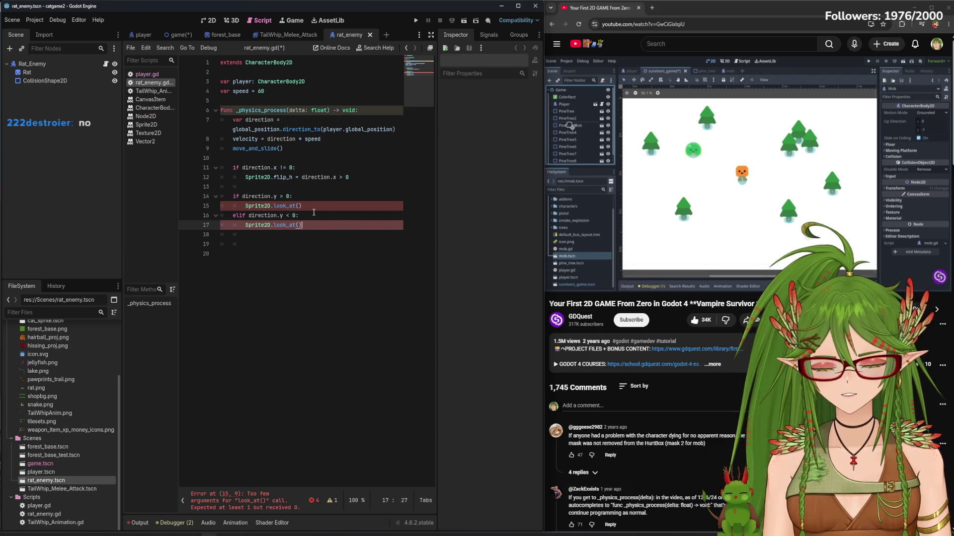
click(307, 177)
key(ctrl+s)
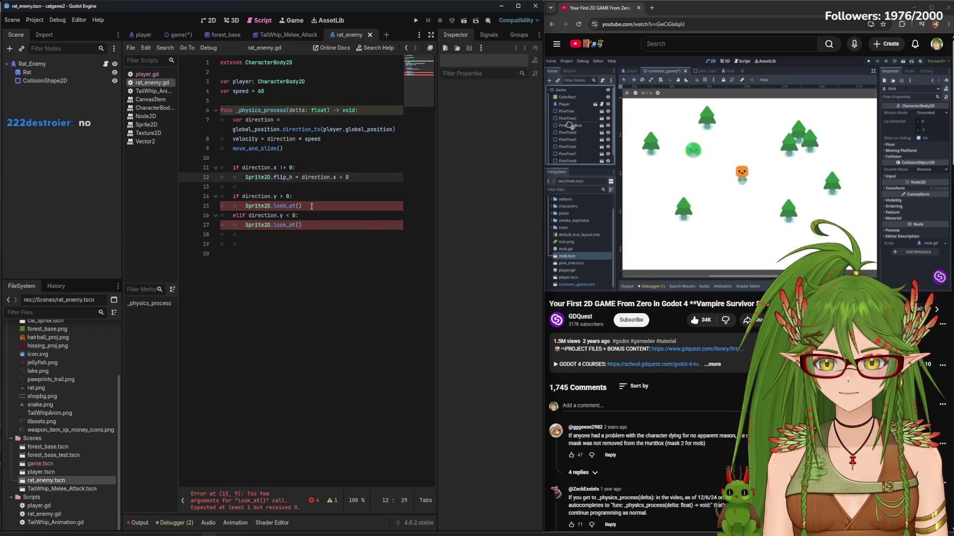
Rewrite line 12 as sprite.flip_h = direction.x > 0 and bring up player.gd for reference
click(280, 209)
click(266, 178)
key(BackSpace)
key(BackSpace)
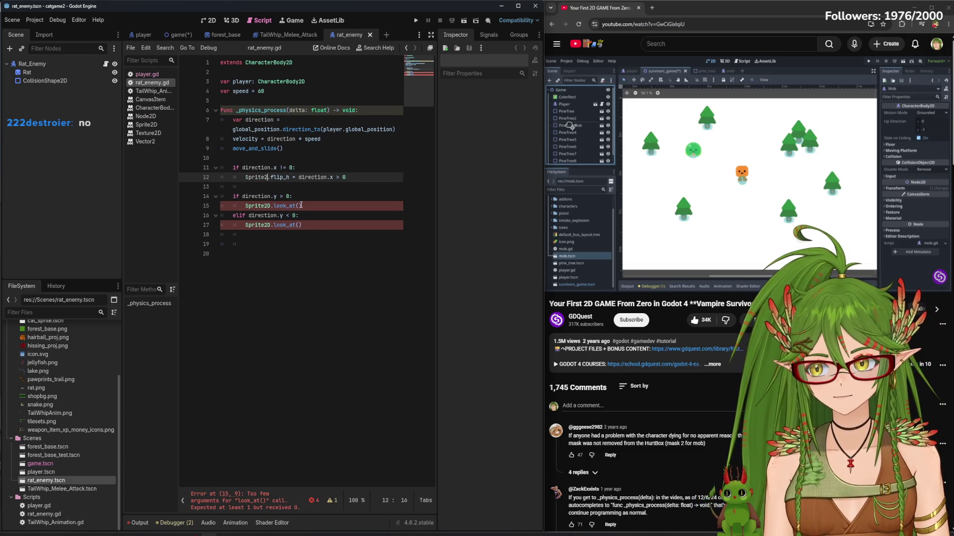
key(BackSpace)
key(BackSpace)
key(BackSpace)
text(s)
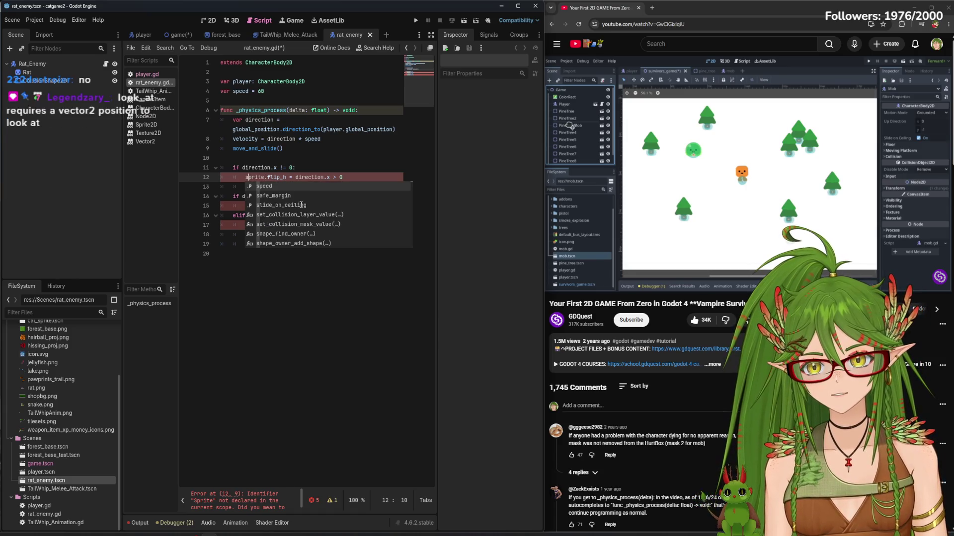
click(267, 291)
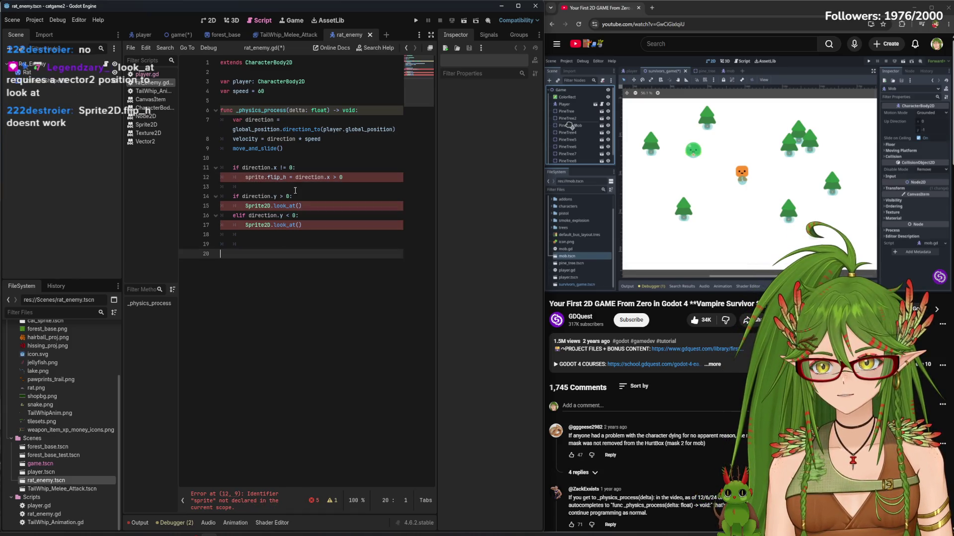
drag(301, 205, 274, 206)
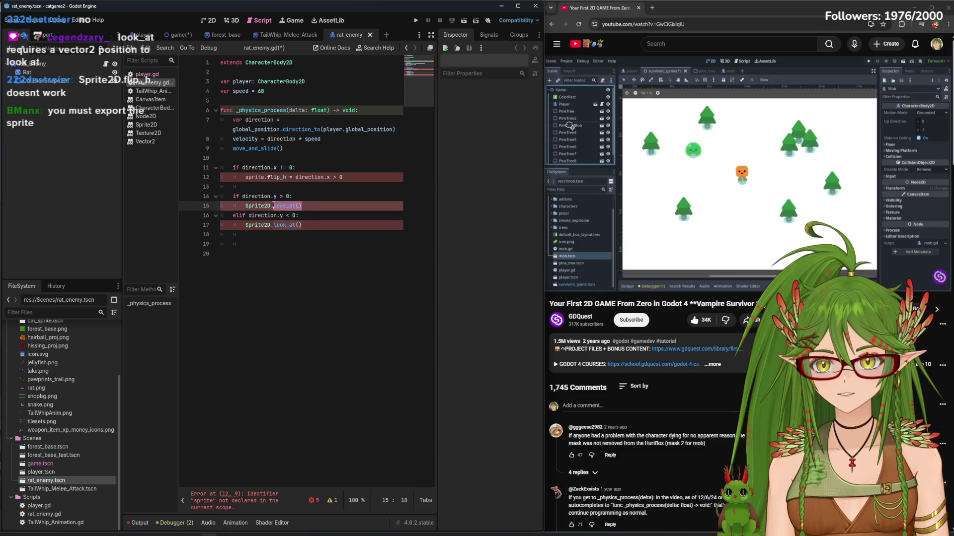
click(279, 275)
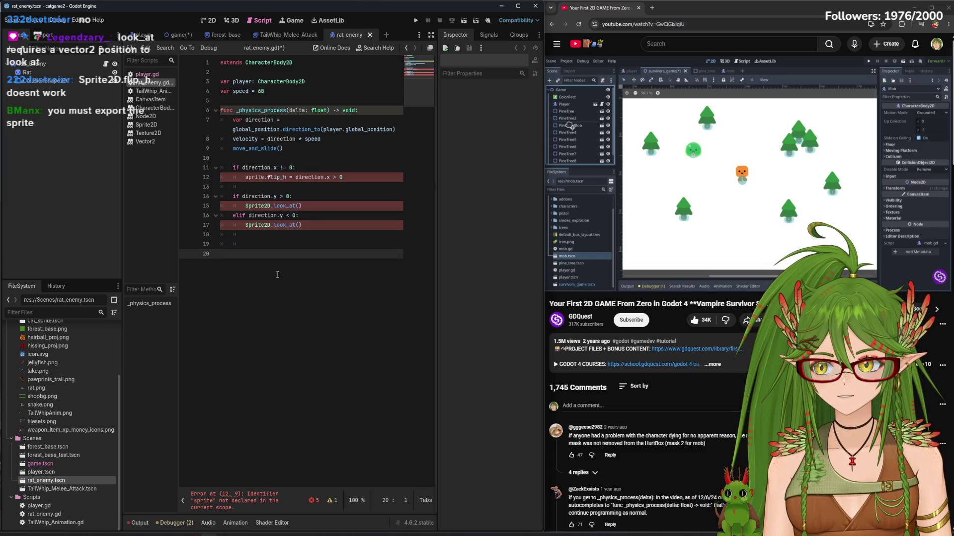
click(272, 91)
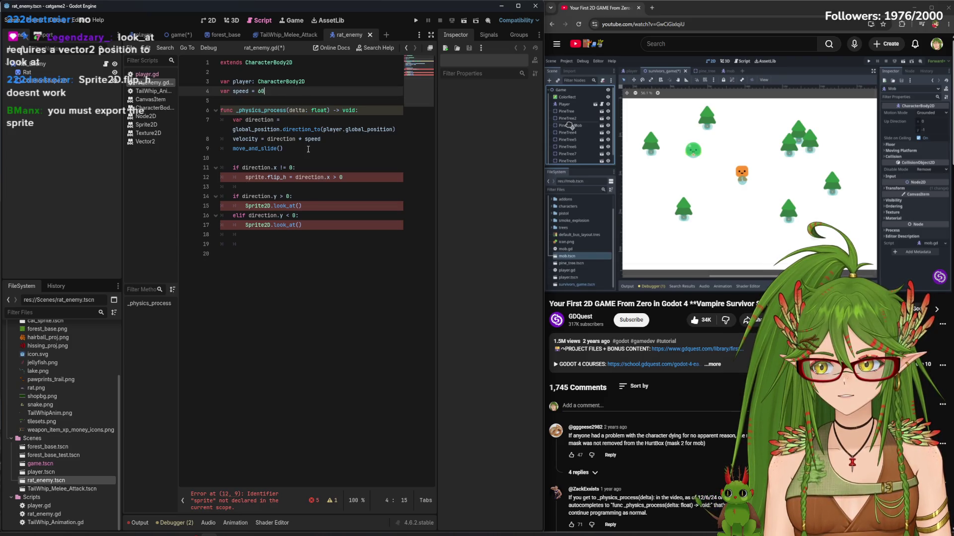
click(148, 74)
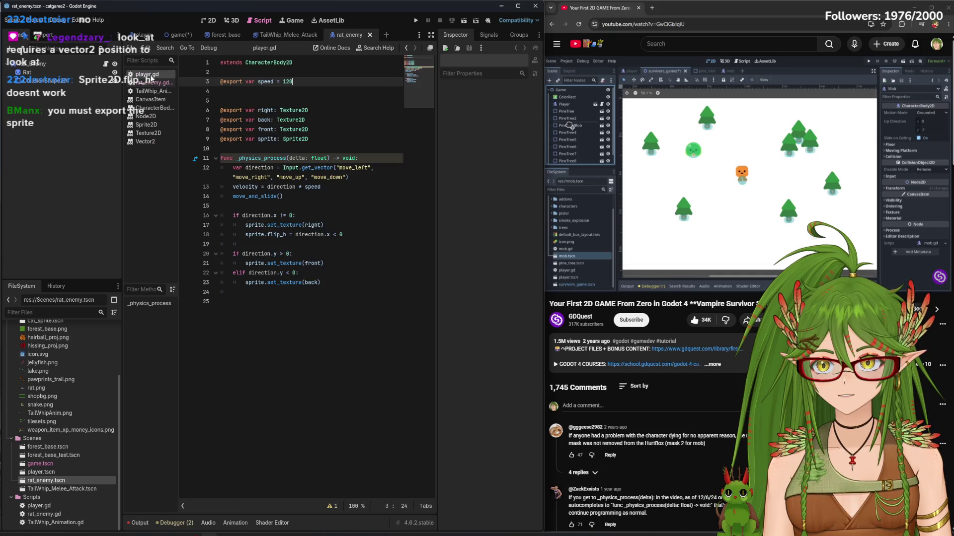
click(268, 94)
key(BackSpace)
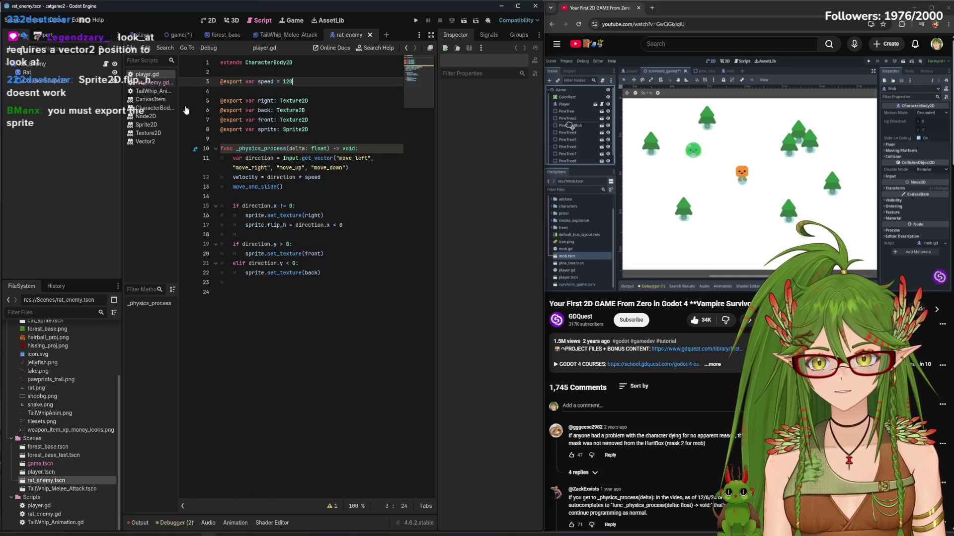
drag(308, 129, 220, 130)
key(ctrl+c)
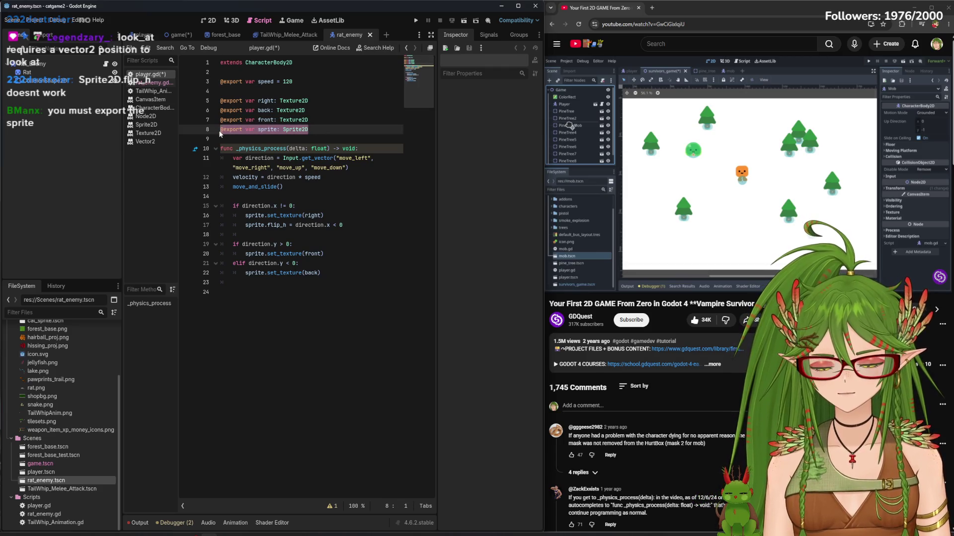
click(152, 83)
click(312, 94)
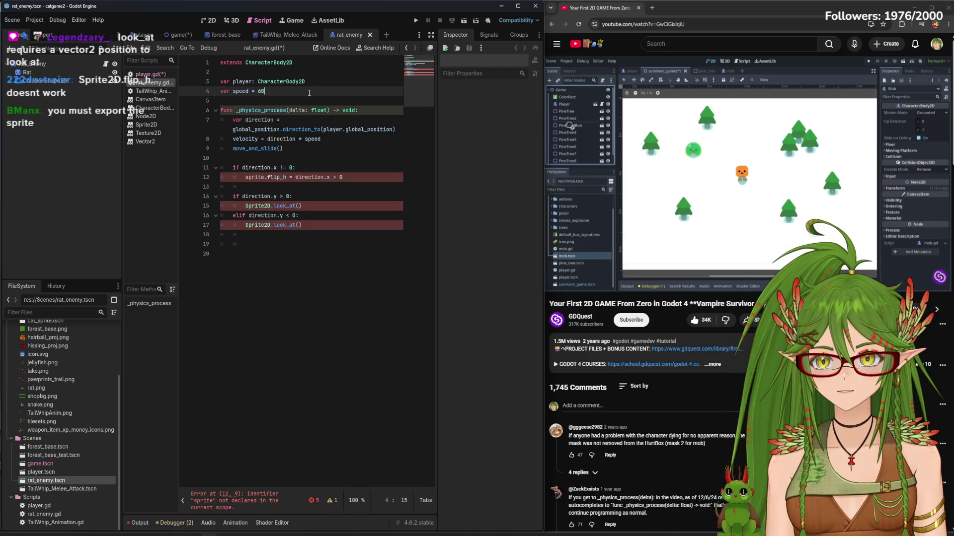
key(Return)
key(ctrl+v)
key(ctrl+s)
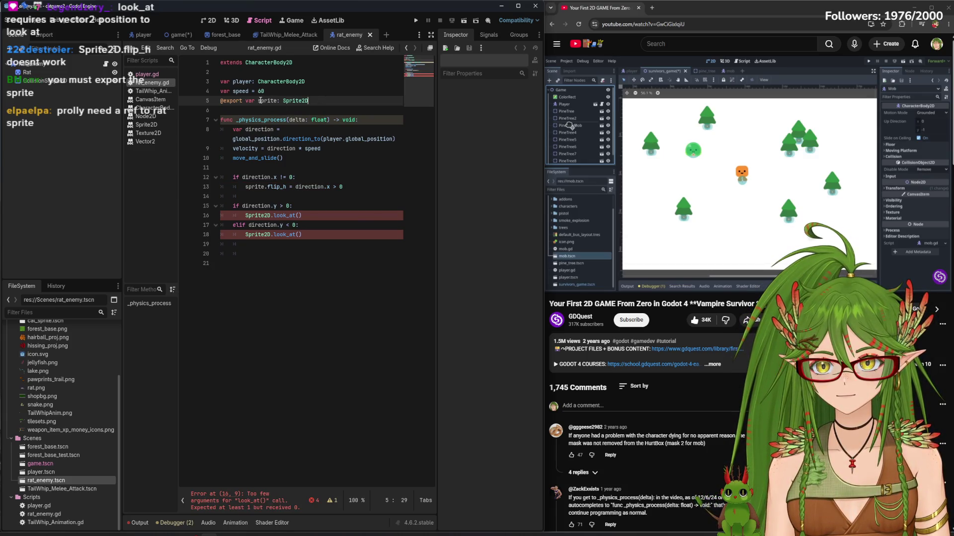
Rename the variable to rat_sprite and use rat_sprite on lines 12, 16 and 18, then save
text(rat_)
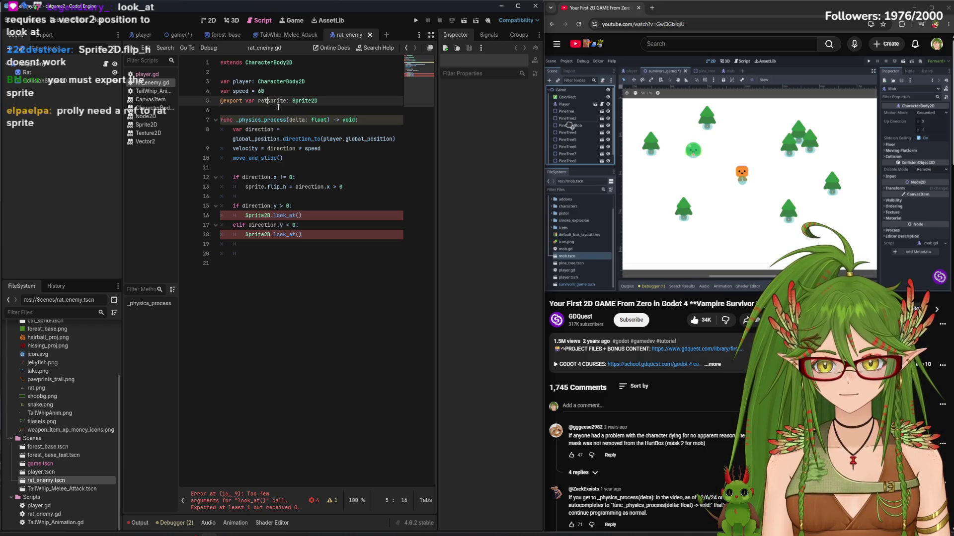
click(246, 186)
text(rat_)
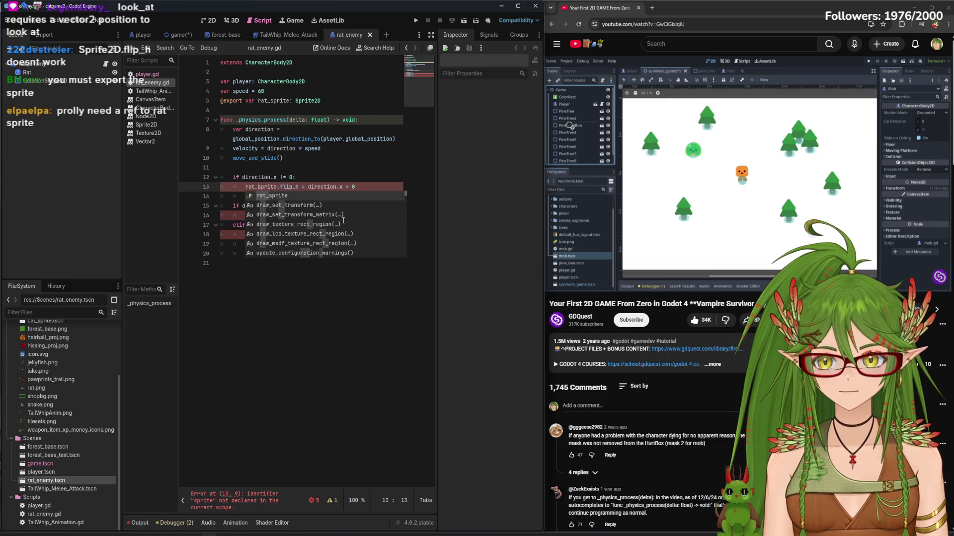
click(308, 284)
click(243, 215)
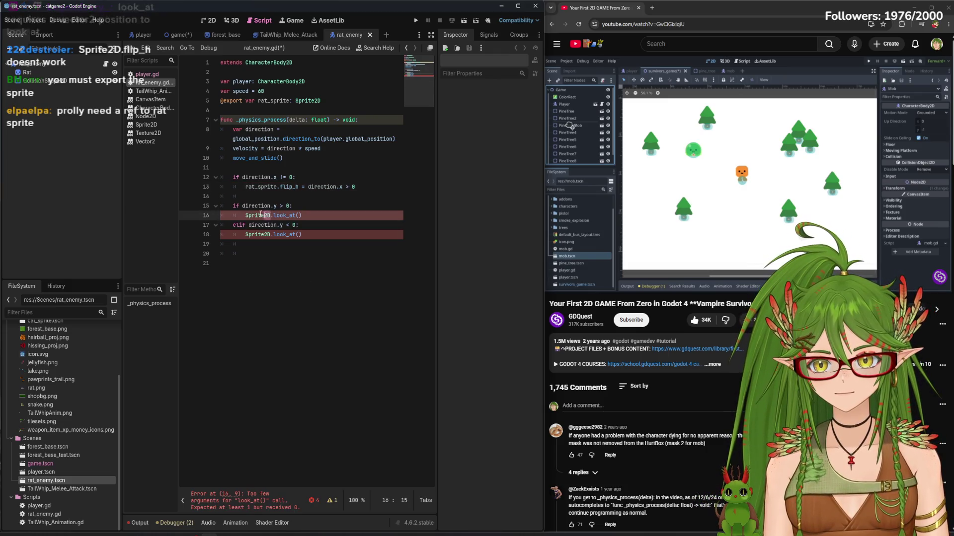
text(rat_sprite)
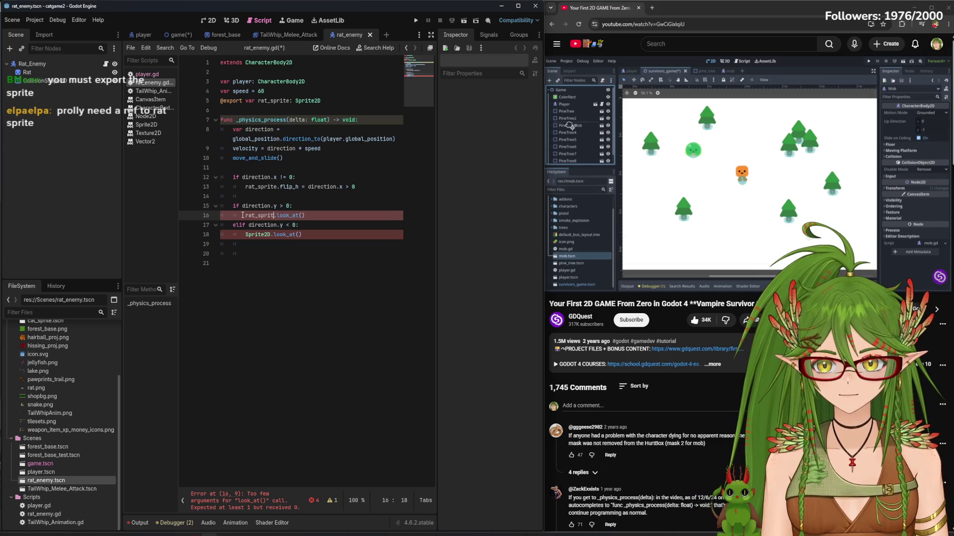
double_click(244, 234)
text(ra)
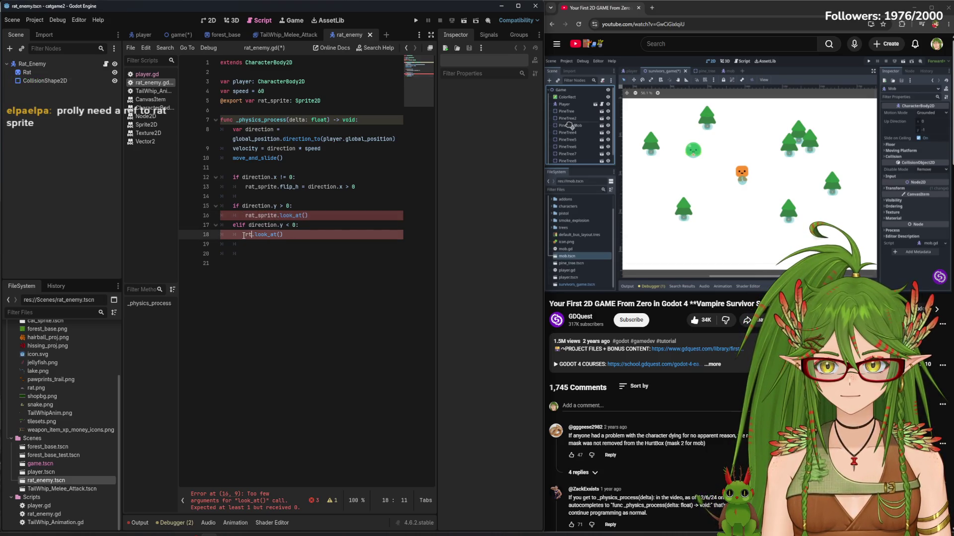
text(t_sprot)
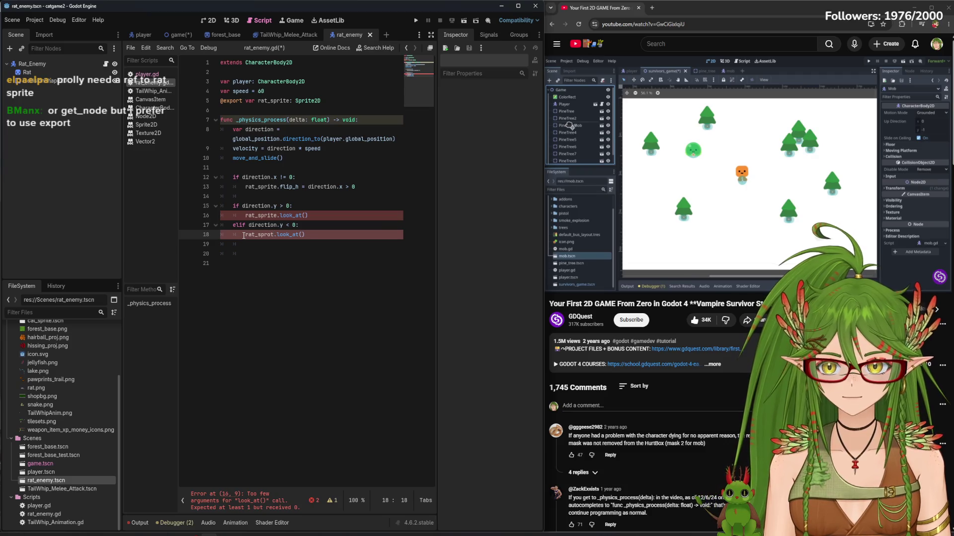
key(BackSpace)
key(BackSpace)
text(ite)
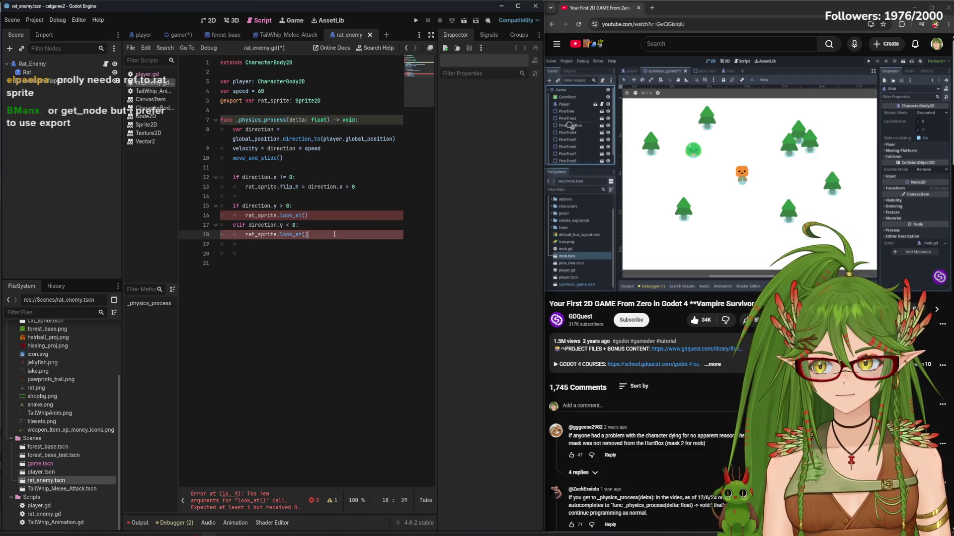
key(ctrl+s)
drag(307, 215, 280, 216)
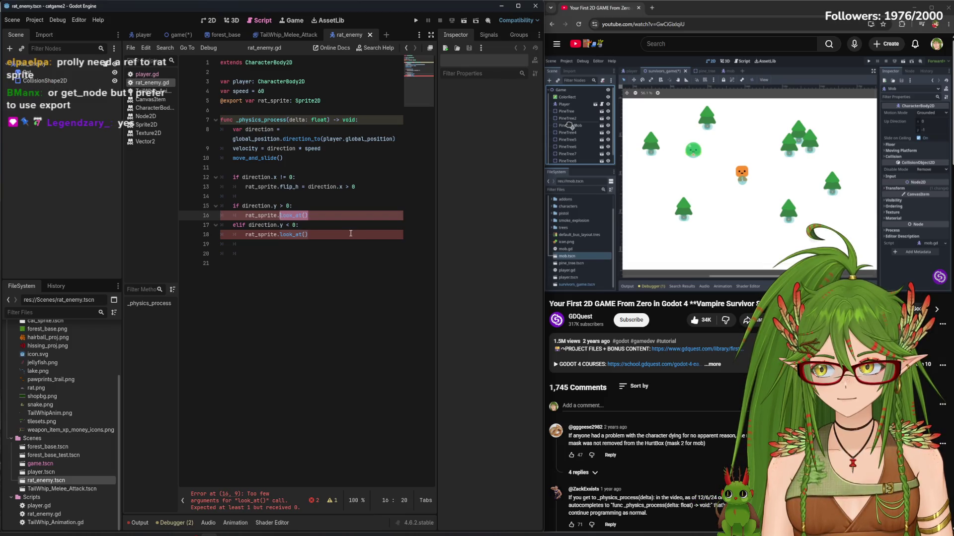
click(303, 215)
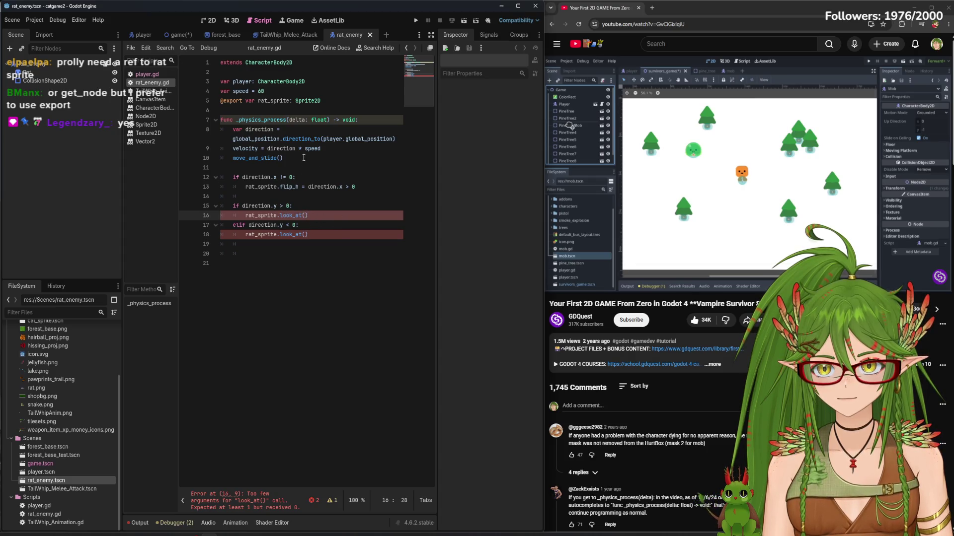
Paste player.global_position from line 8 into both look_at() calls on lines 16 and 18, and save
drag(233, 139, 403, 140)
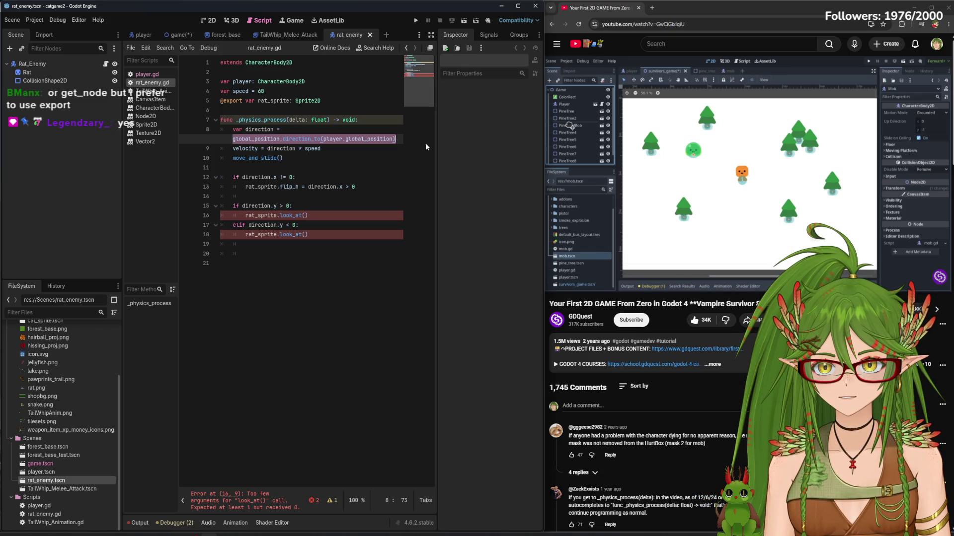
mouse_move(437, 212)
mouse_down()
mouse_move(460, 213)
mouse_move(453, 209)
mouse_up()
drag(404, 140, 233, 138)
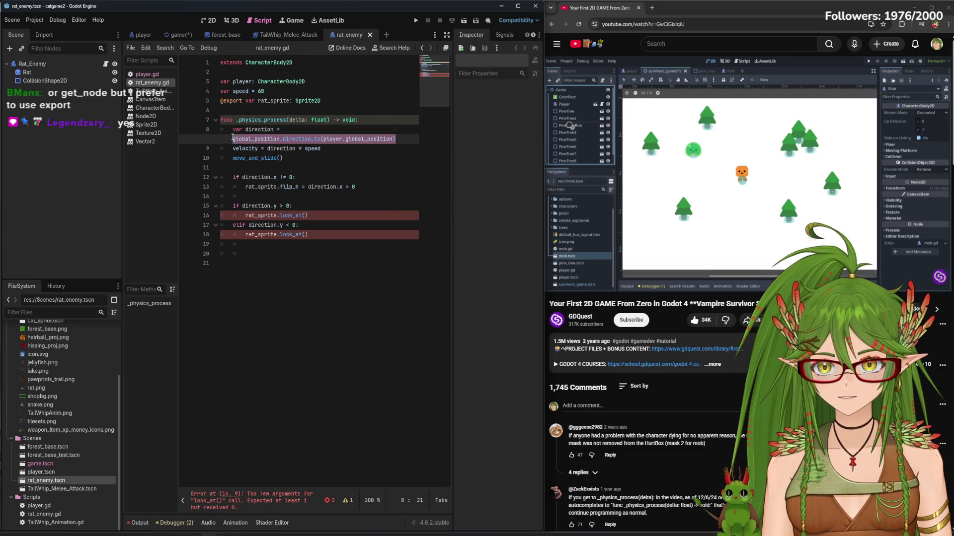
click(391, 139)
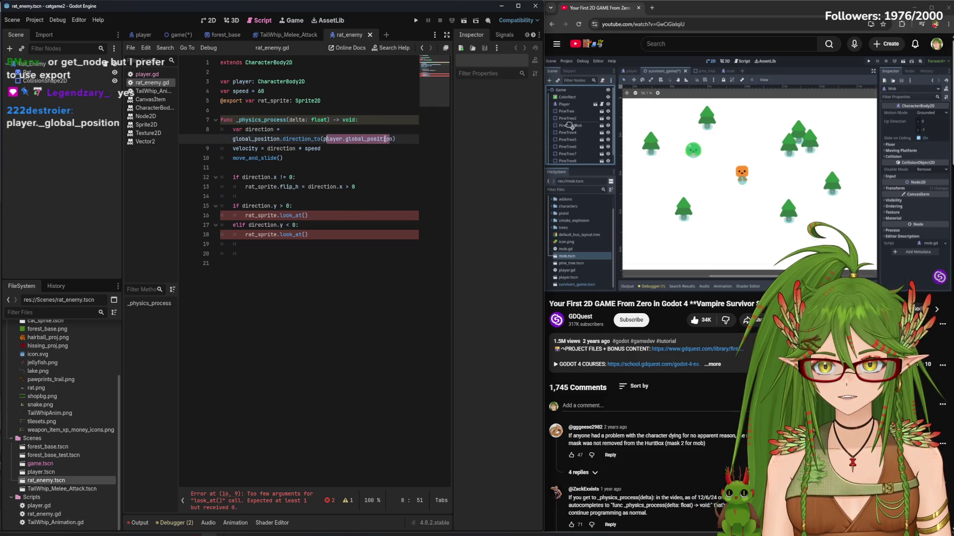
drag(394, 139, 324, 139)
key(ctrl+c)
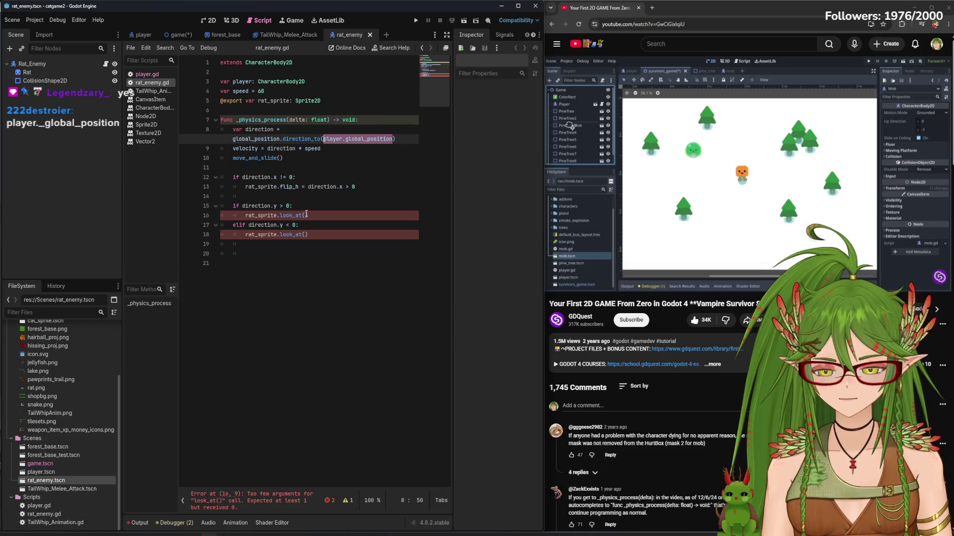
click(305, 215)
key(ctrl+v)
click(305, 235)
key(ctrl+v)
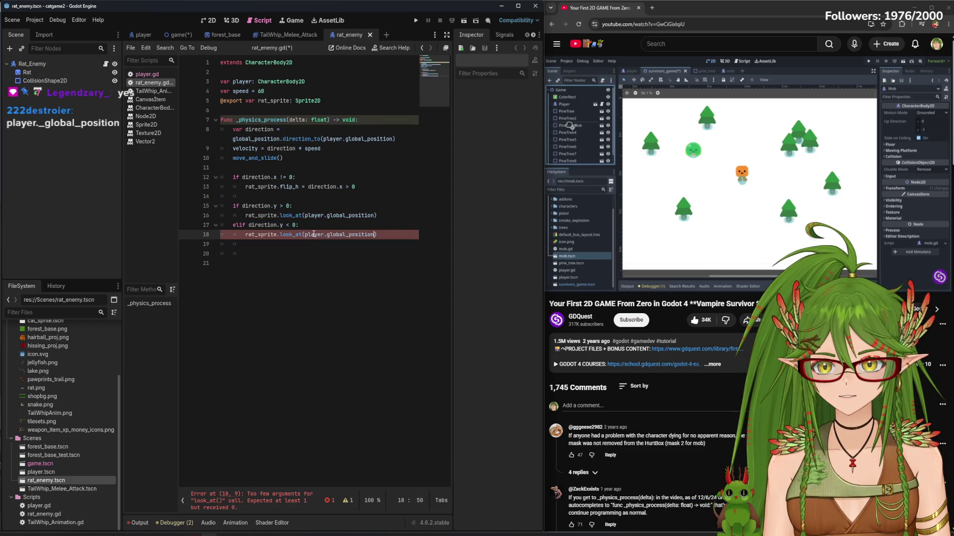
click(346, 196)
key(ctrl+s)
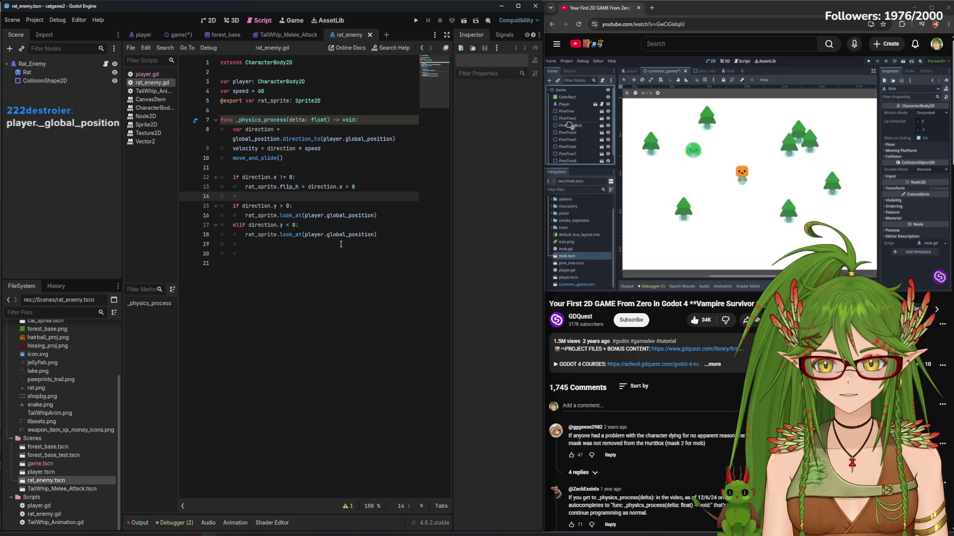
Open the game scene, run the project to test the rats, and stop it
click(717, 180)
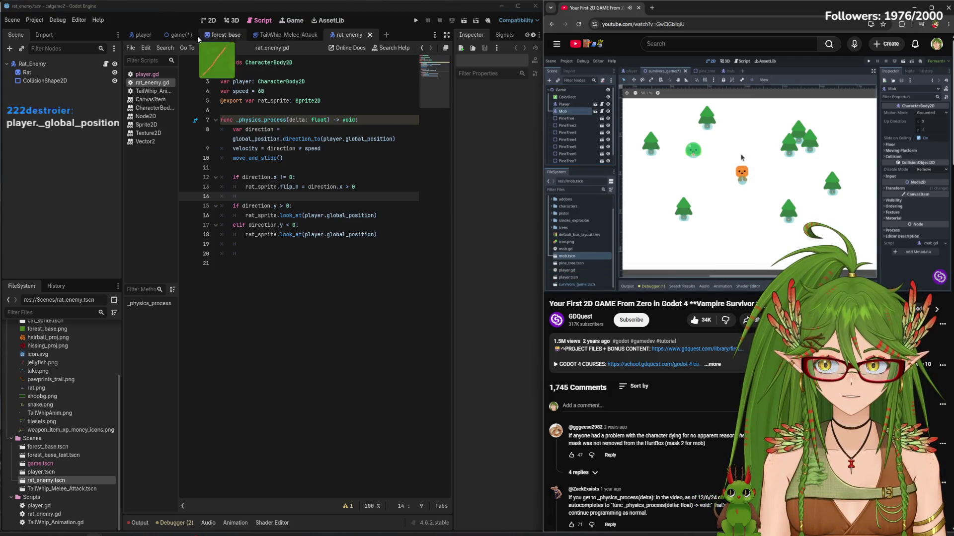
click(208, 22)
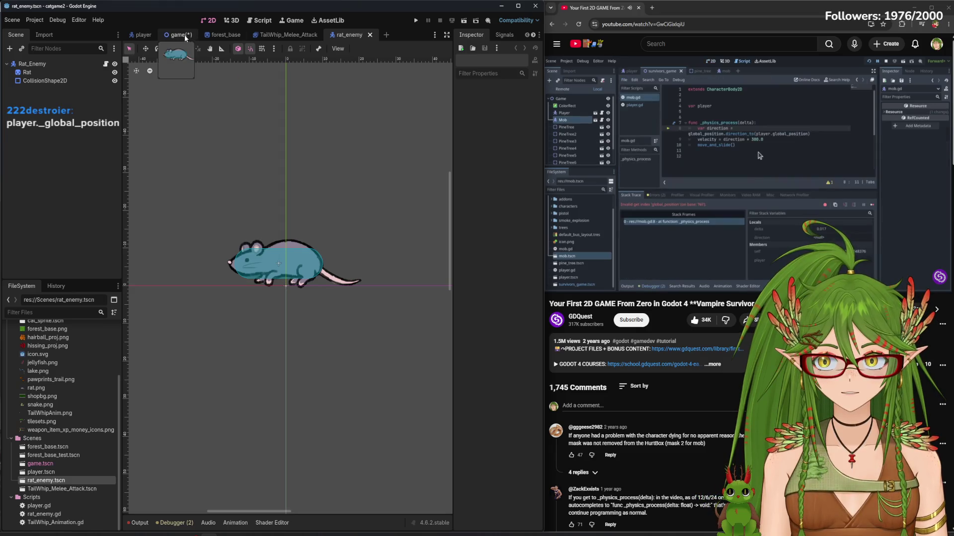
click(176, 35)
click(716, 149)
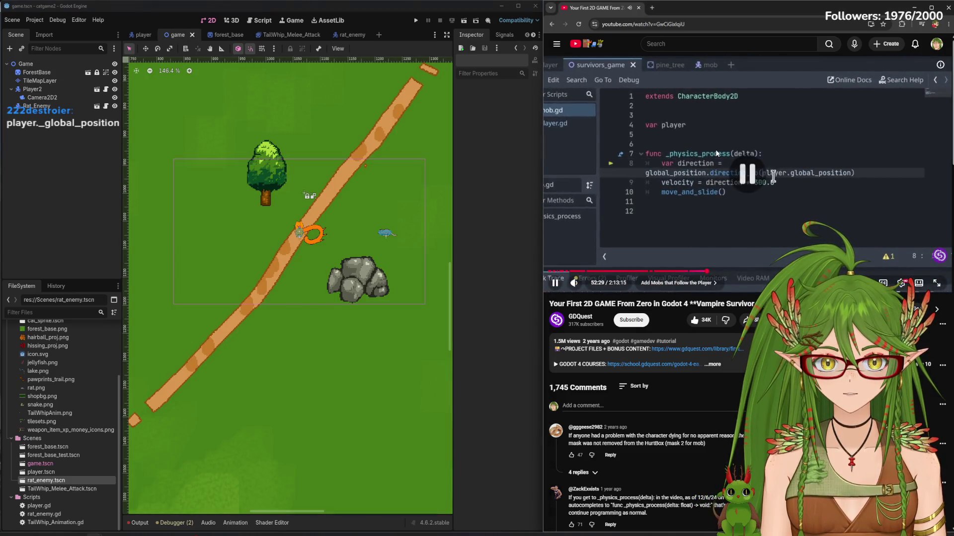
click(263, 22)
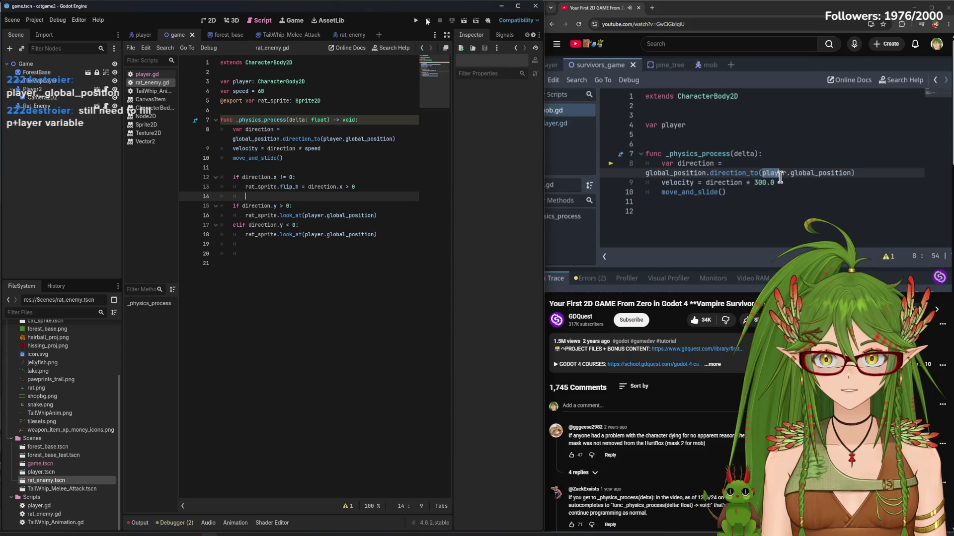
click(416, 20)
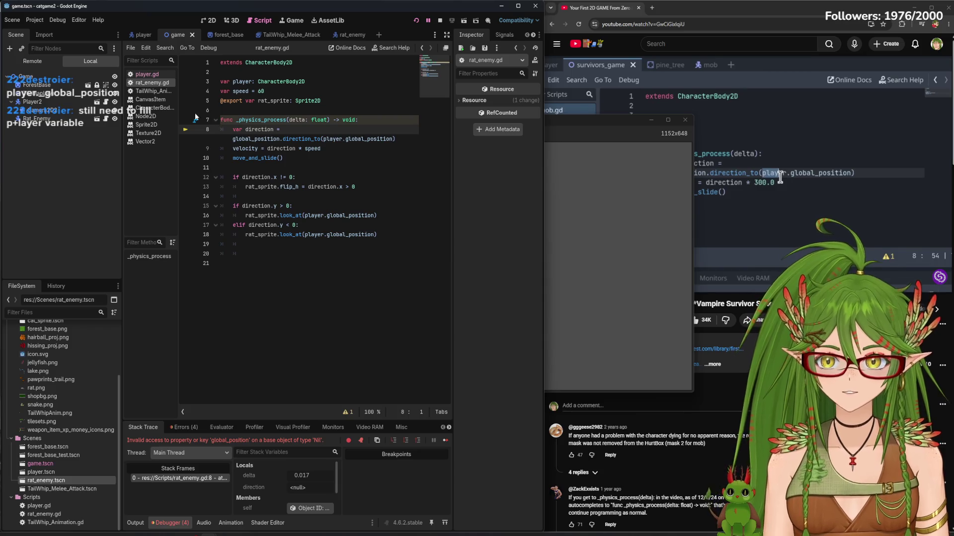
click(685, 120)
click(690, 125)
click(323, 139)
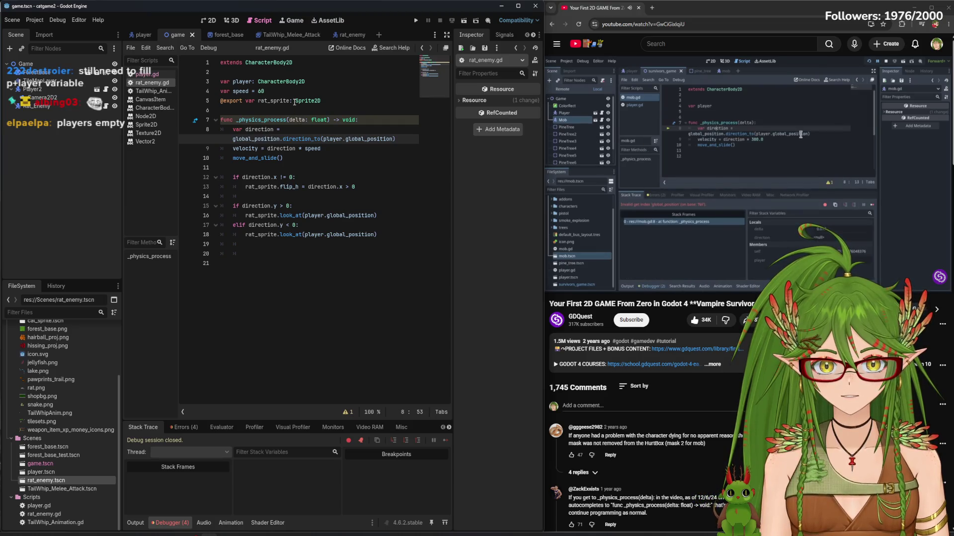
List the Debugger errors about invalid global_position access on Nil and rerun with F5
click(198, 423)
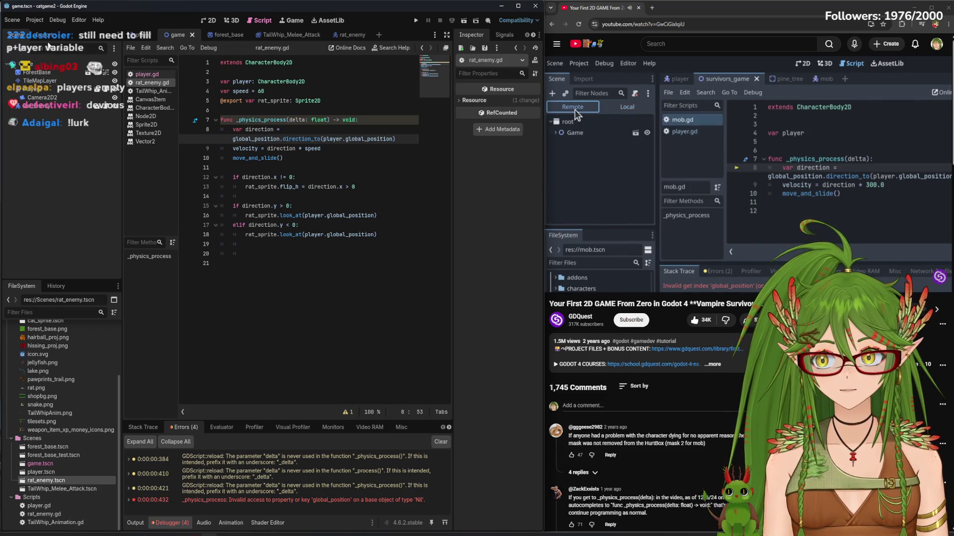
click(682, 129)
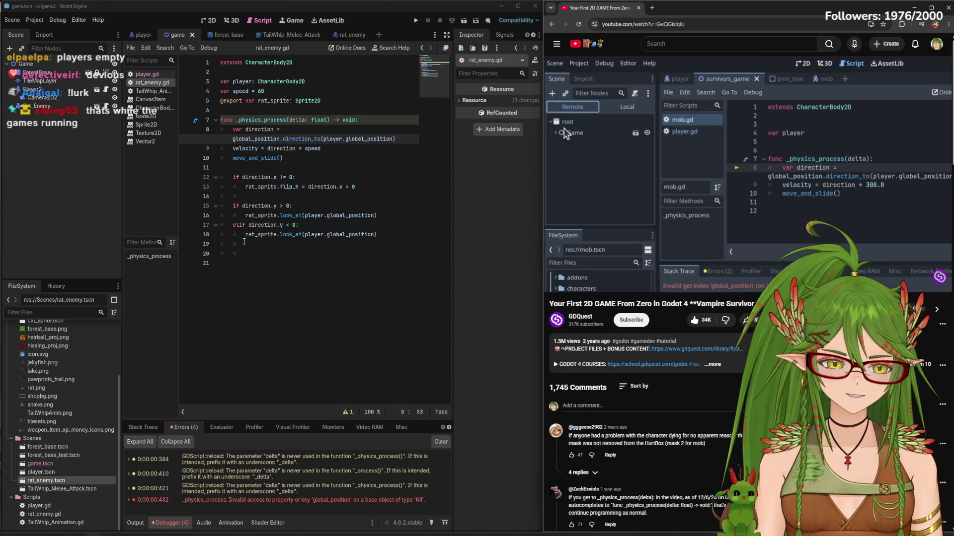
key(F5)
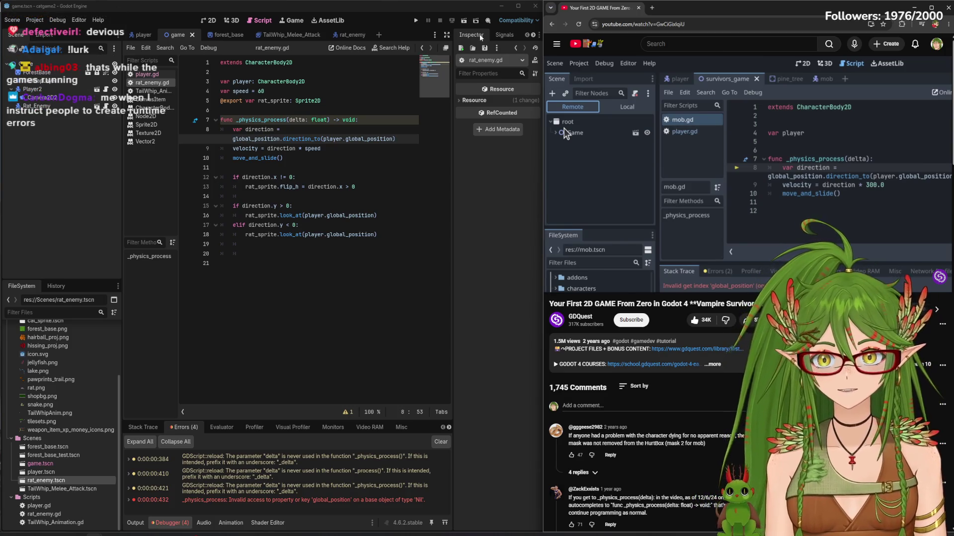
click(32, 61)
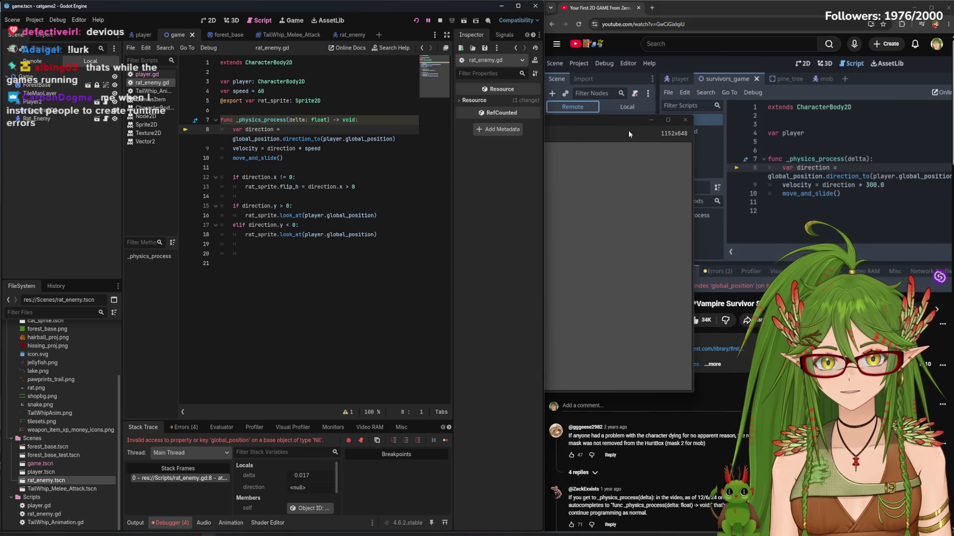
Switch the Scene dock to Remote, expand Game and Player2, and select Player2
click(564, 128)
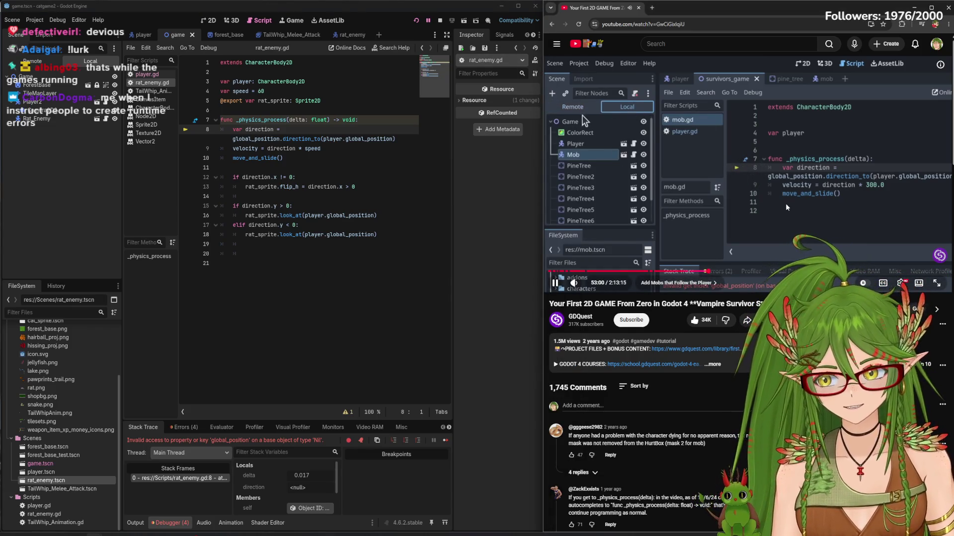
click(805, 181)
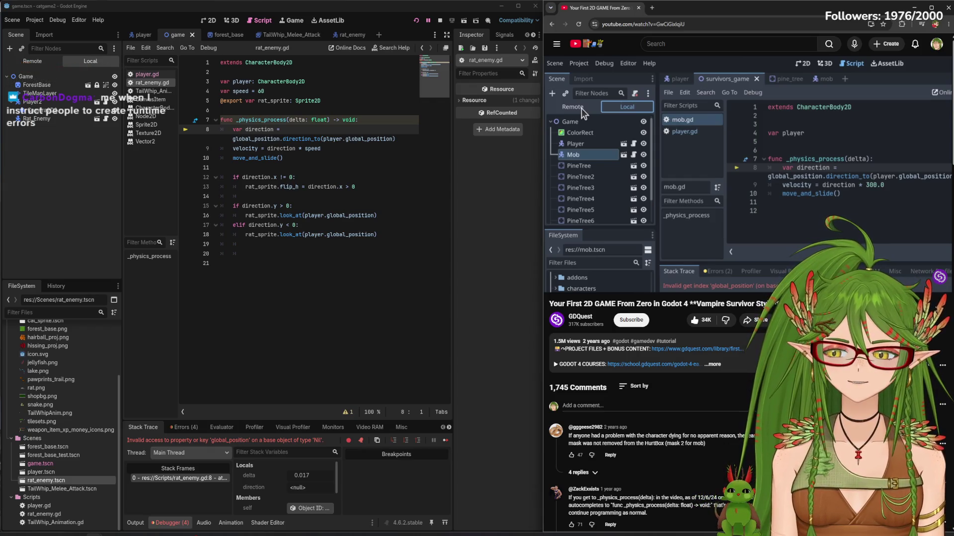
click(731, 120)
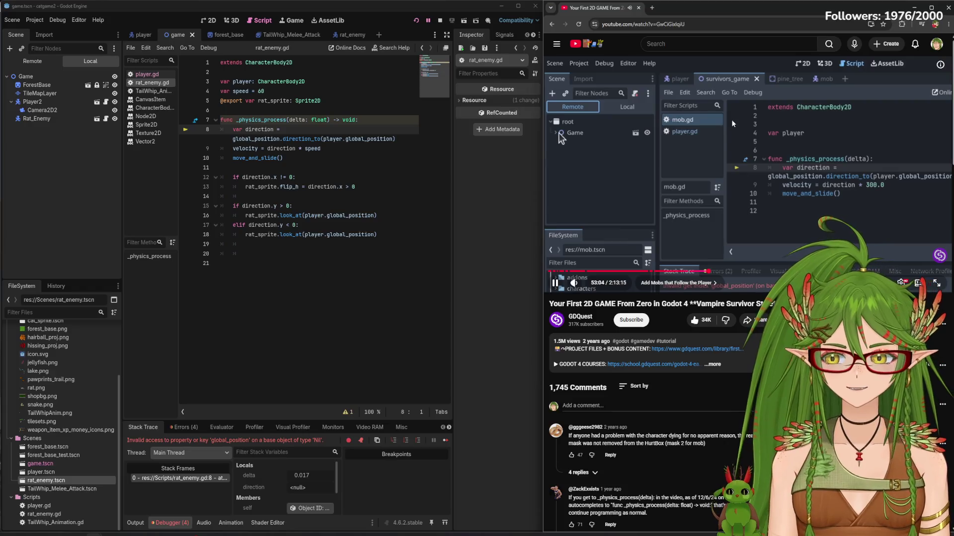
click(716, 135)
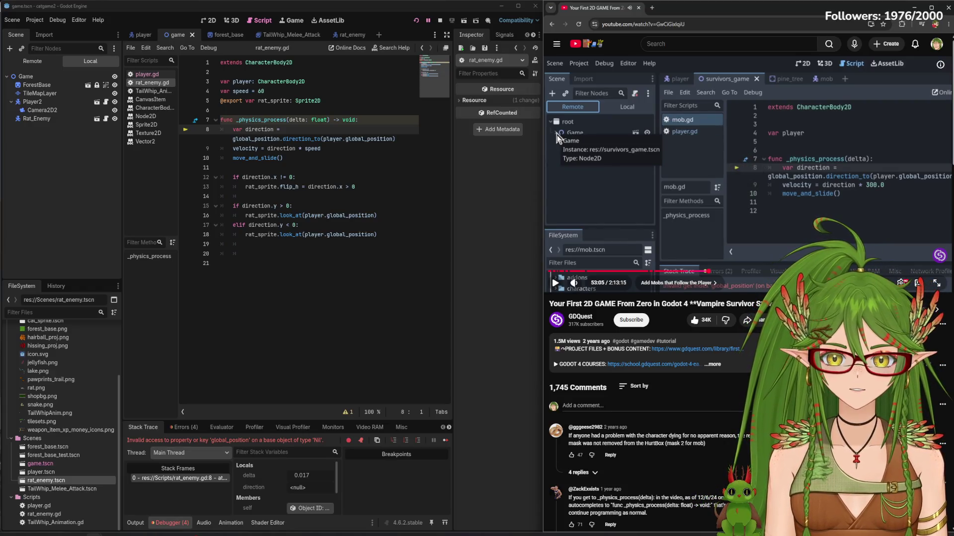
click(679, 153)
click(46, 64)
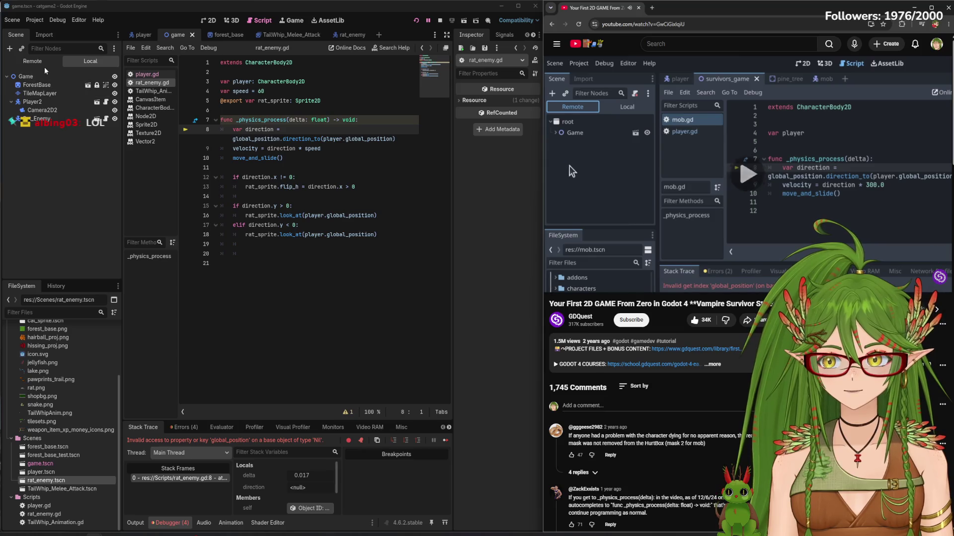
click(11, 85)
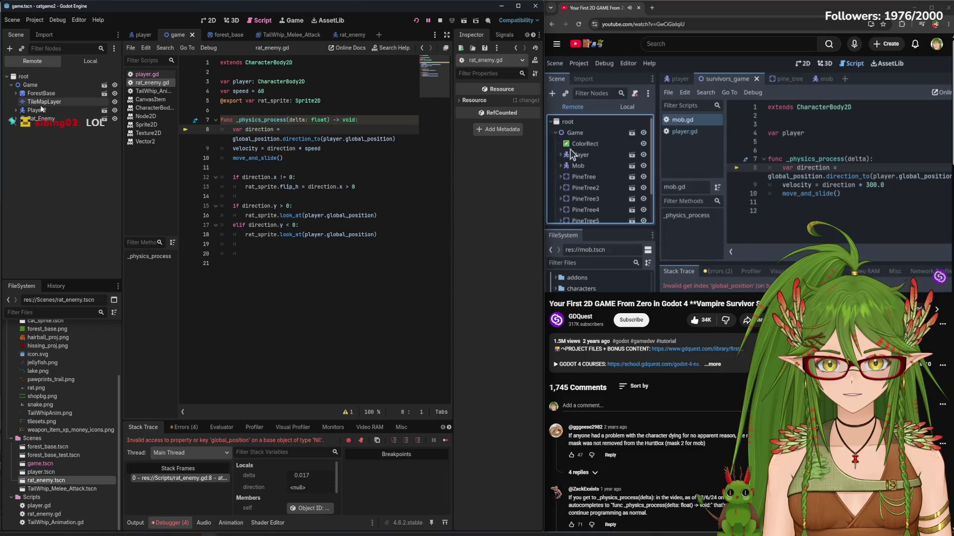
click(16, 112)
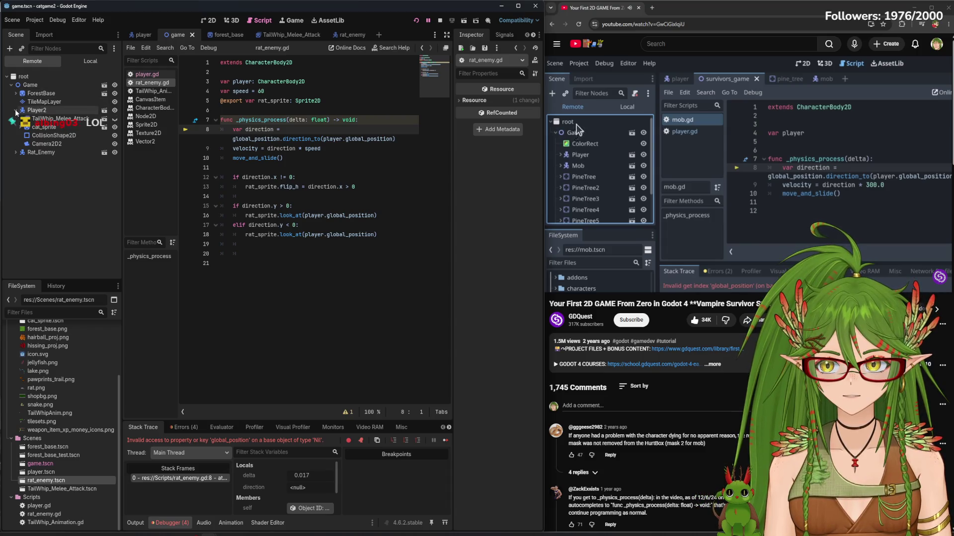
click(45, 111)
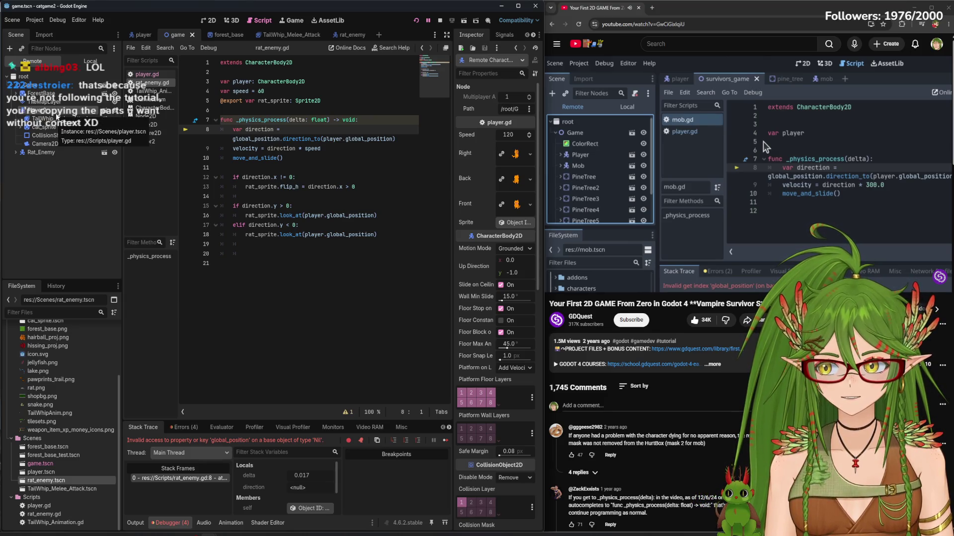
click(688, 149)
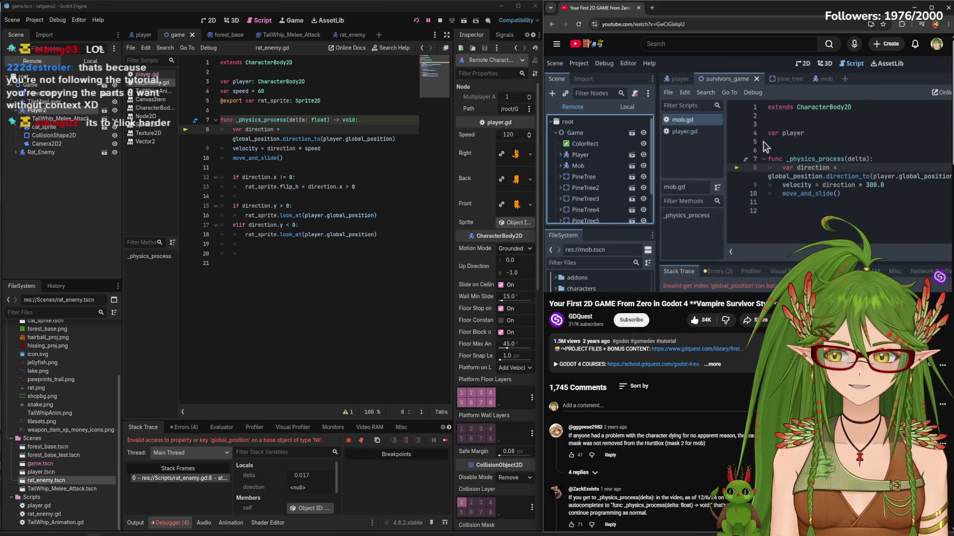
mouse_move(733, 160)
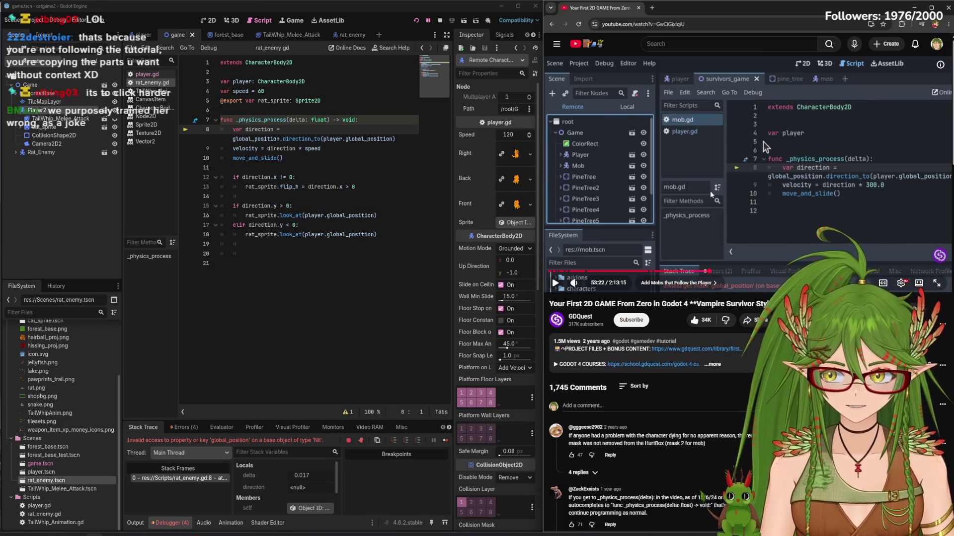
click(796, 142)
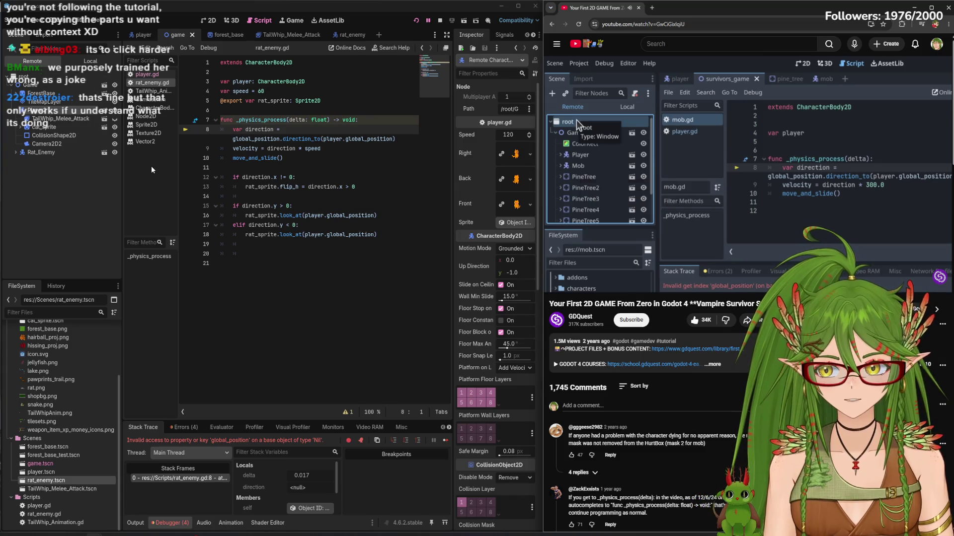
click(687, 173)
key(Left)
key(Left)
click(663, 162)
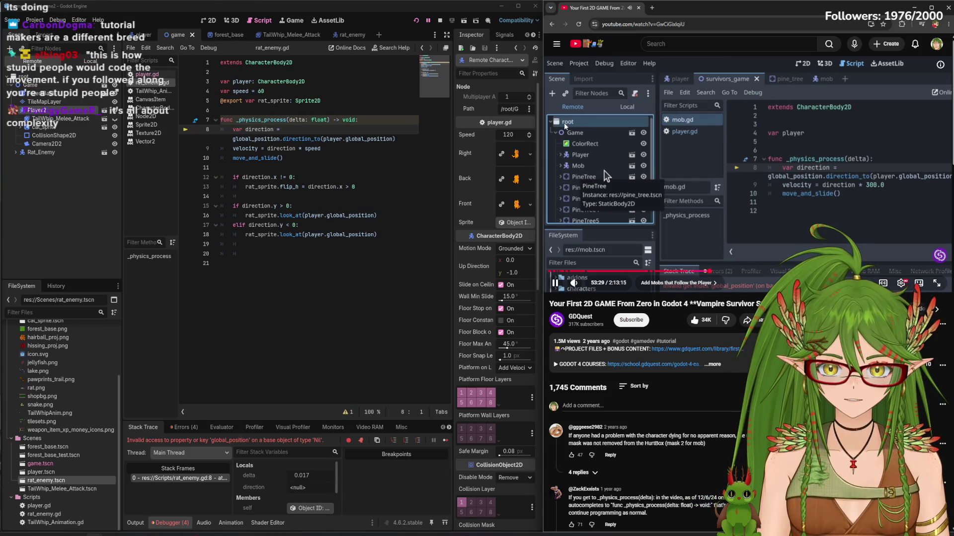
click(579, 123)
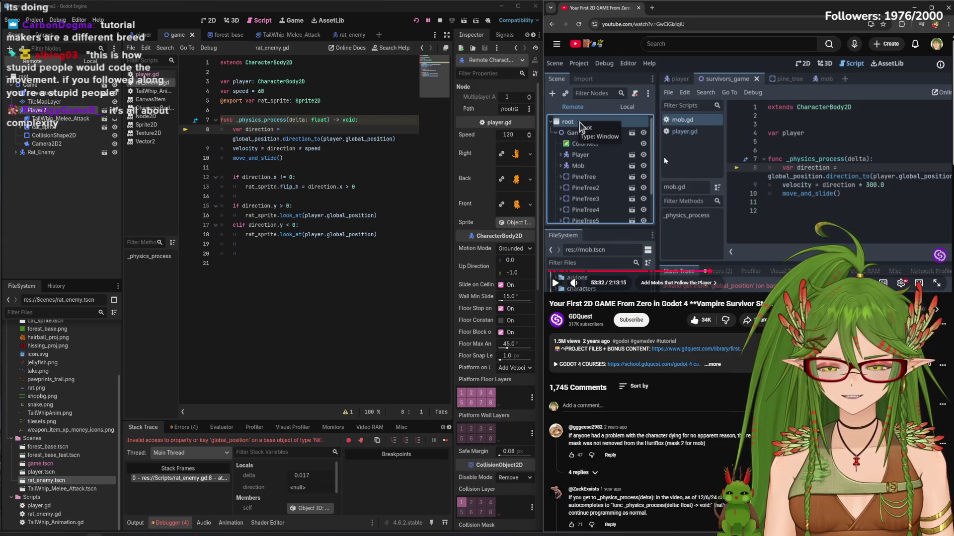
click(708, 161)
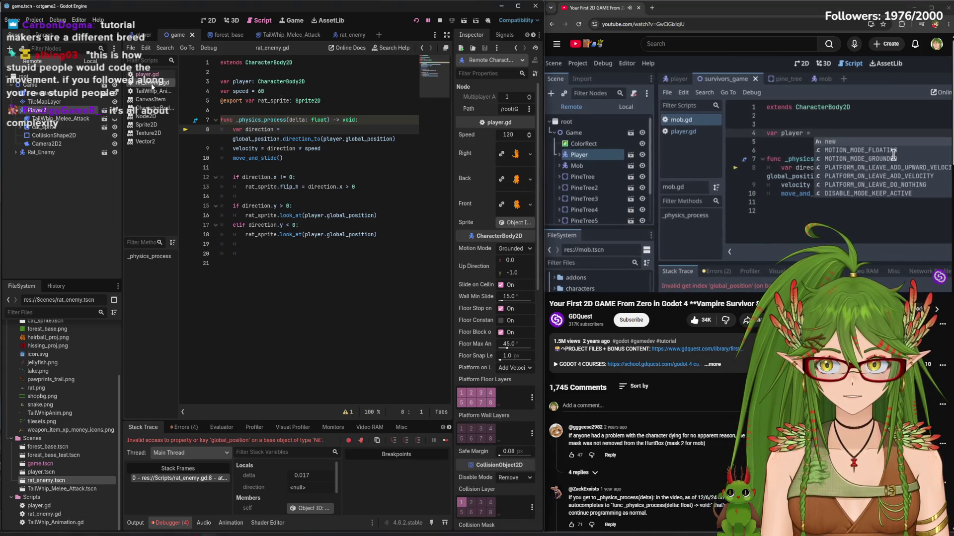
click(324, 81)
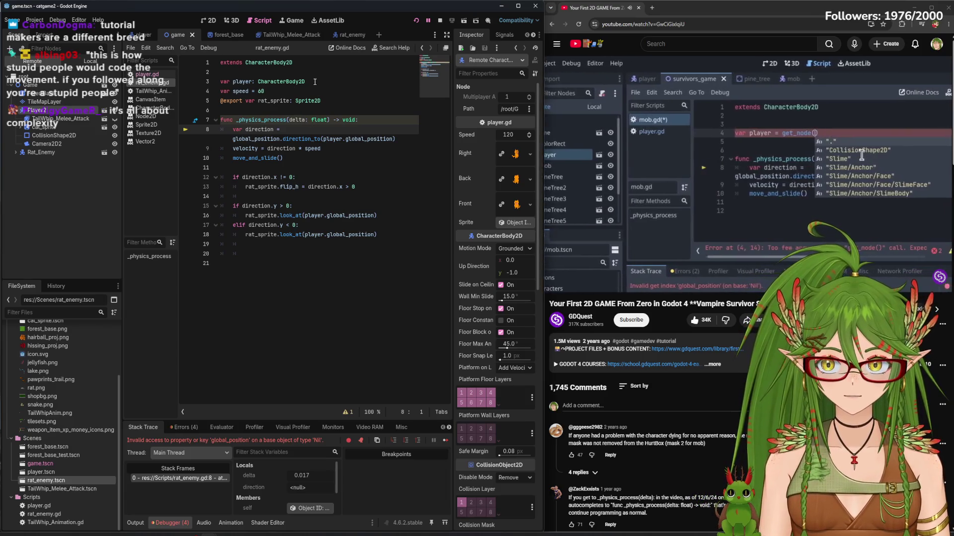
Append = get_node("/root/Game/Player") to the player variable on line 3 of rat_enemy.gd
text( = ge)
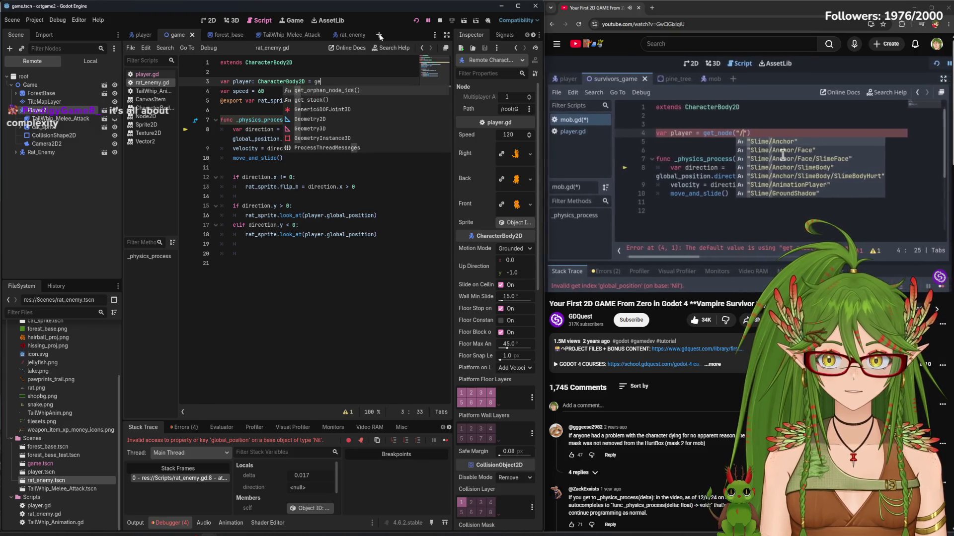
text(t_n)
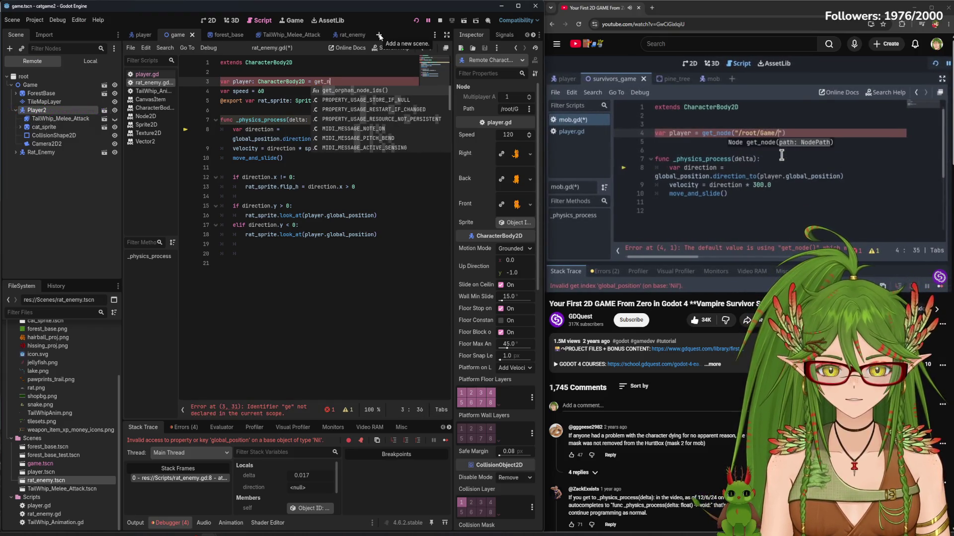
text(ode(")
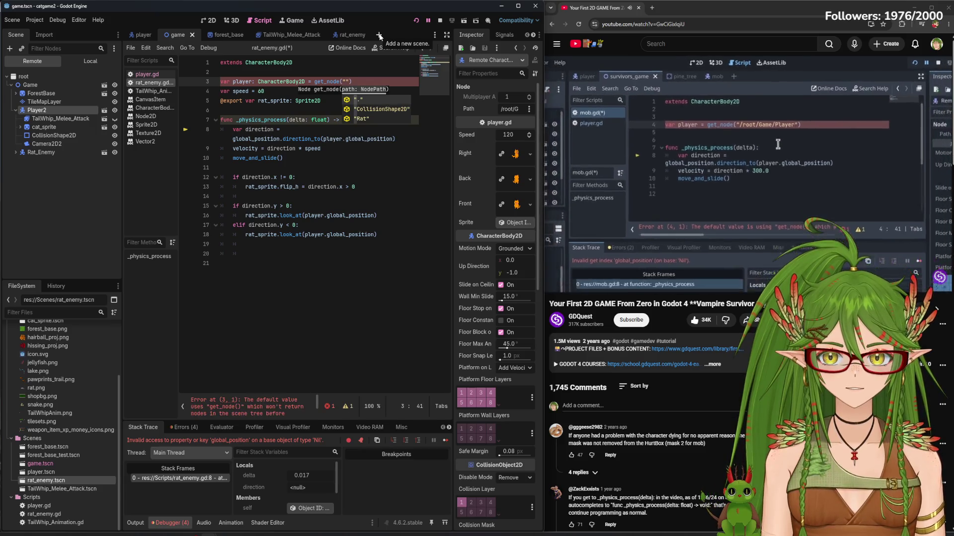
key(Escape)
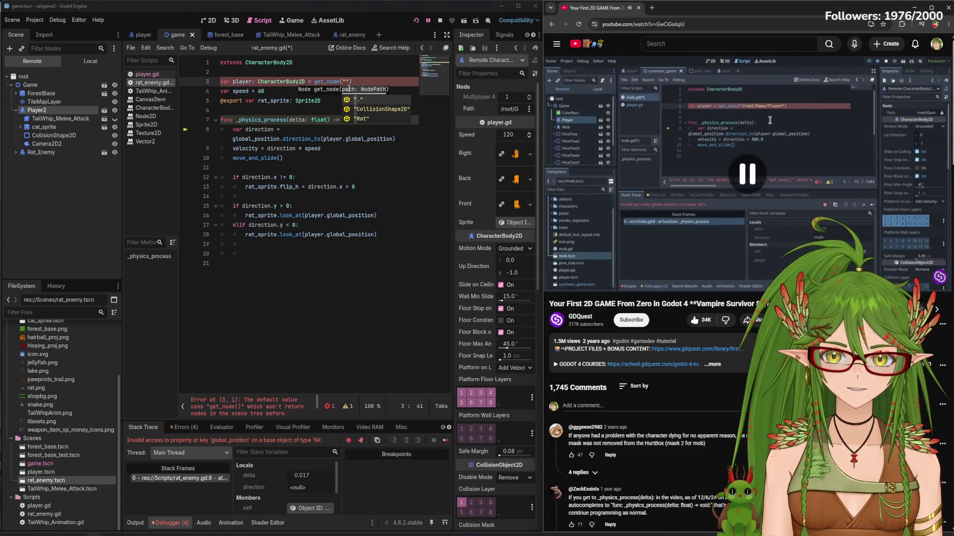
text(/P)
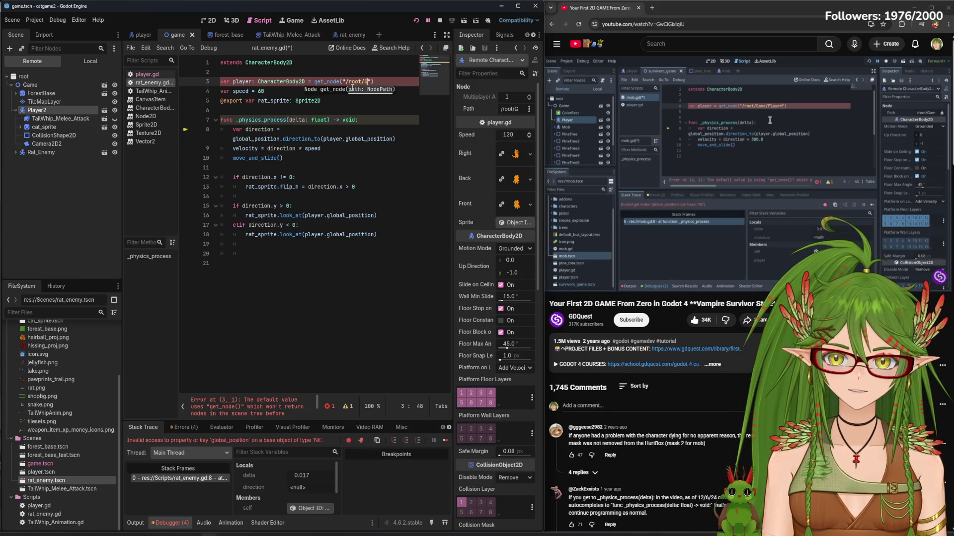
text(layer)
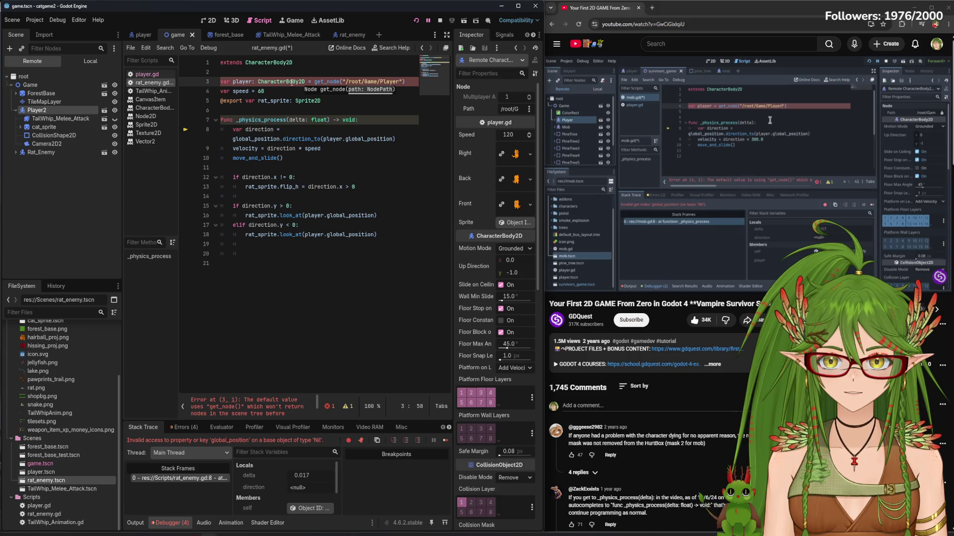
click(307, 81)
drag(307, 81, 257, 82)
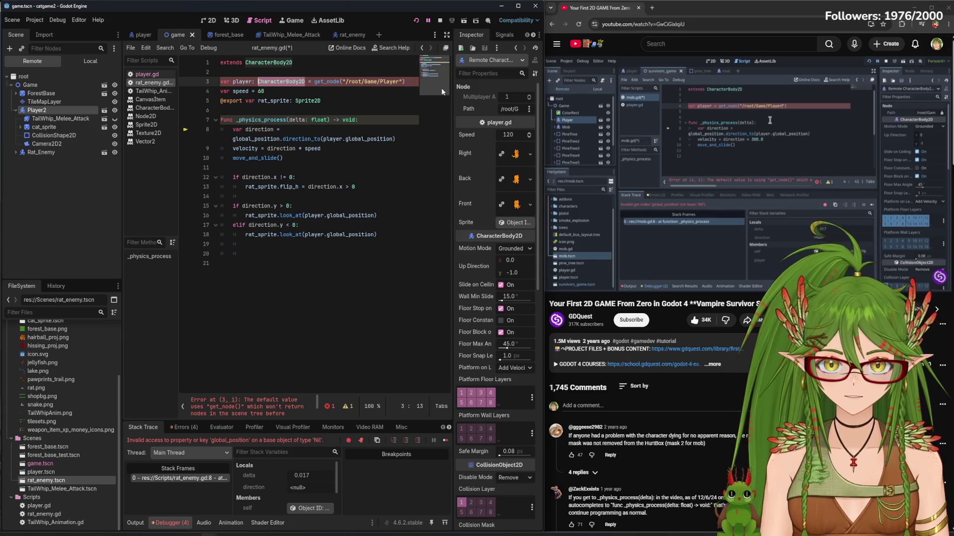
click(338, 82)
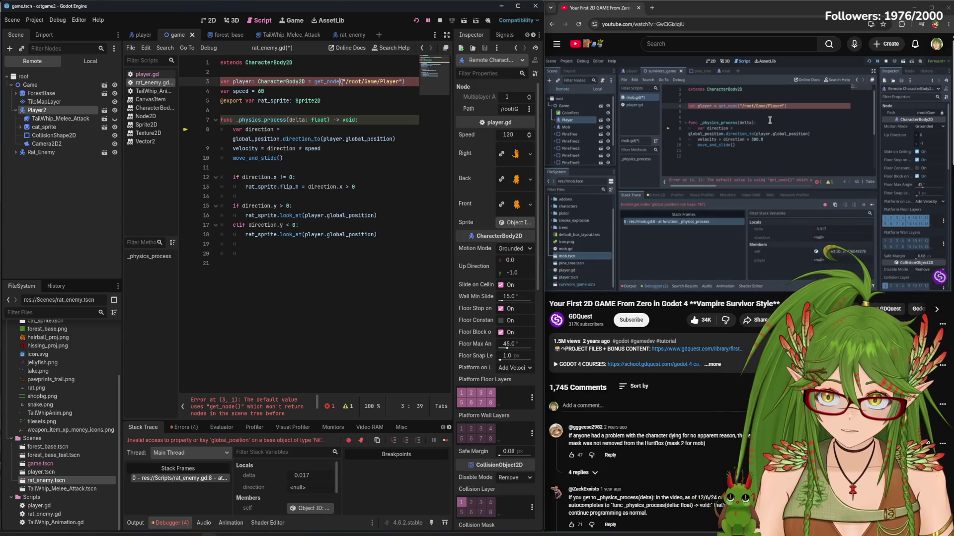
click(791, 118)
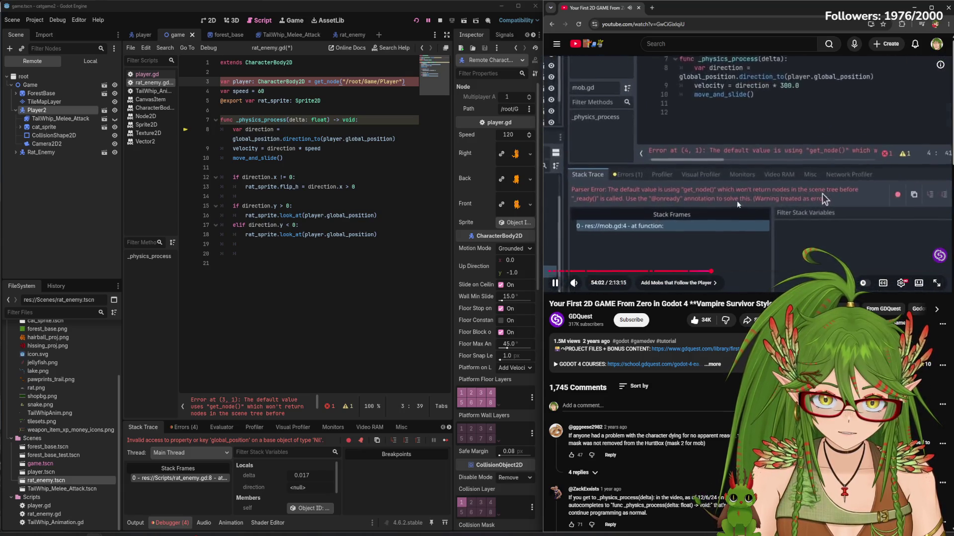
click(705, 188)
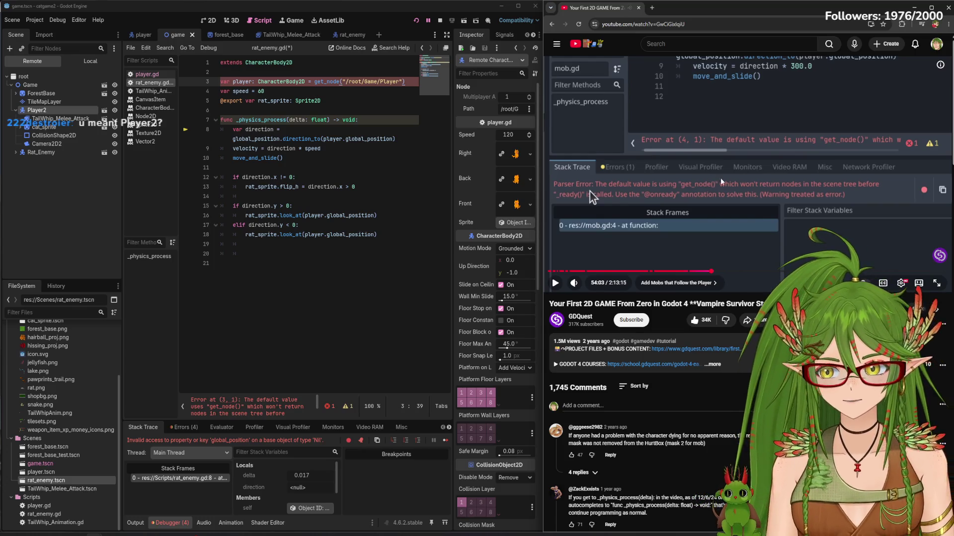
click(396, 82)
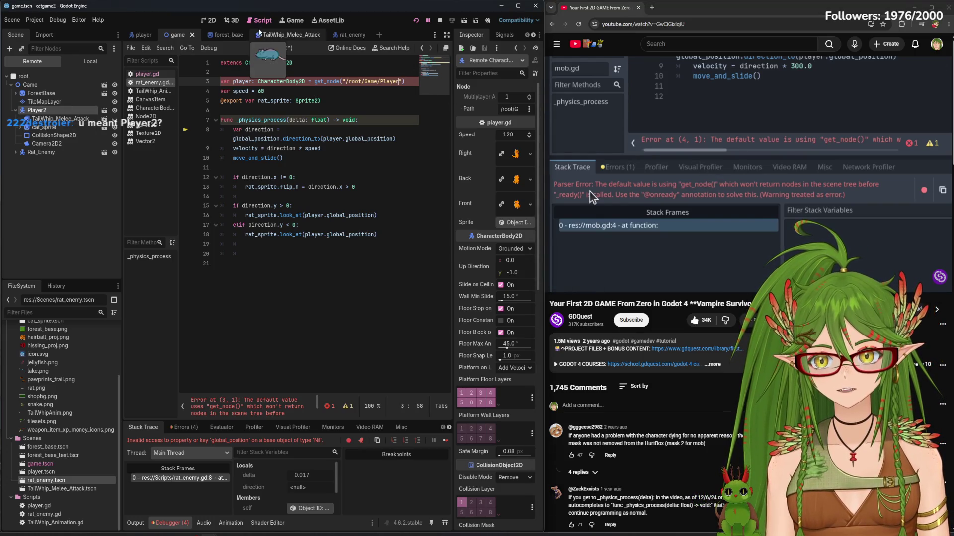
Close the running game window to end the debug session
mouse_move(236, 531)
click(234, 505)
click(576, 174)
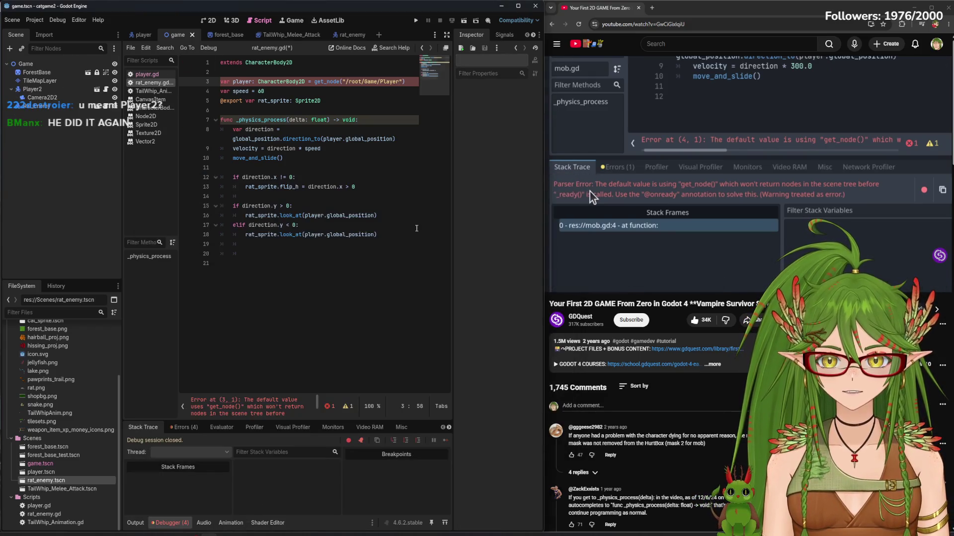
click(389, 224)
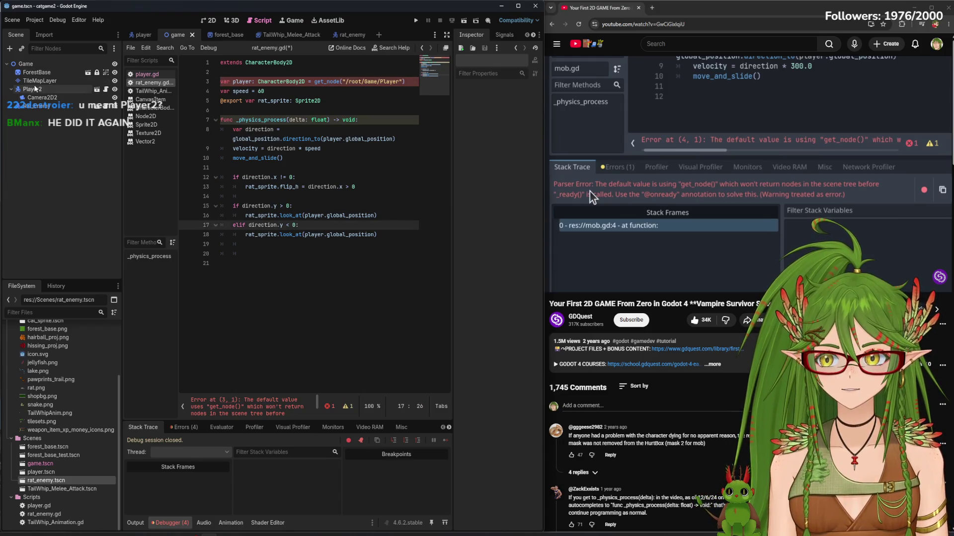
Rename the Player2 node in the Scene dock to Player
right_click(40, 90)
click(68, 187)
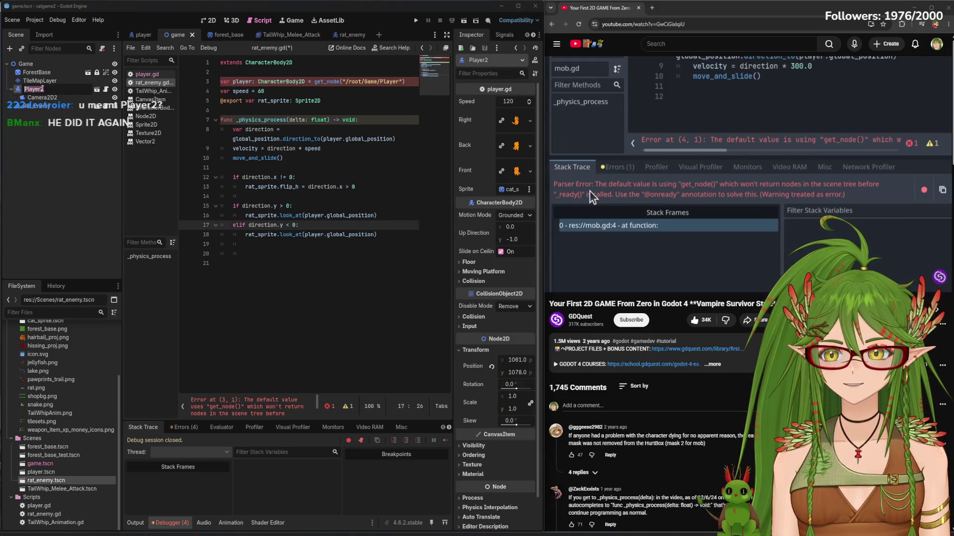
key(BackSpace)
key(Return)
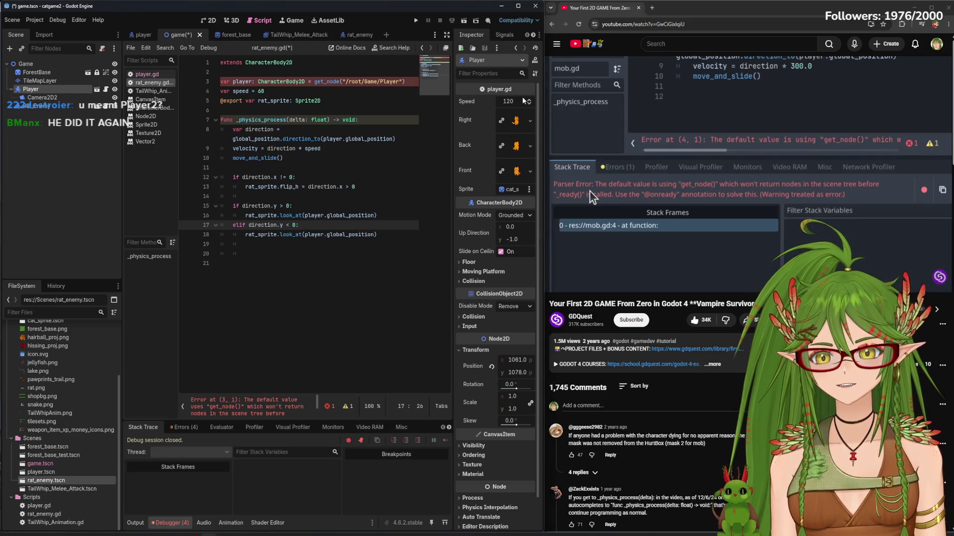
click(718, 135)
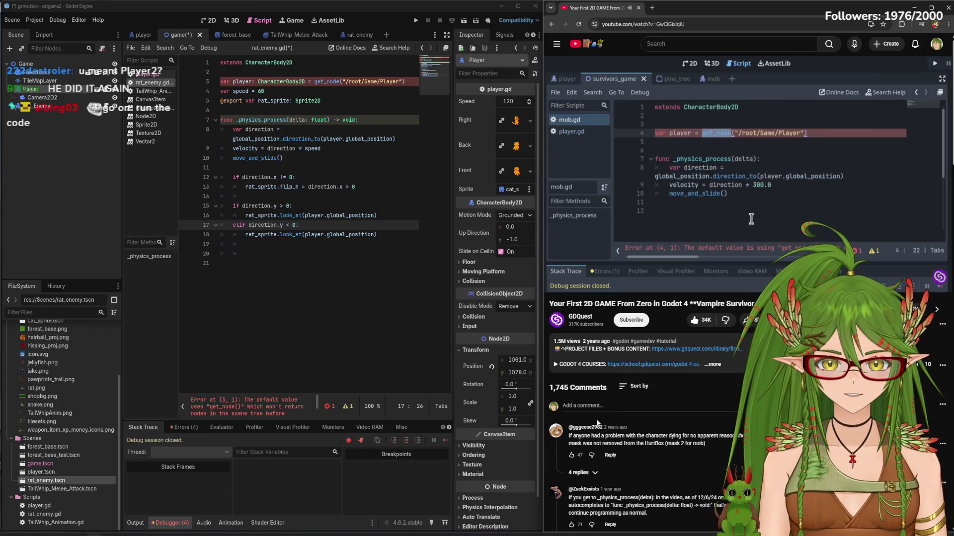
mouse_move(627, 240)
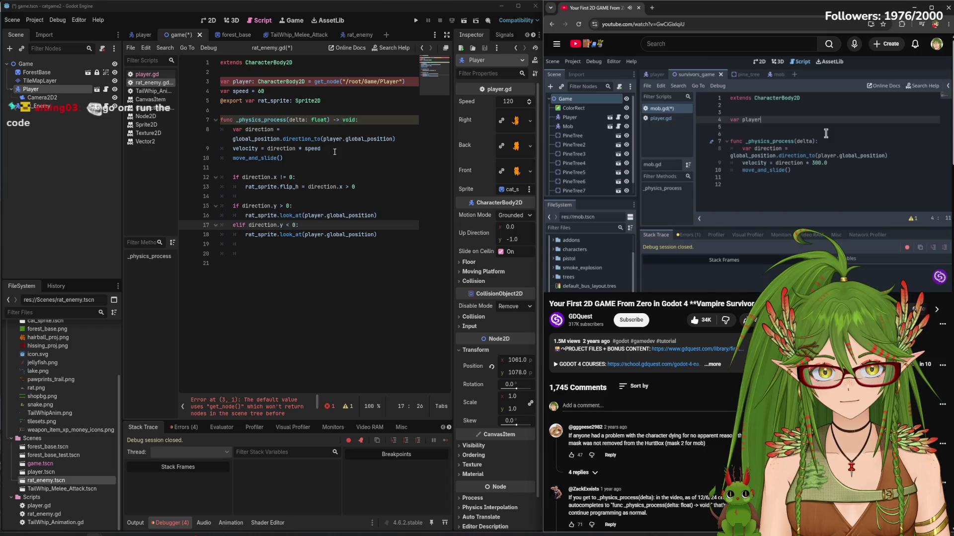
click(768, 142)
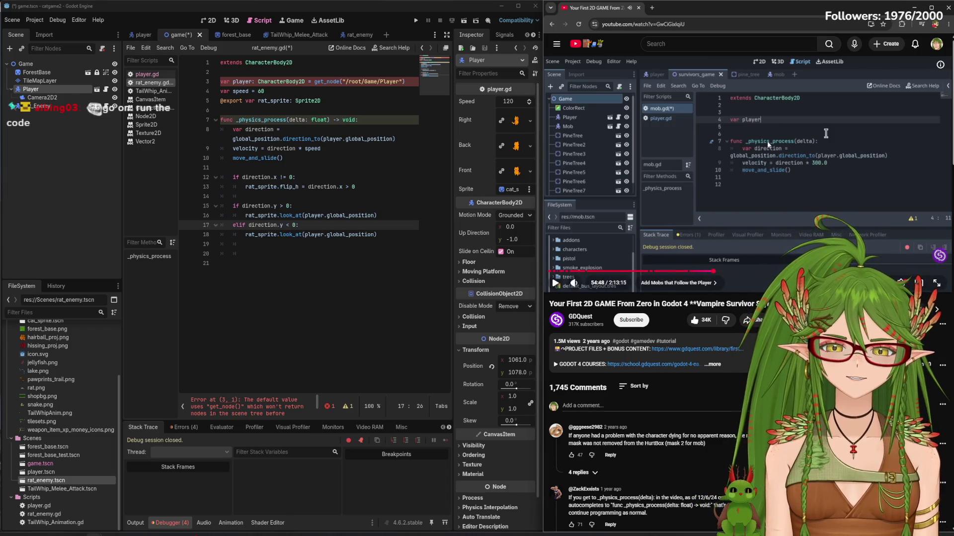
Delete the get_node assignment from the player declaration on line 3 and save the script
drag(221, 82, 307, 84)
key(BackSpace)
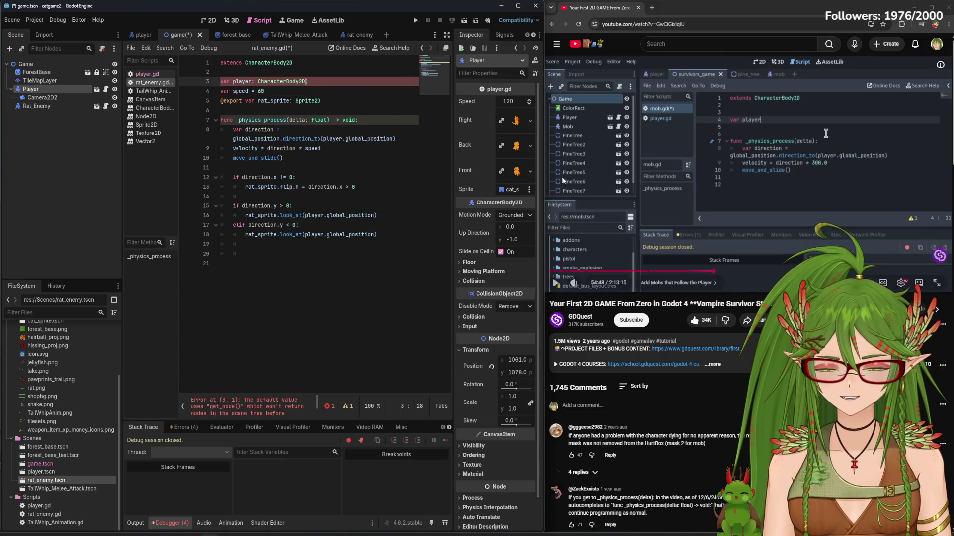
click(738, 215)
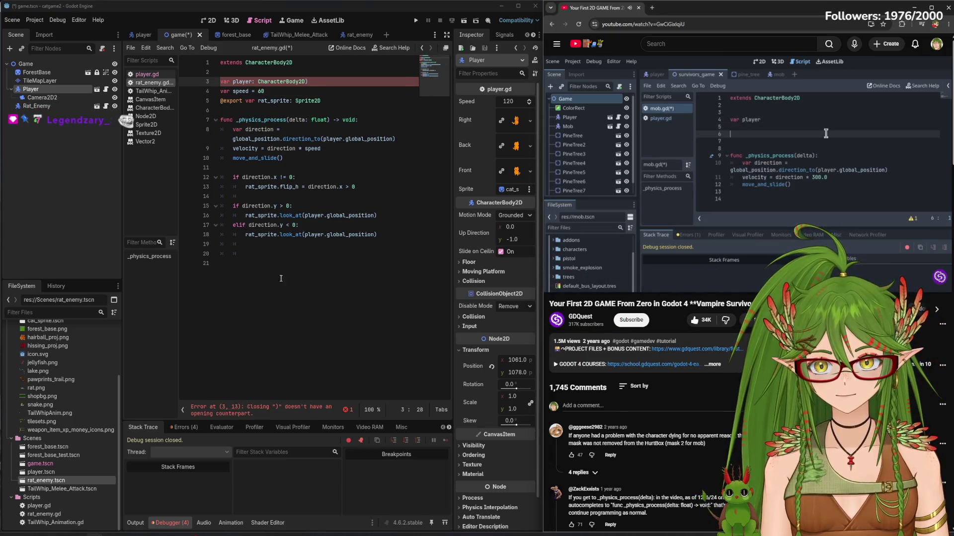
click(322, 78)
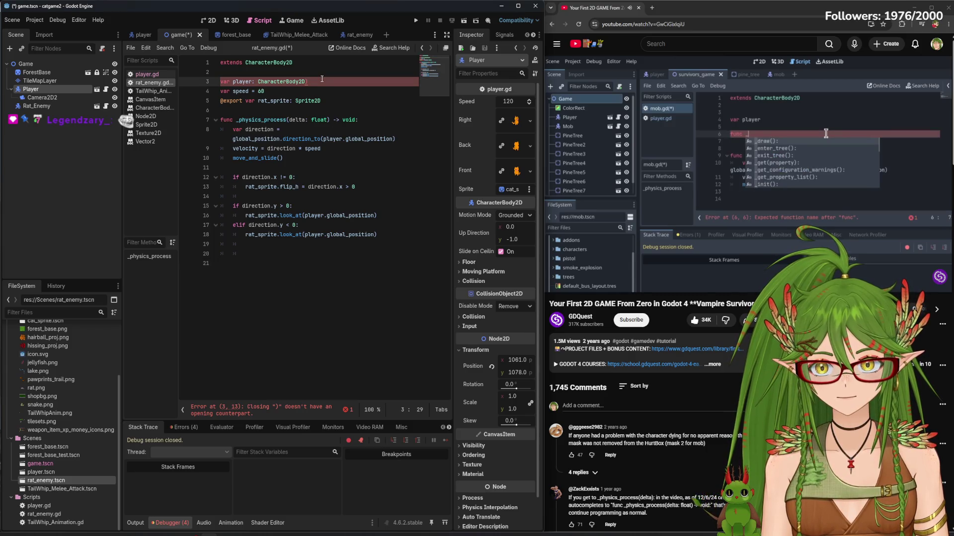
key(BackSpace)
key(ctrl+s)
mouse_move(735, 133)
click(772, 178)
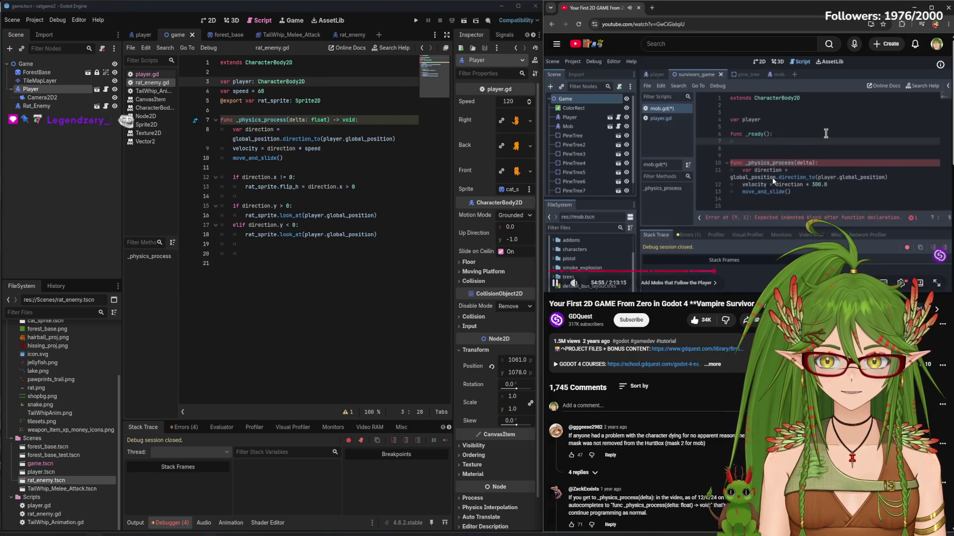
Add a _ready() function below the variable declarations with a draft get_node line
click(358, 101)
key(Return)
key(Return)
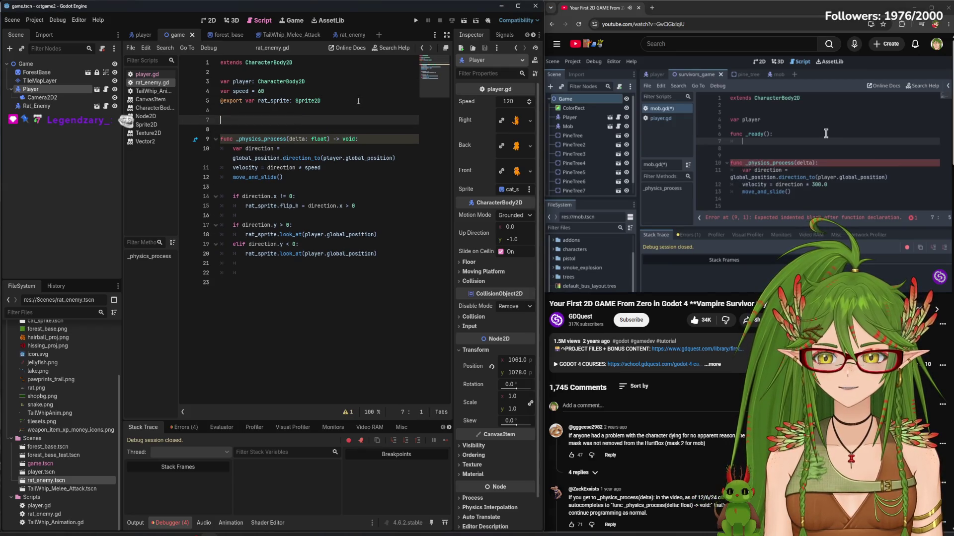
text(func _rea)
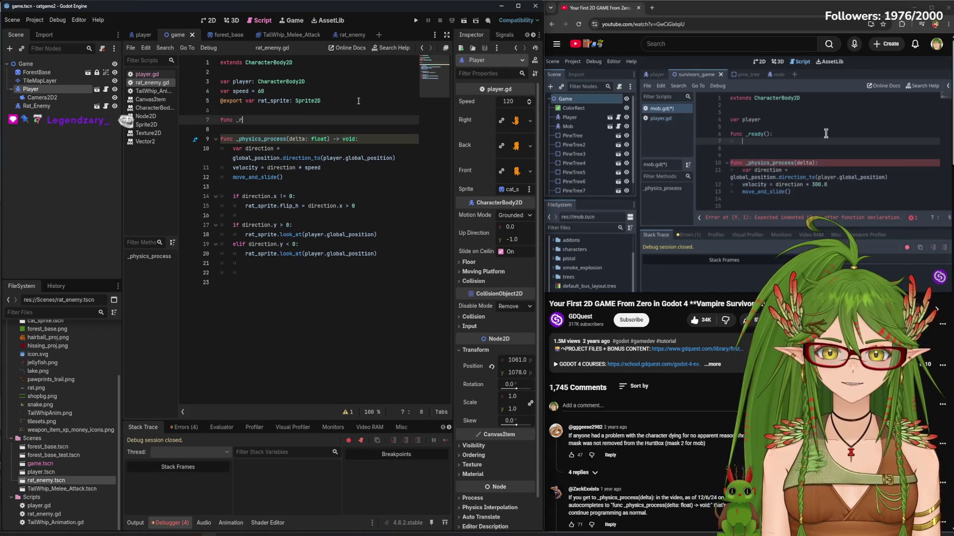
key(Return)
key(Return)
text(= get_node("/root/Game/Player")
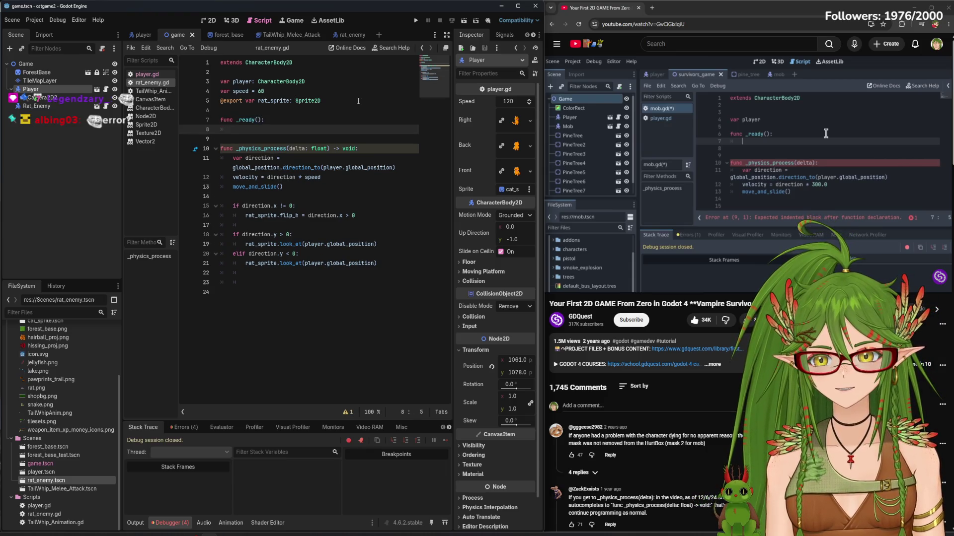
click(242, 130)
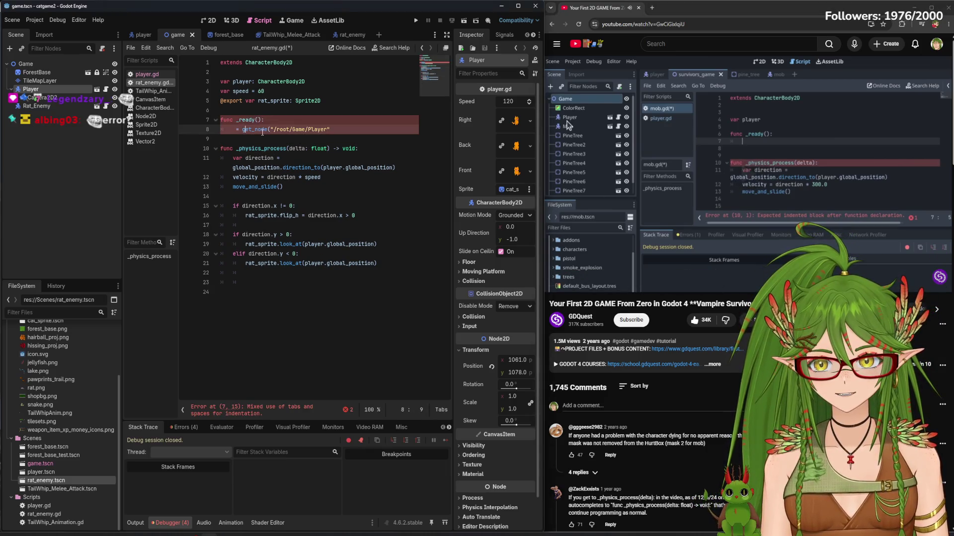
key(BackSpace)
key(BackSpace)
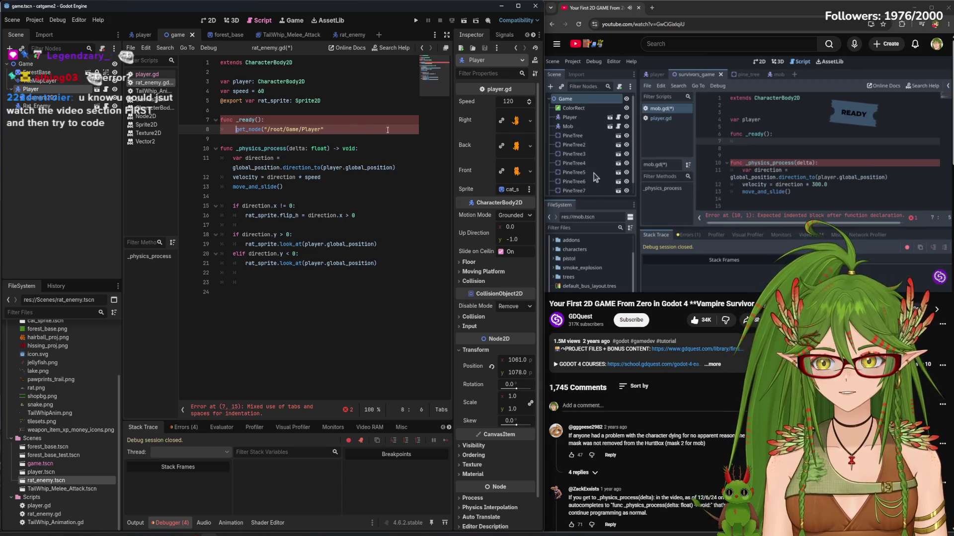
Clear the draft get_node text from line 8 while rechecking the tutorial
click(821, 163)
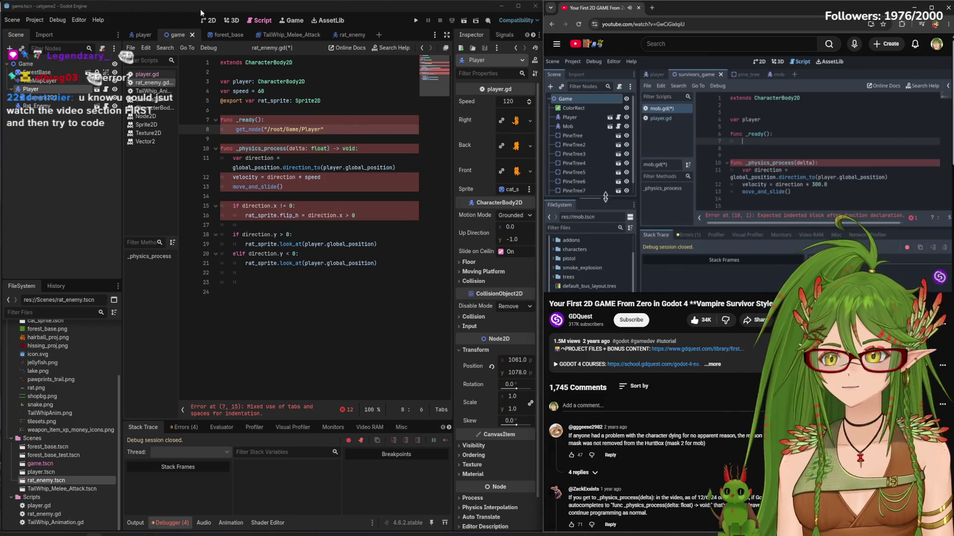
click(324, 129)
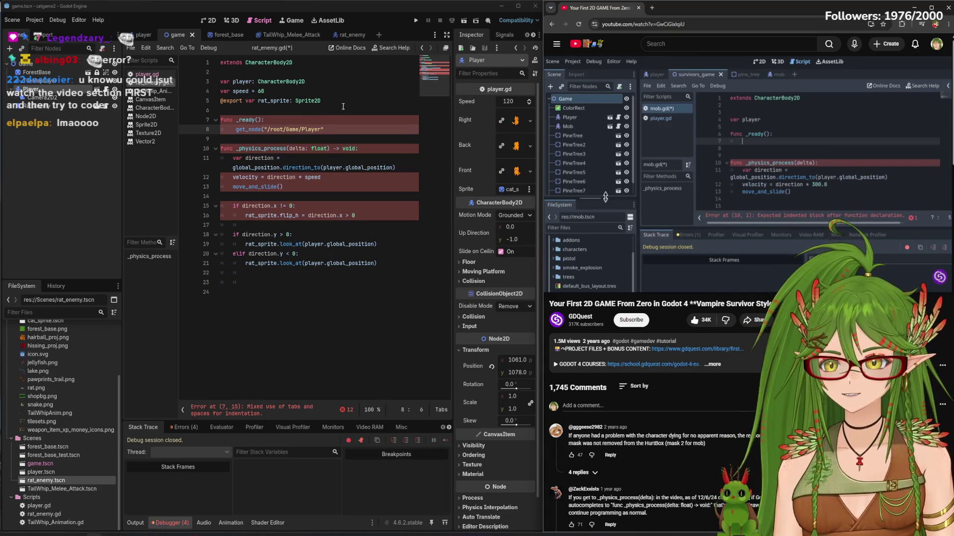
key(BackSpace)
key(BackSpace)
key(BackSpace)
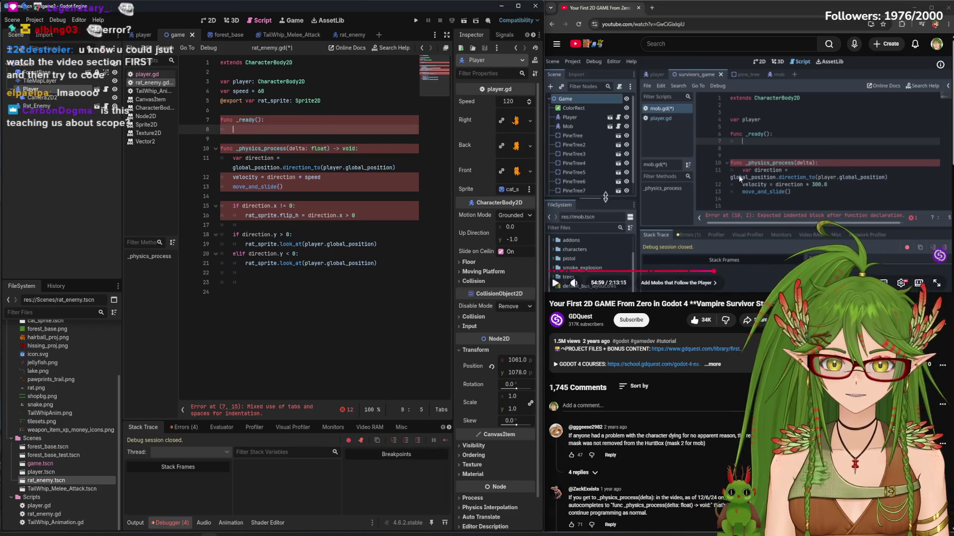
click(695, 201)
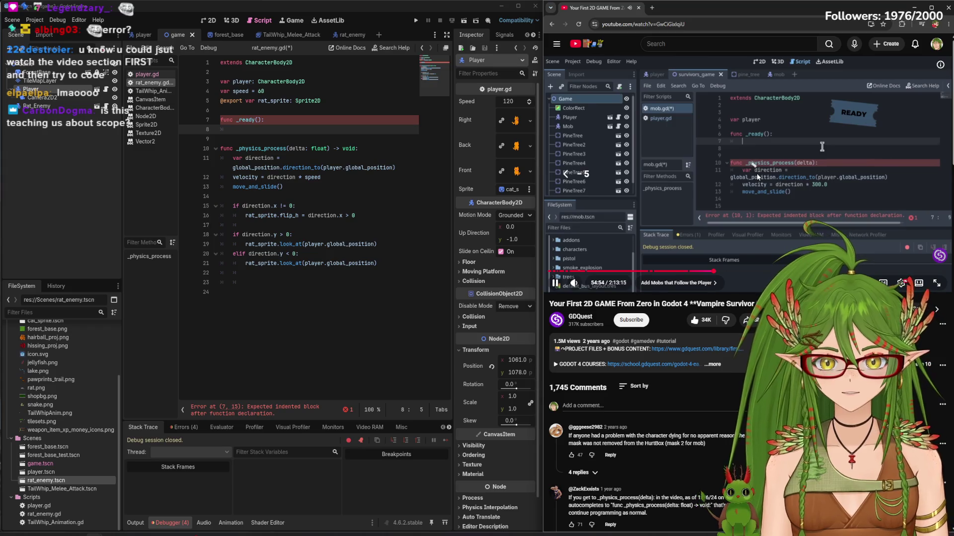
key(Left)
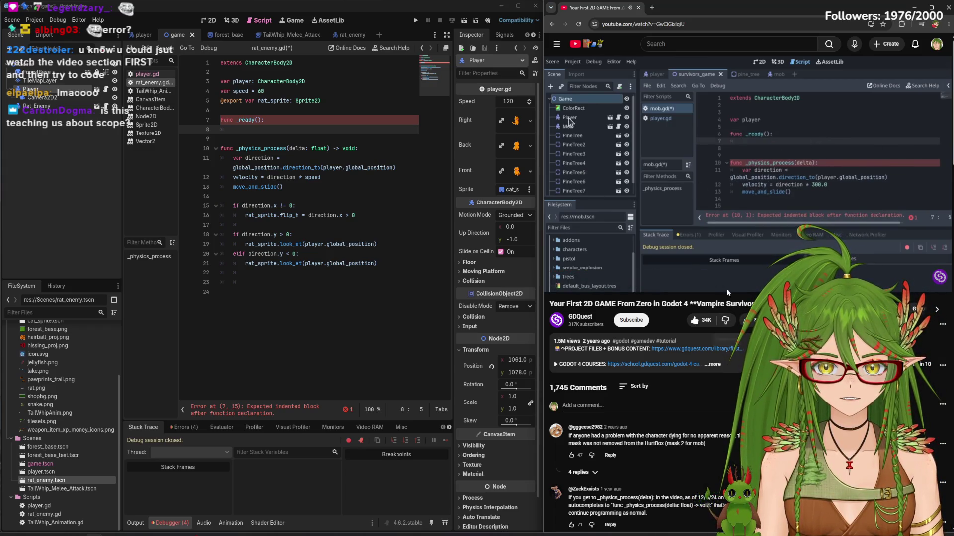
click(717, 185)
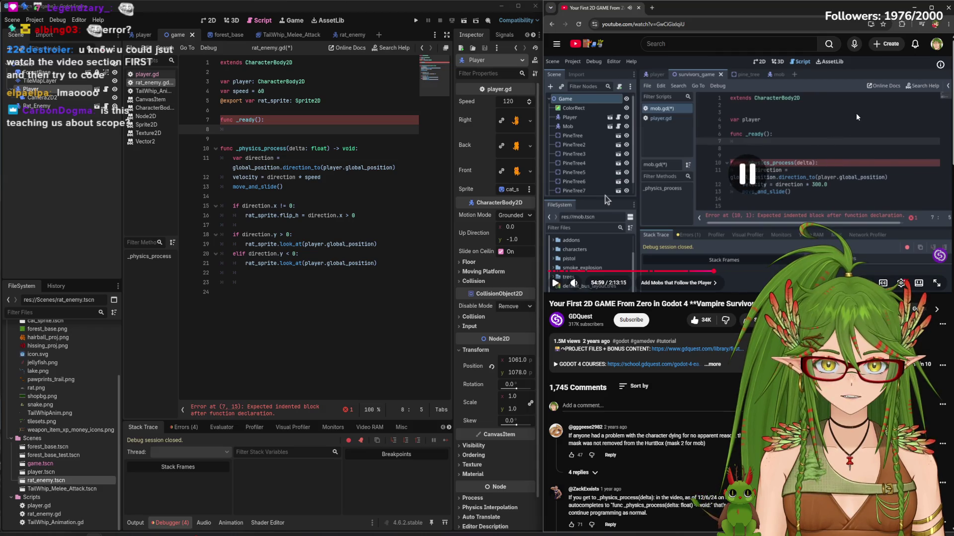
click(606, 199)
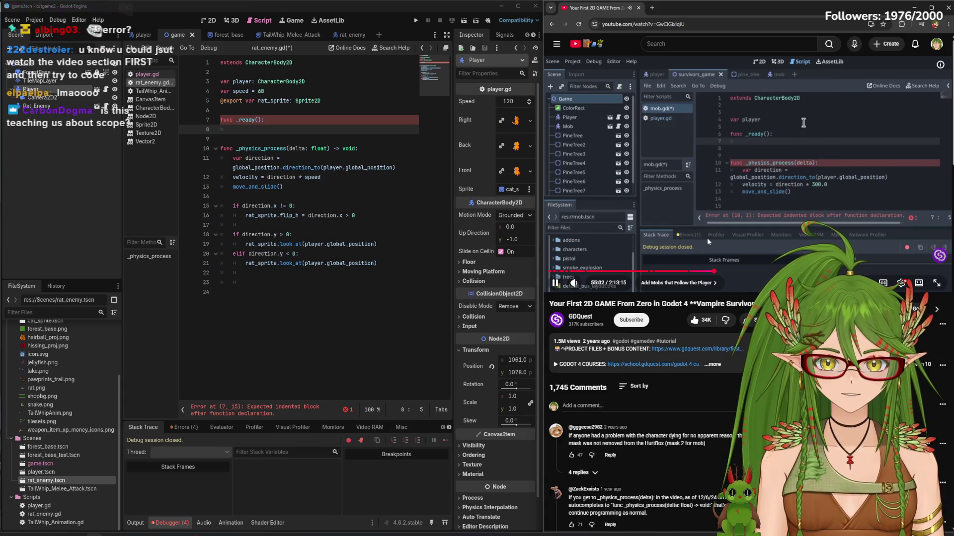
Write player = get_node("/root/Game/Player") on line 8 inside _ready()
click(265, 127)
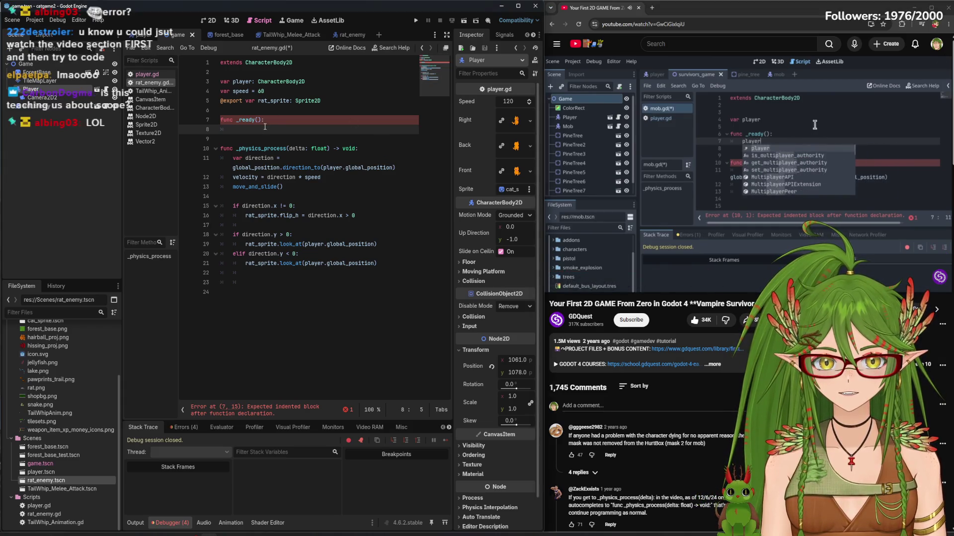
text(get_node("/root/Game/Player")
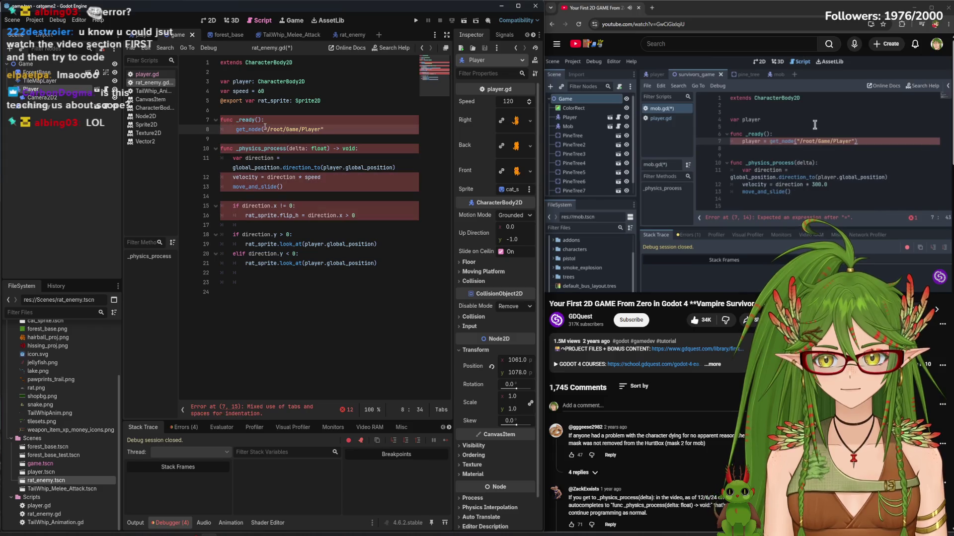
click(231, 129)
text(pl)
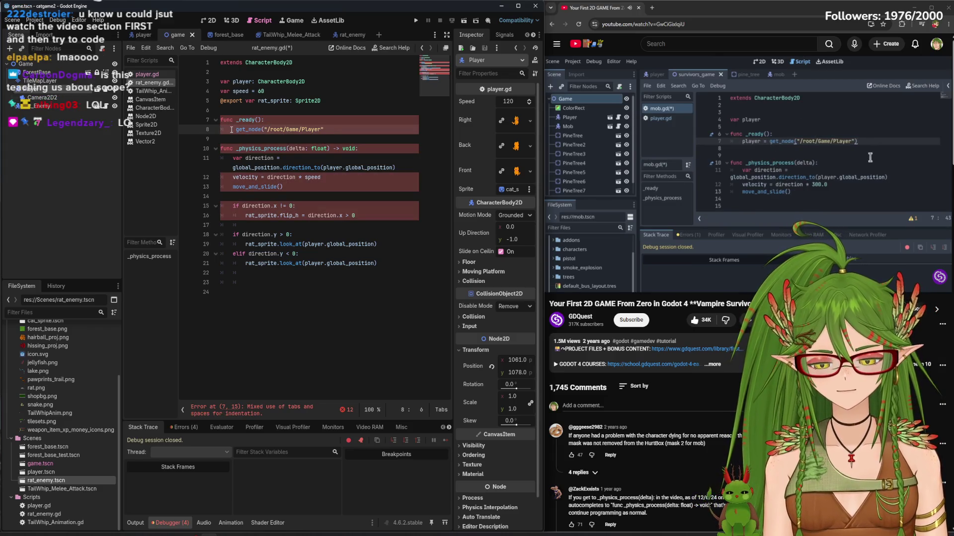
text(ayer =)
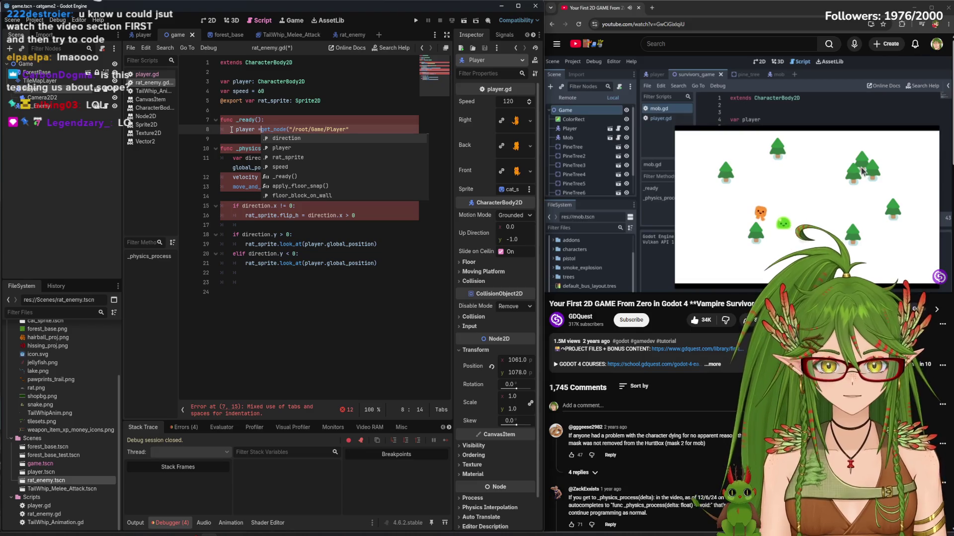
click(753, 159)
key(Left)
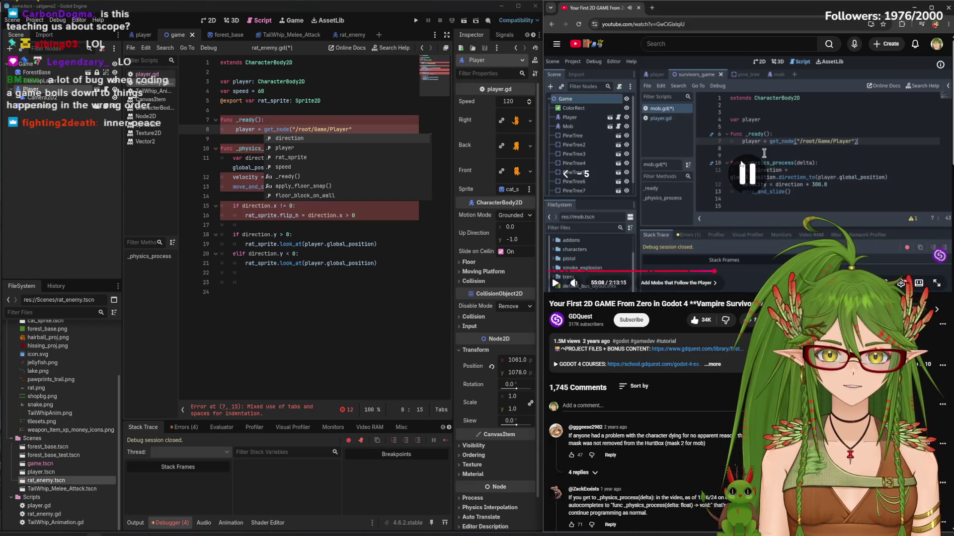
click(298, 119)
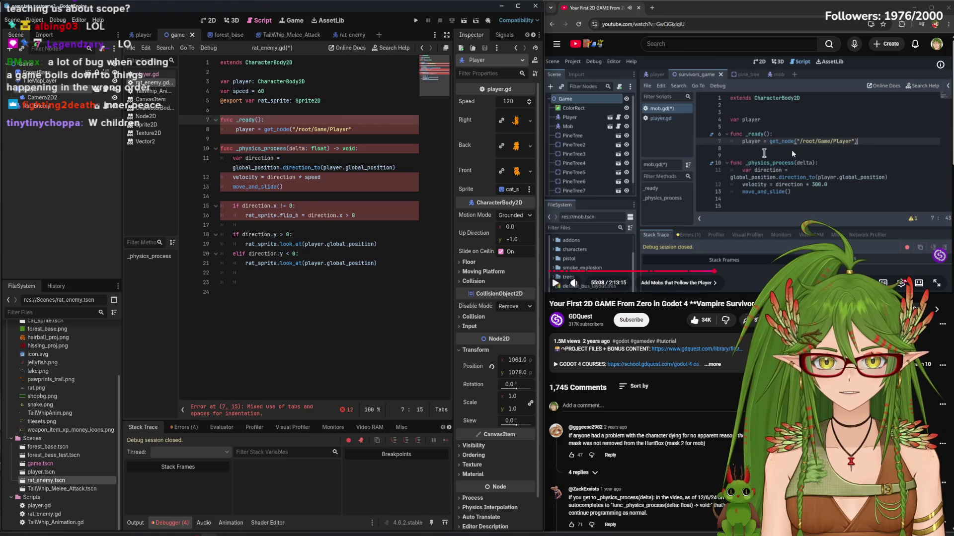
key(Down)
key(End)
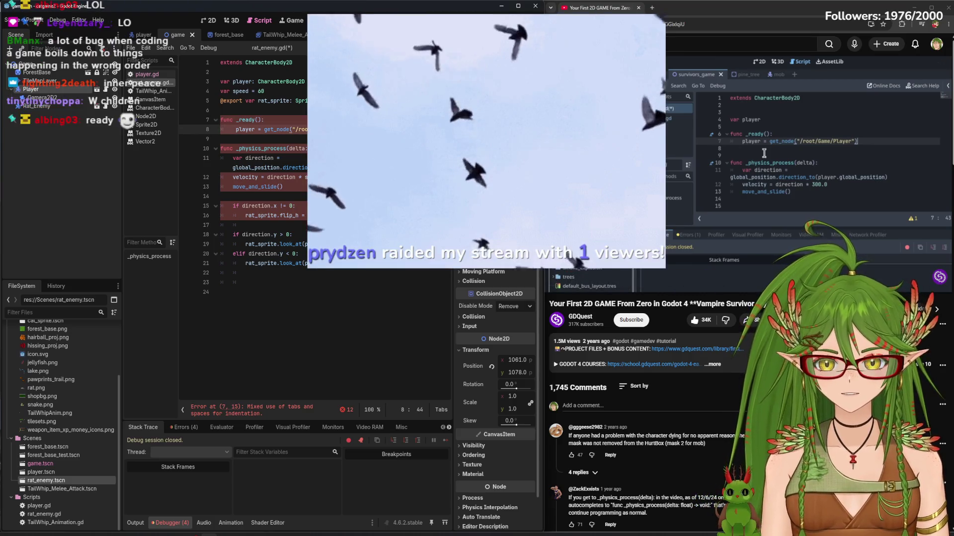
mouse_move(764, 153)
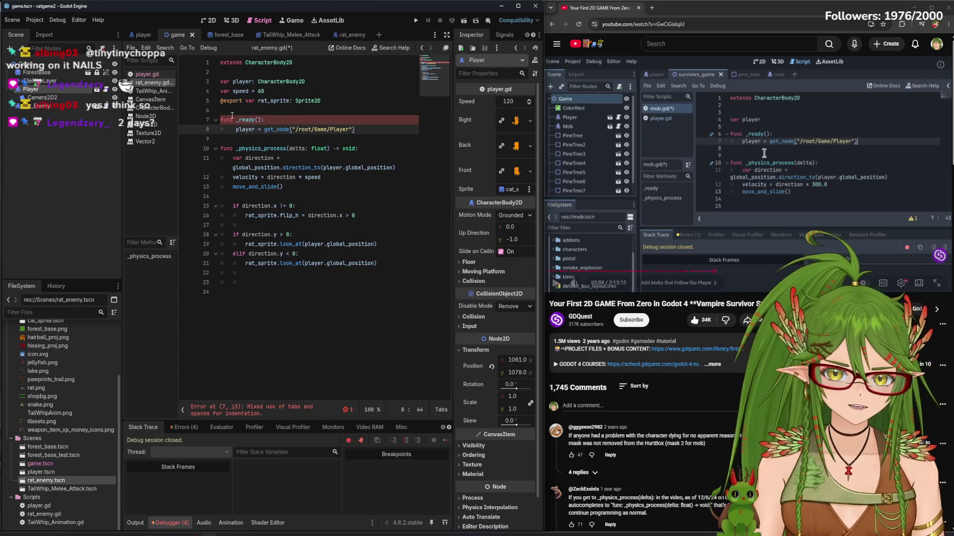
Remove the extra space indenting line 8 under the _ready() header
click(267, 120)
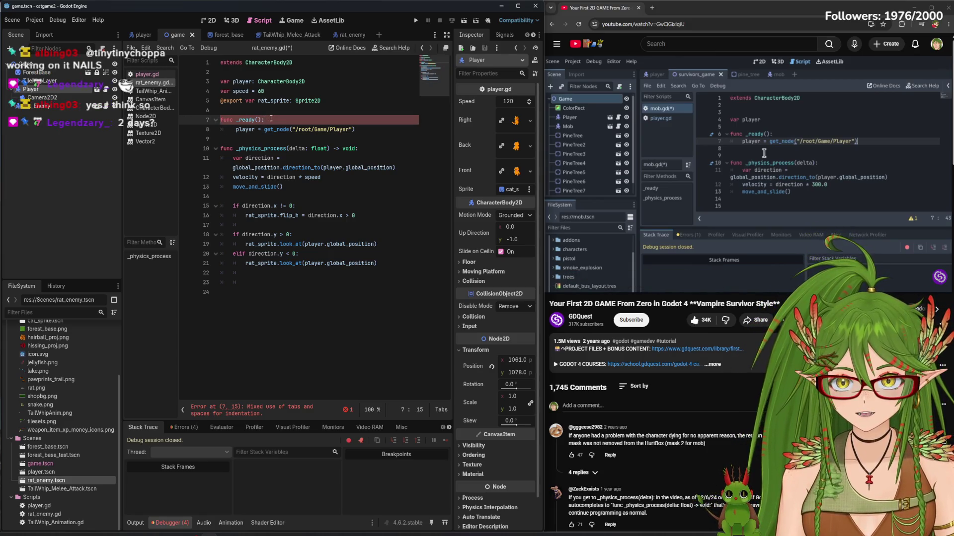
drag(268, 121, 219, 121)
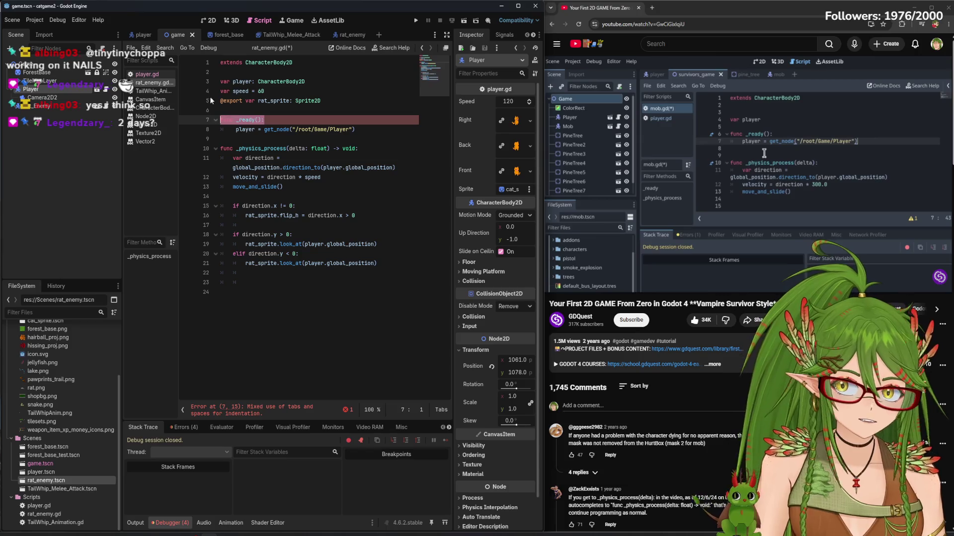
mouse_move(785, 135)
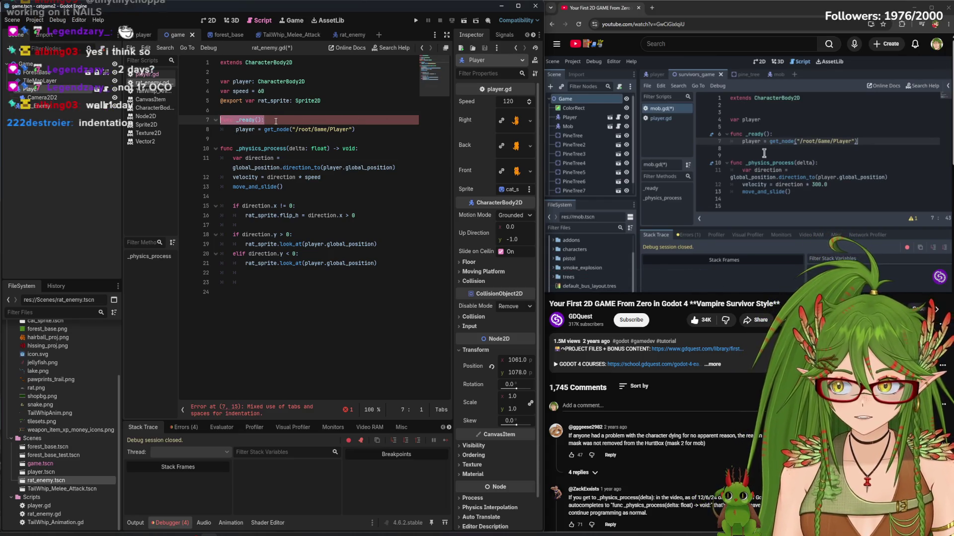
click(249, 121)
click(236, 130)
key(BackSpace)
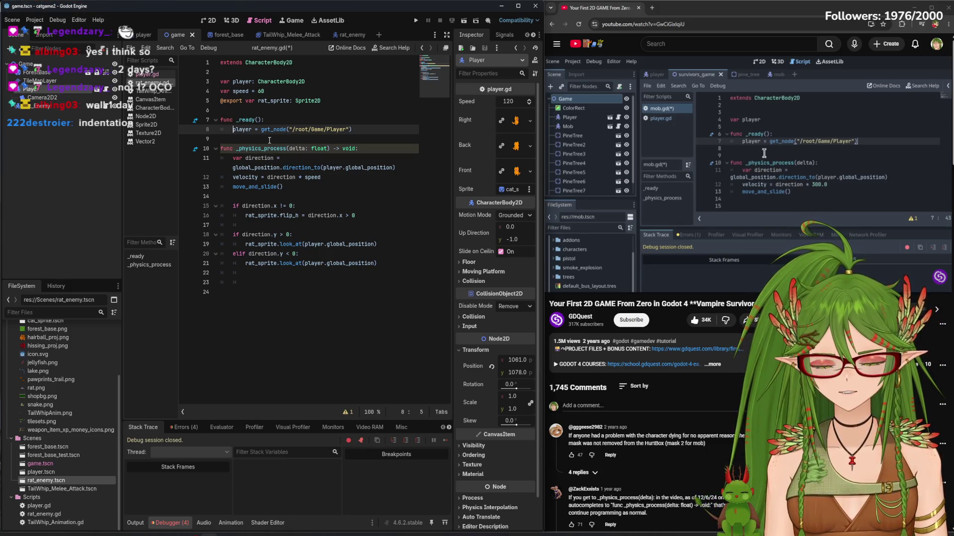
Save rat_enemy.gd and start a test run of the game
click(378, 132)
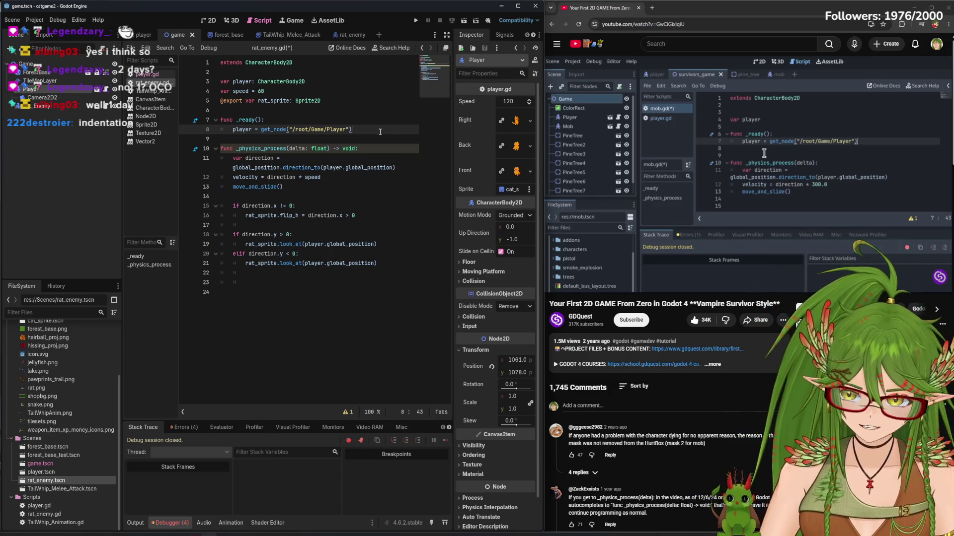
key(ctrl+s)
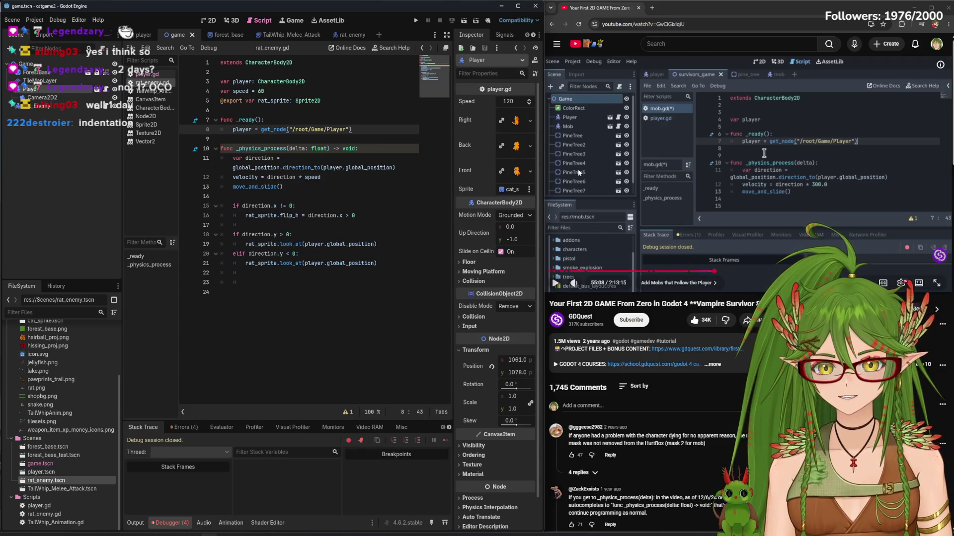
click(760, 254)
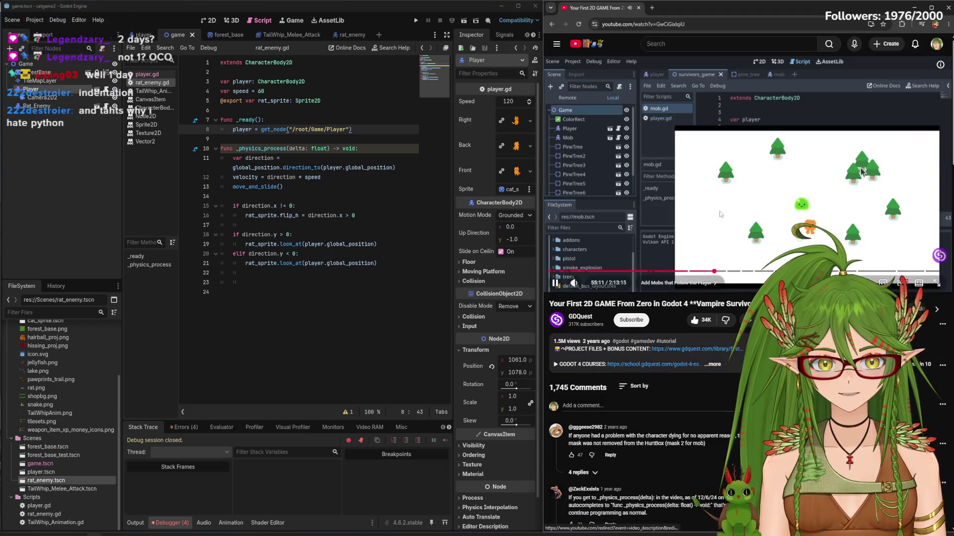
key(space)
click(381, 321)
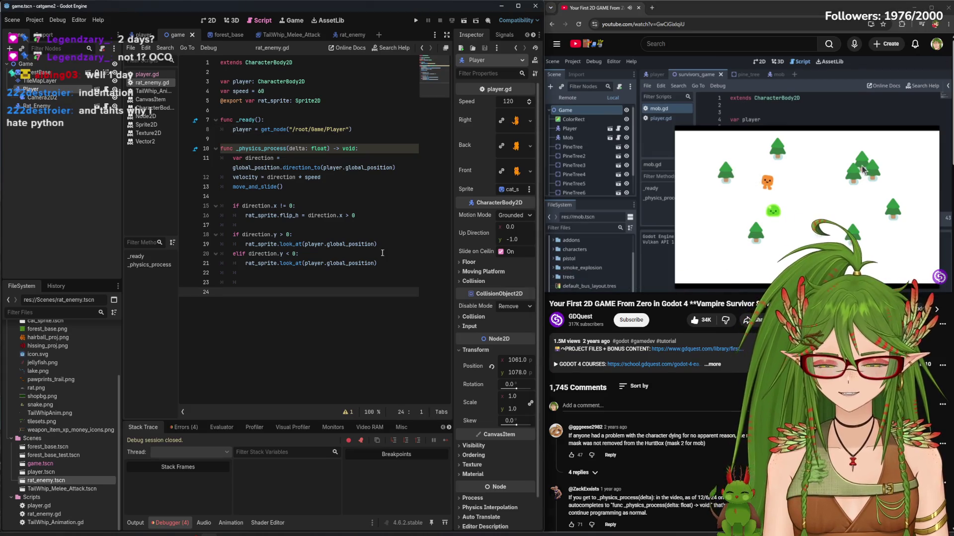
key(F5)
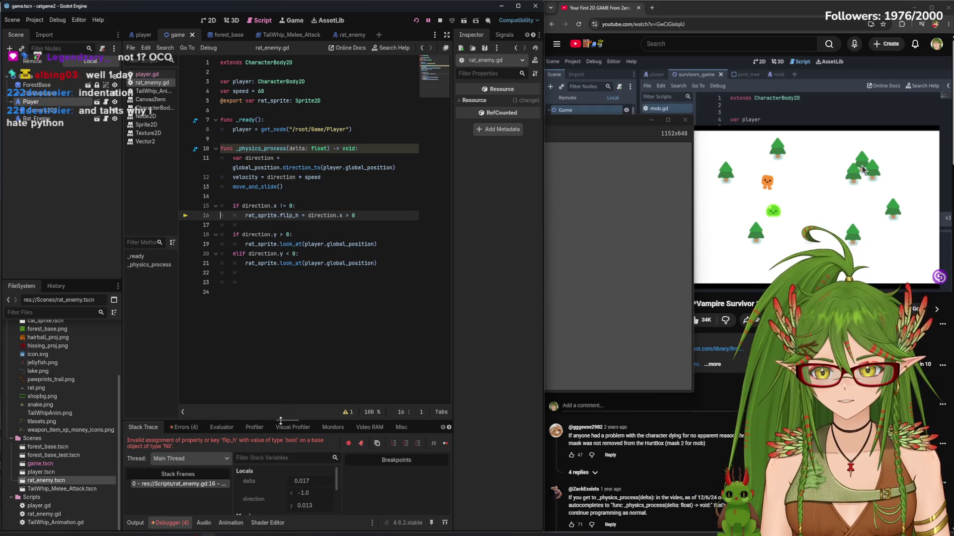
Enlarge the debugger panel and show the Errors list with the line 16 flip_h error
drag(289, 419, 292, 340)
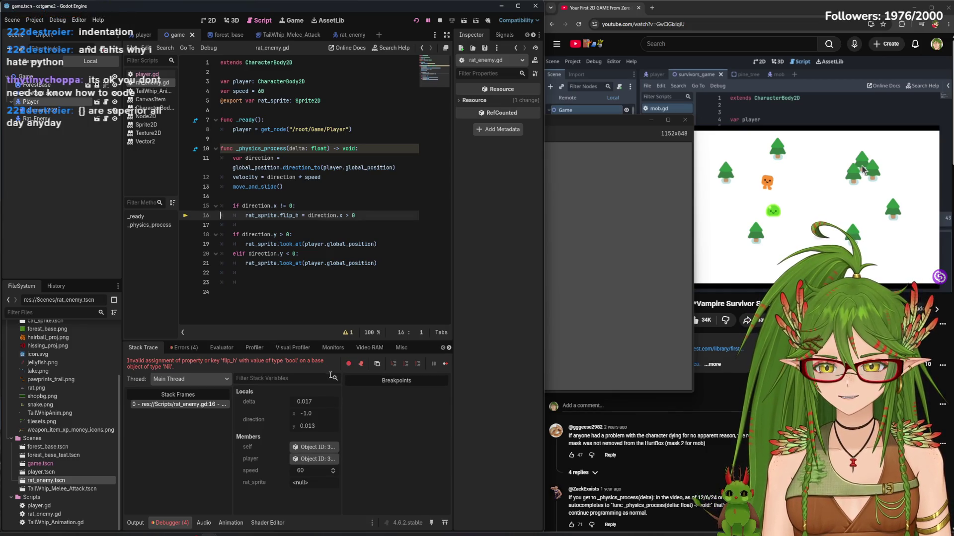
click(184, 347)
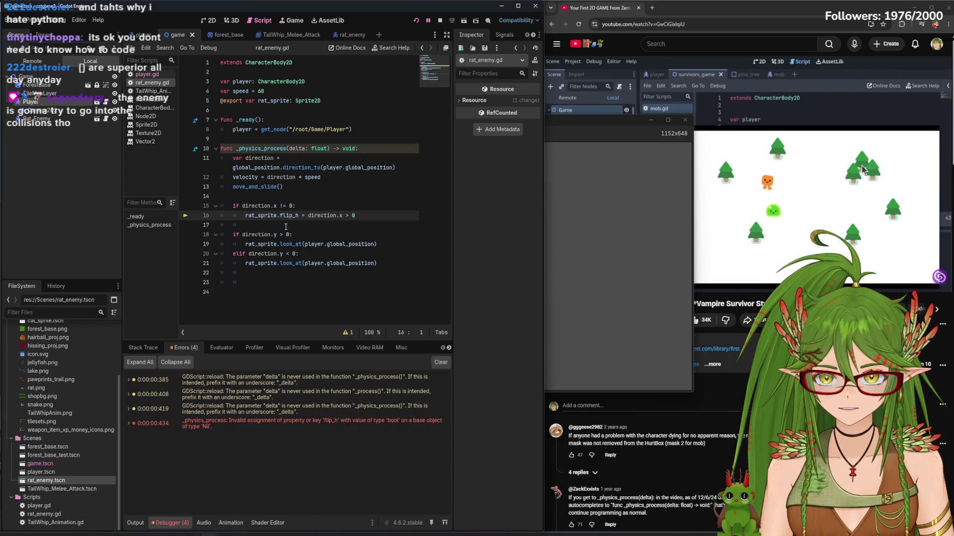
Stop the game and open the Sprite2D documentation at the flip_h property
mouse_move(301, 215)
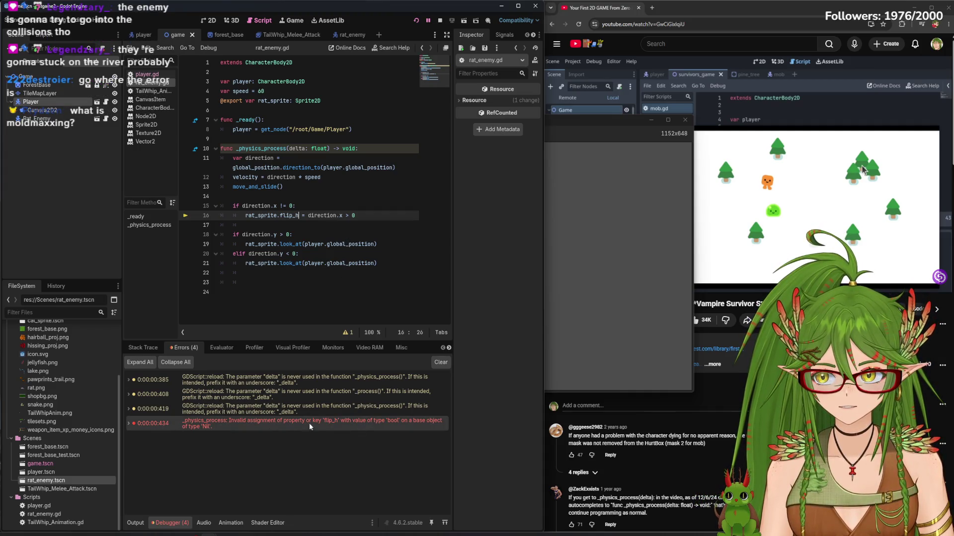
mouse_move(294, 422)
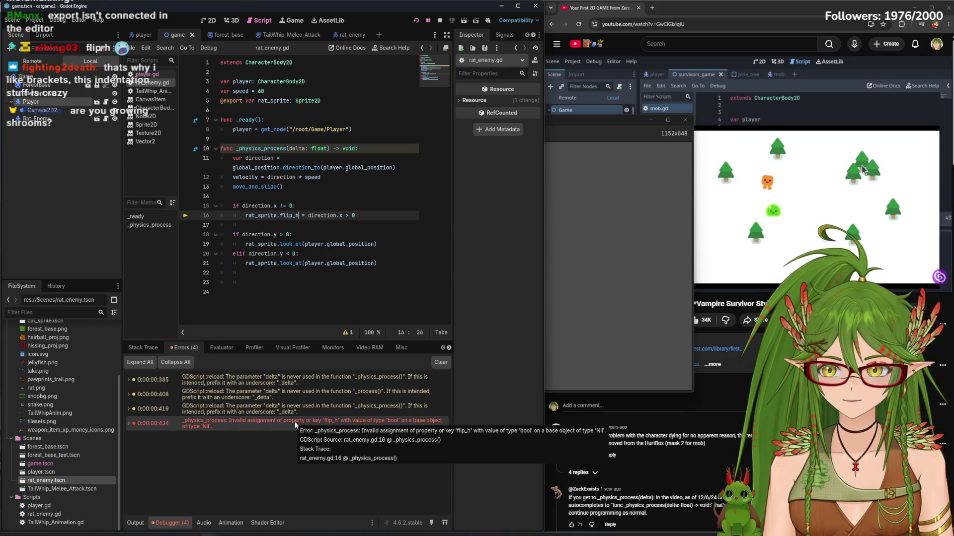
key(F5)
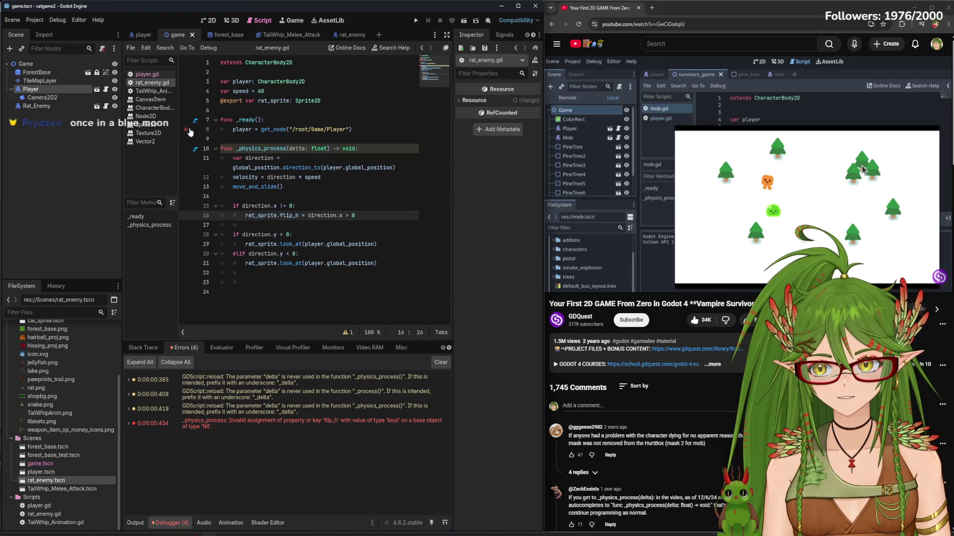
mouse_move(335, 210)
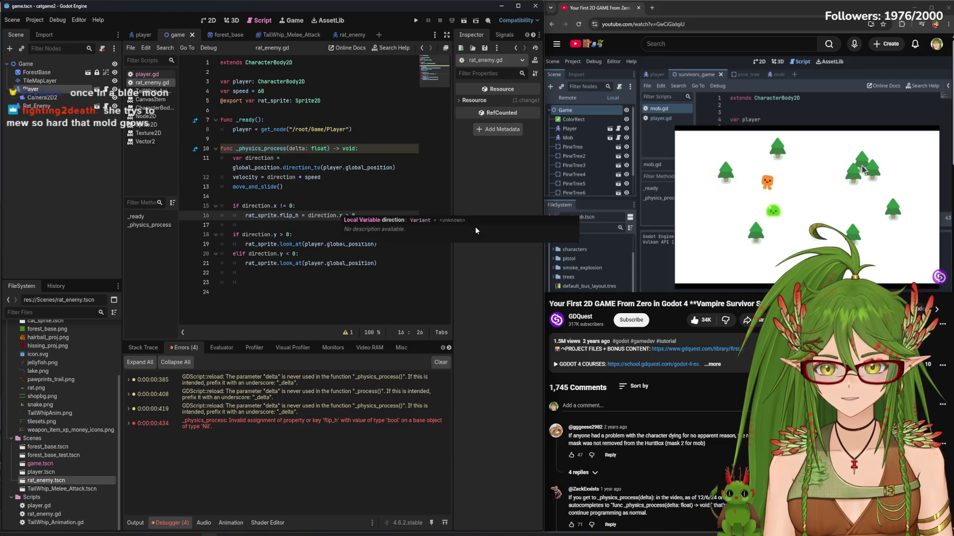
click(401, 265)
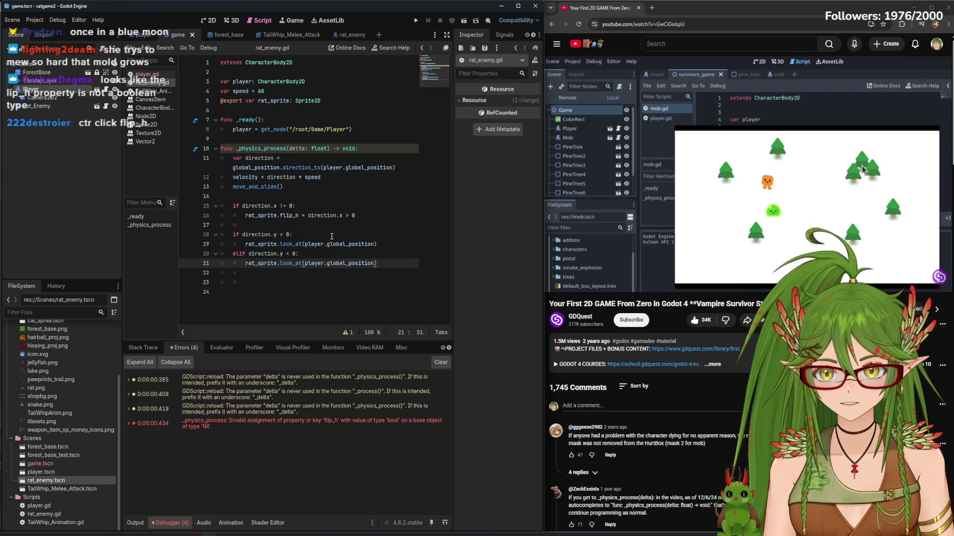
ctrl+click(293, 217)
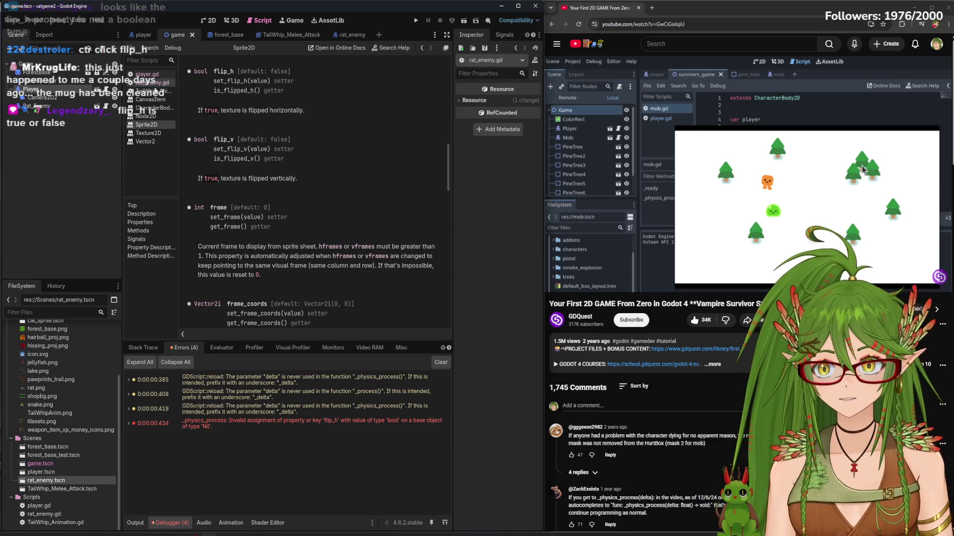
Add flip_h = true on a new line inside the direction.x check of rat_enemy.gd
click(152, 82)
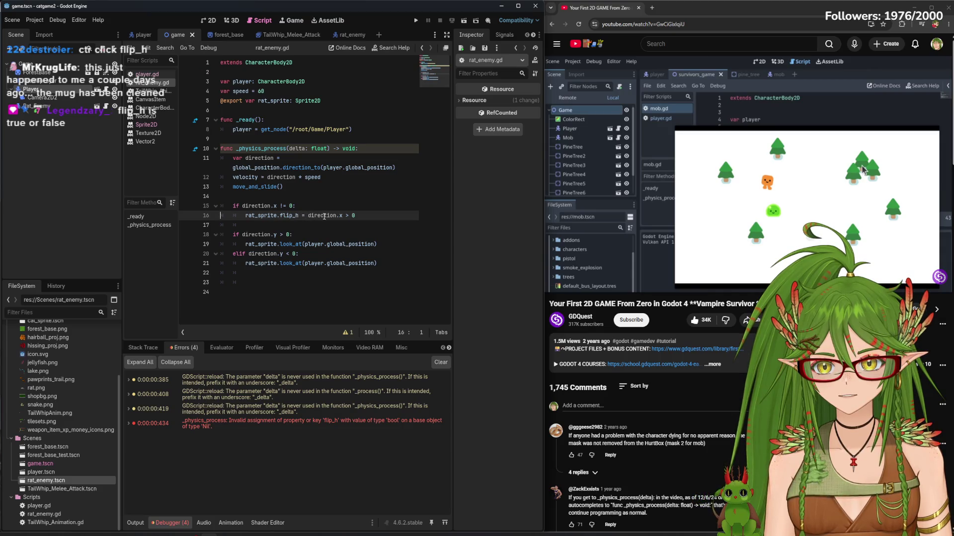
click(368, 214)
key(Return)
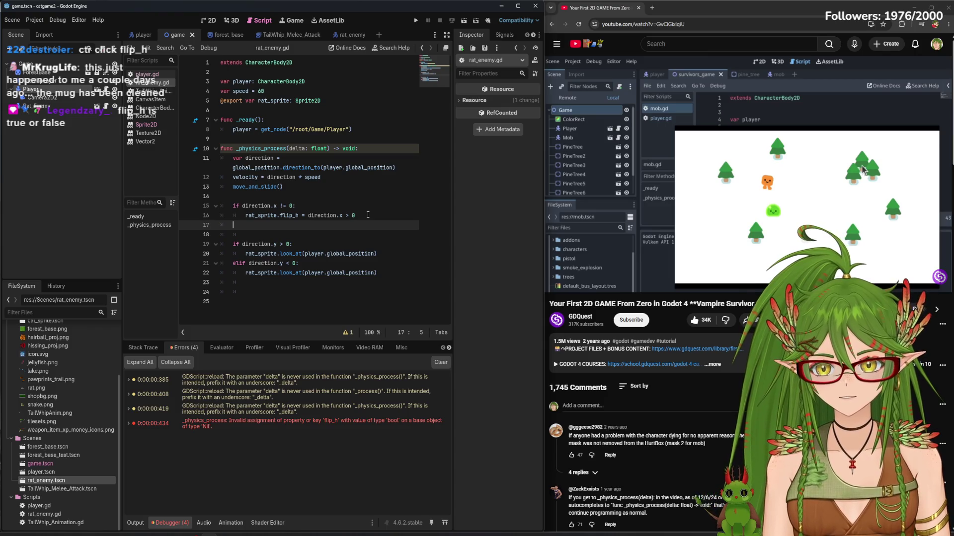
click(334, 208)
key(Return)
text(flip)
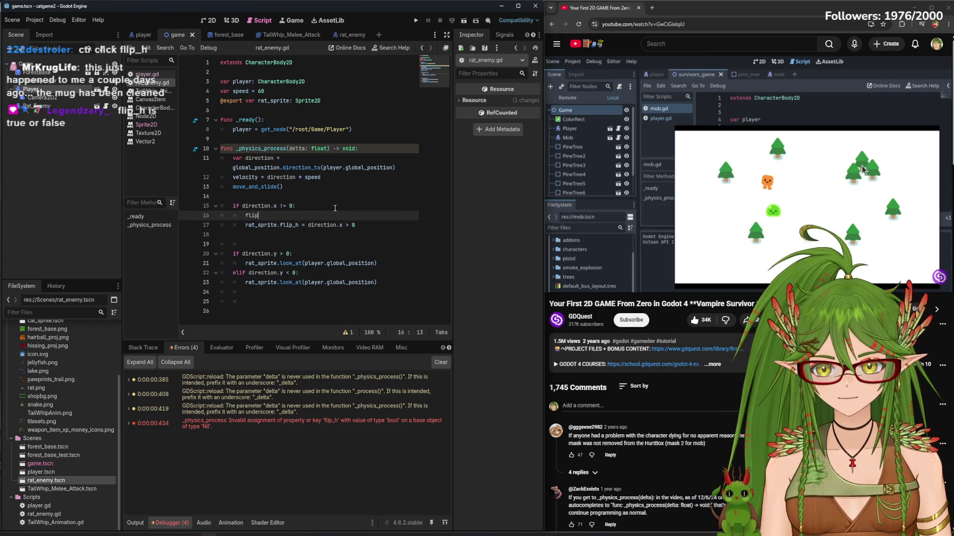
text(_h = true)
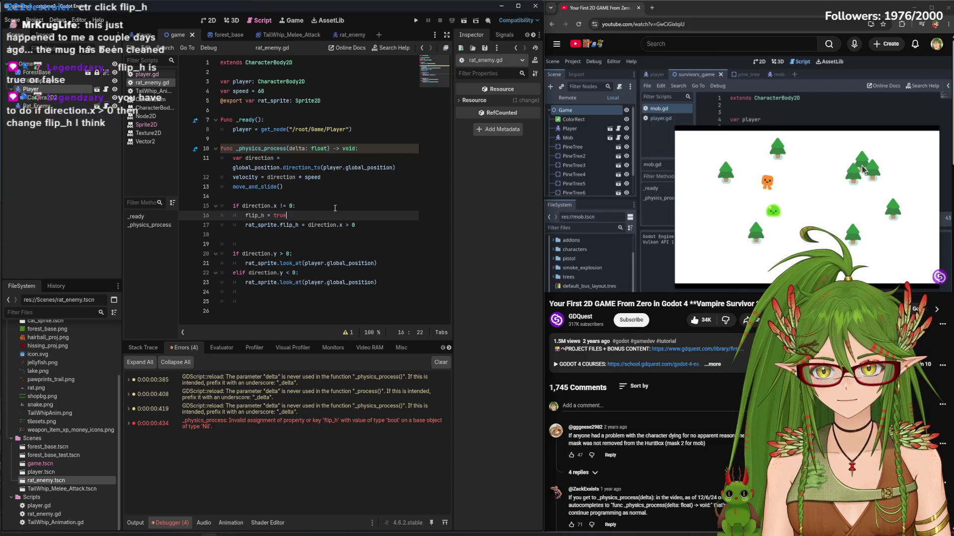
Remove the extra empty line after the flip logic and save rat_enemy.gd
click(335, 208)
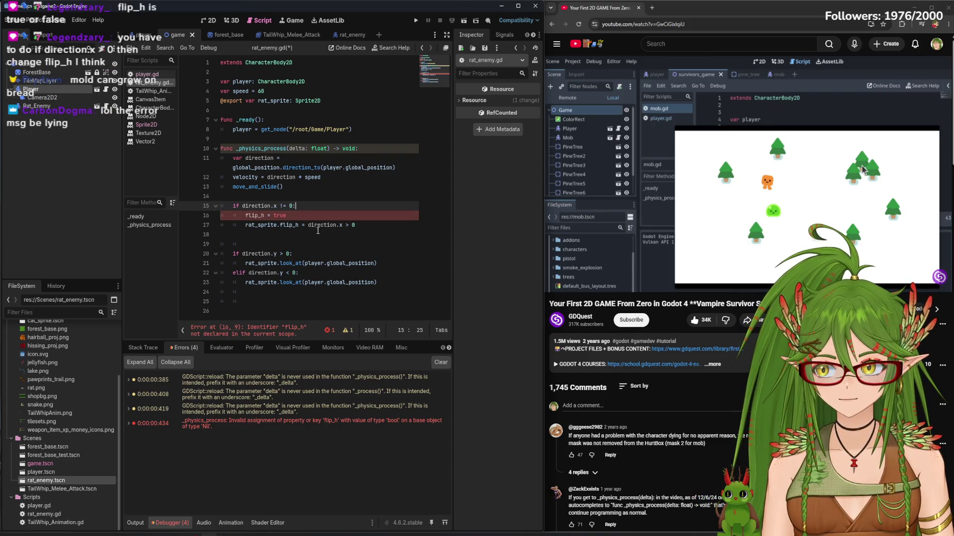
click(298, 237)
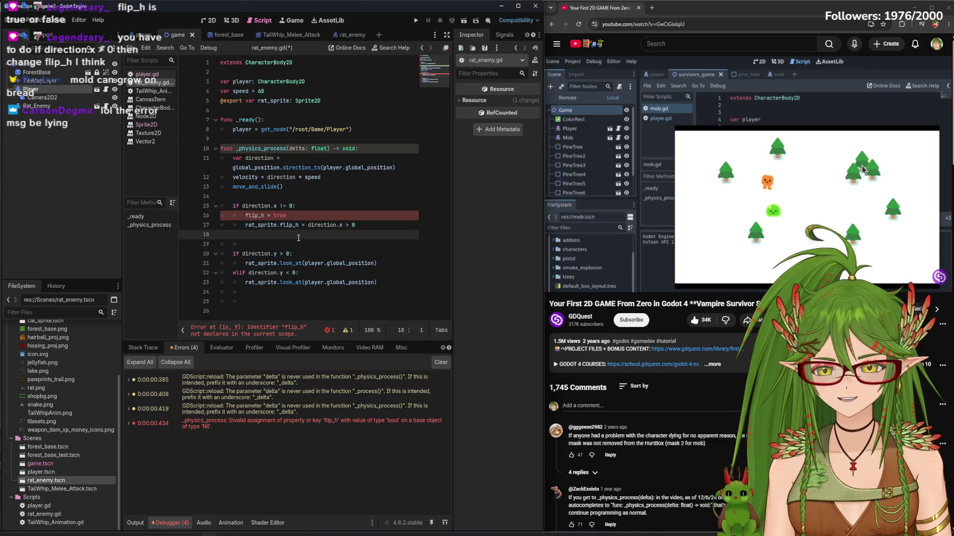
key(BackSpace)
key(ctrl+s)
click(369, 234)
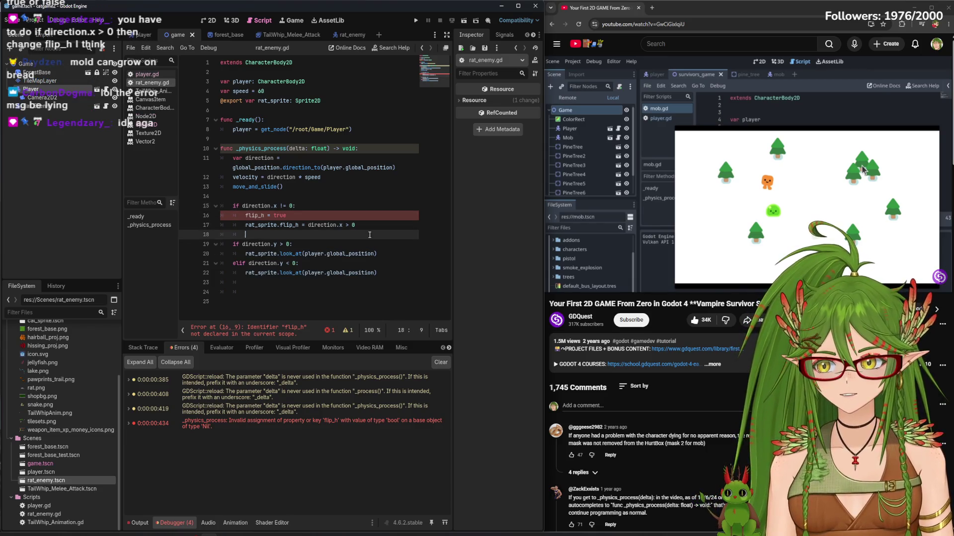
click(358, 217)
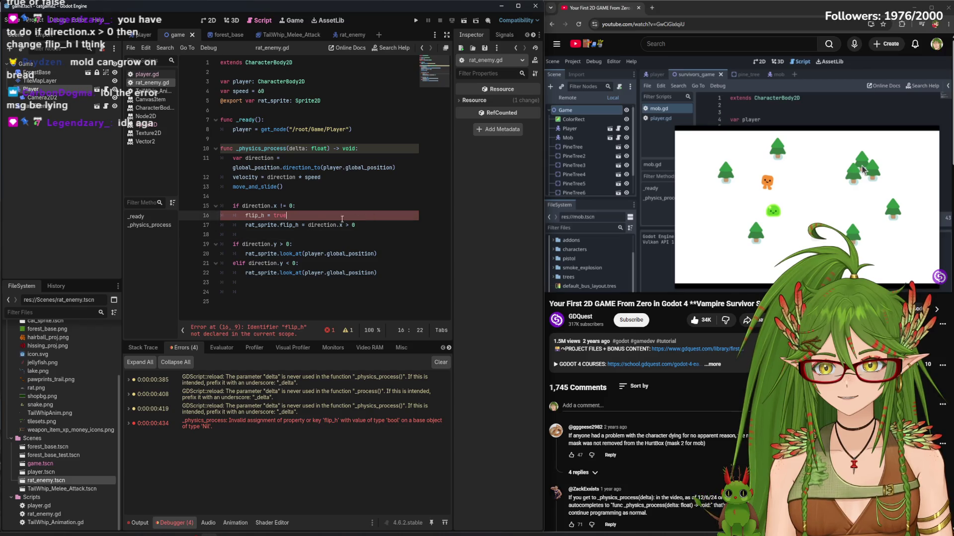
click(334, 205)
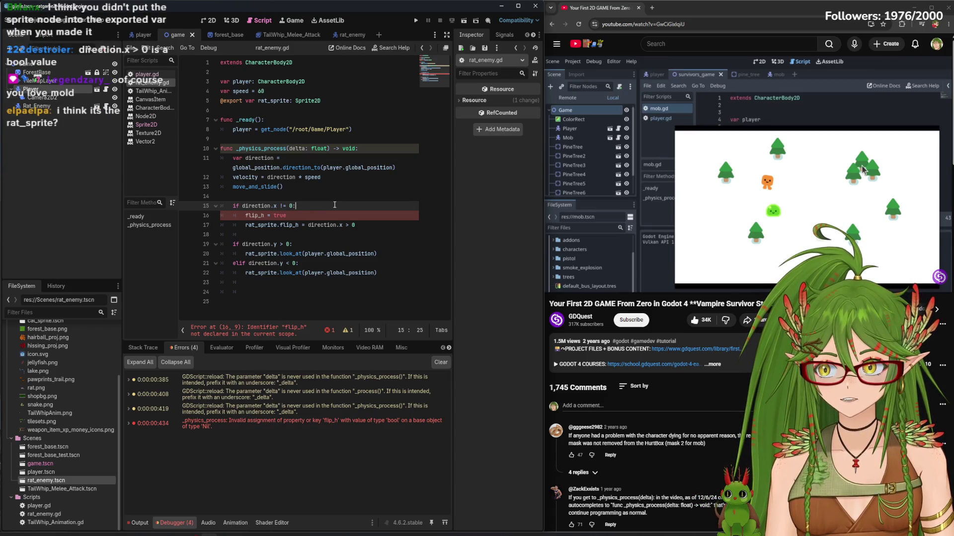
drag(355, 225, 314, 225)
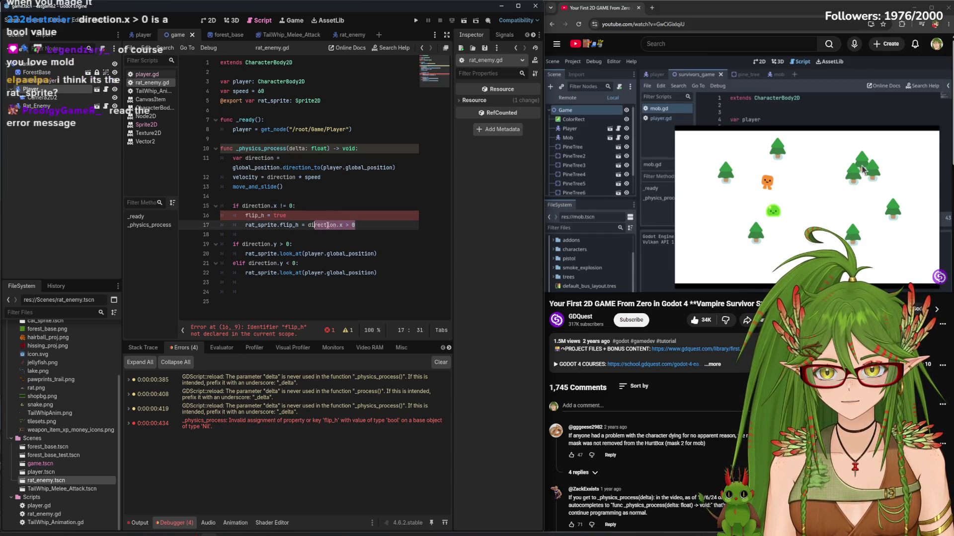
click(362, 223)
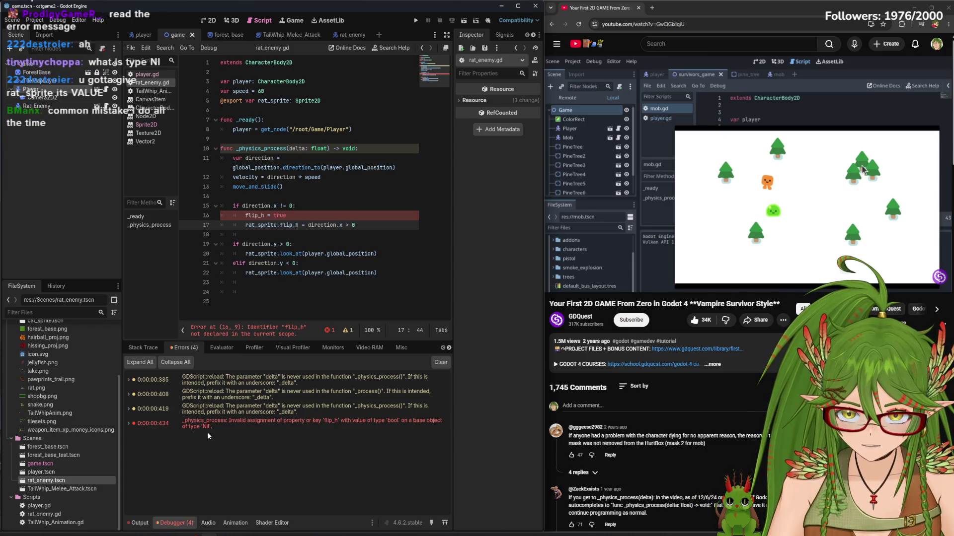
mouse_move(216, 429)
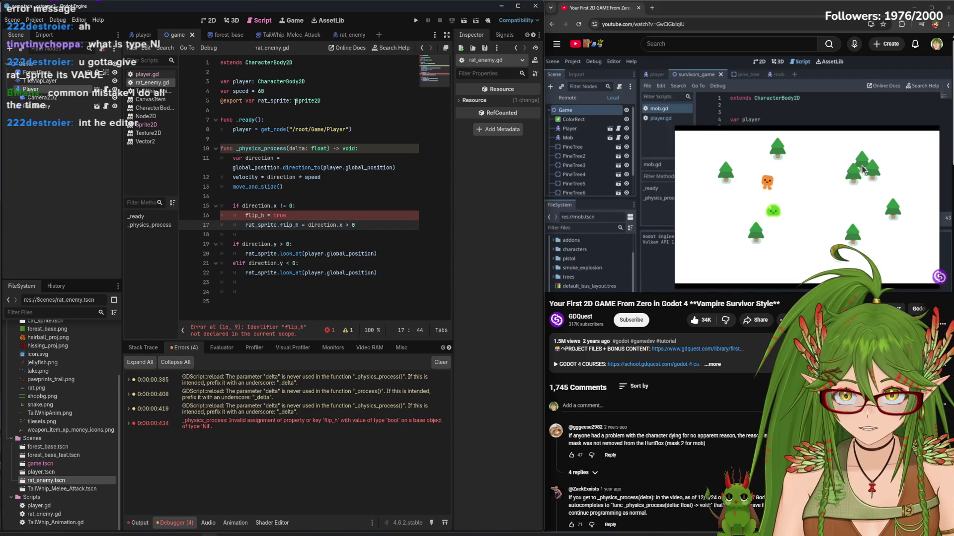
click(339, 102)
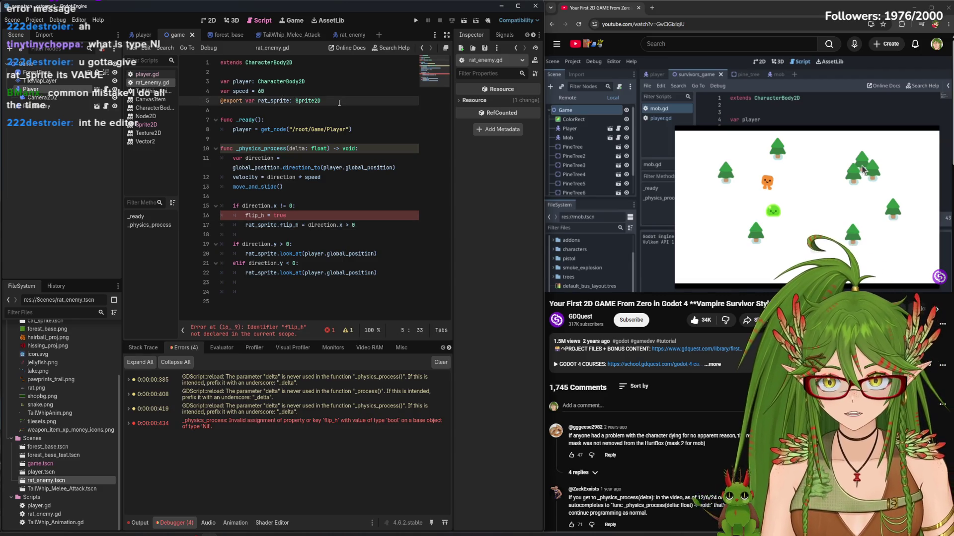
text( =)
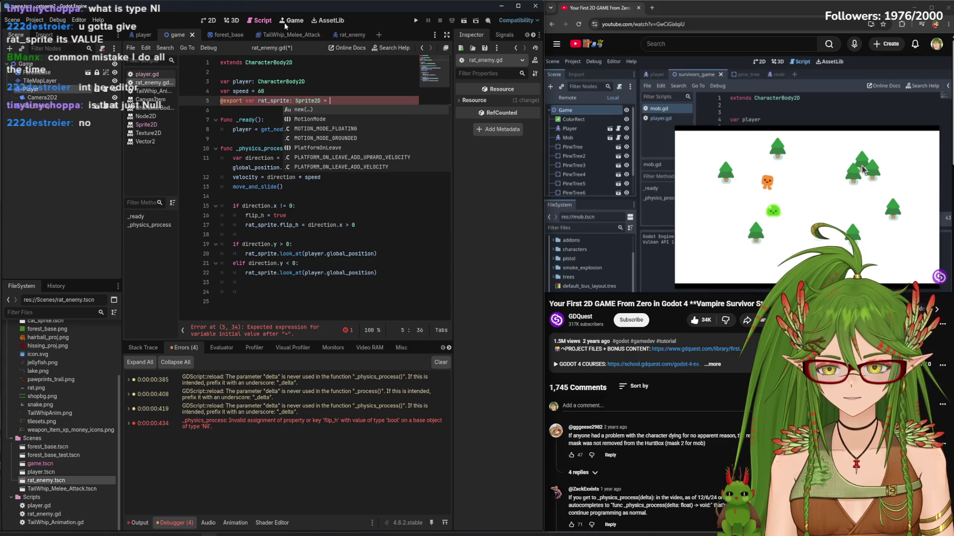
click(156, 72)
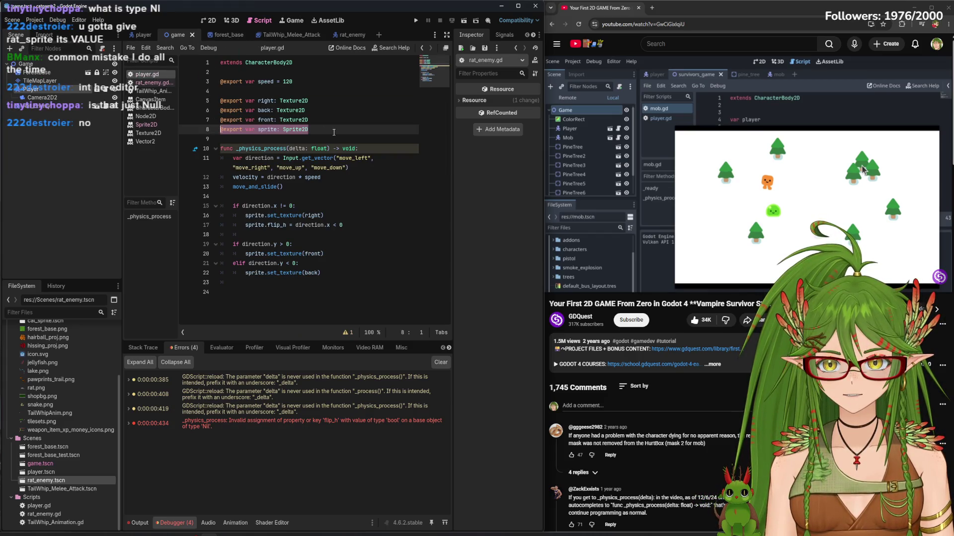
click(149, 83)
text(=)
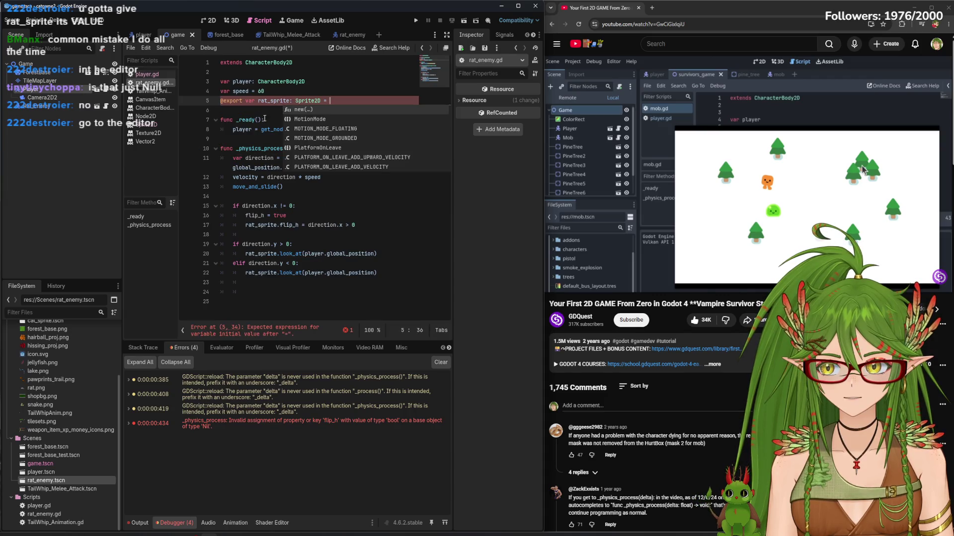
key(Escape)
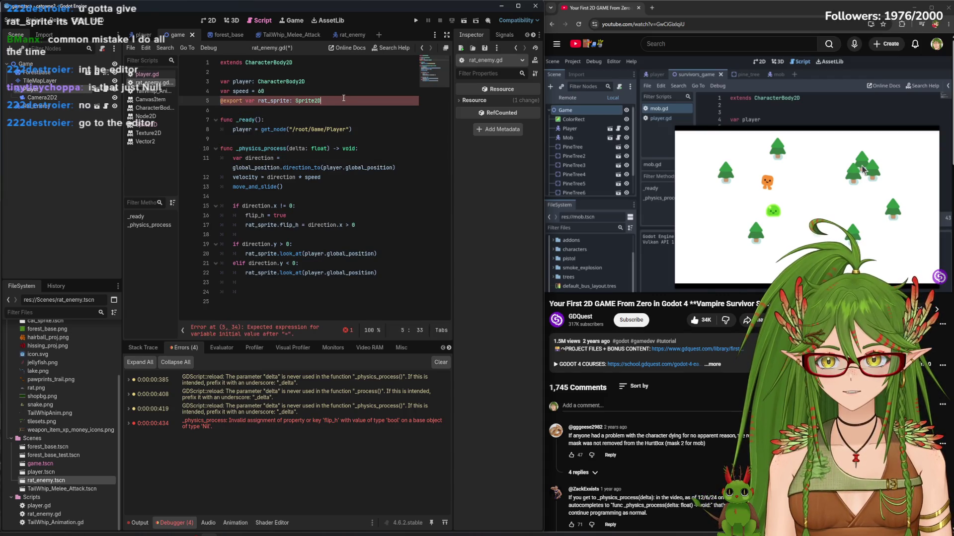
key(ctrl+s)
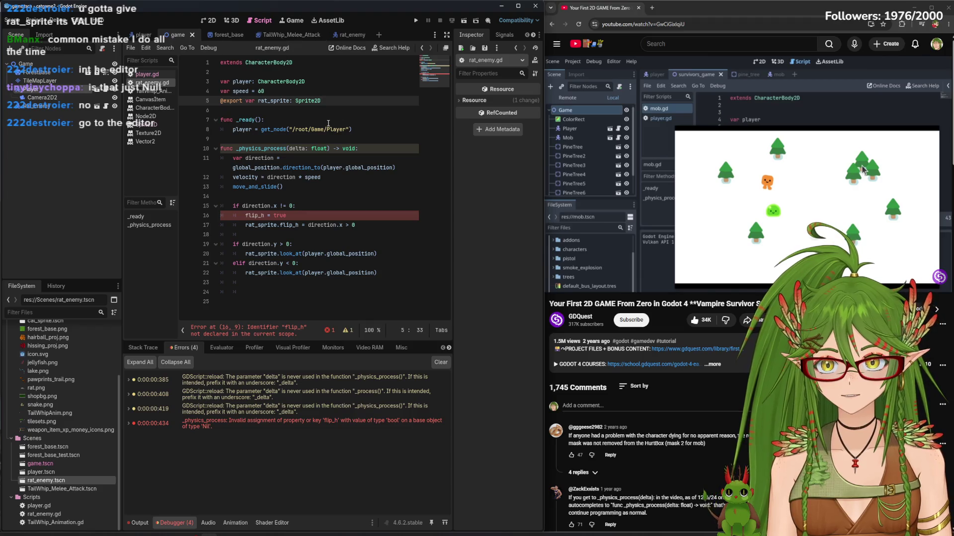
In the rat_enemy scene, assign the Rat node to Rat_Enemy's Rat Sprite field
click(230, 35)
click(354, 35)
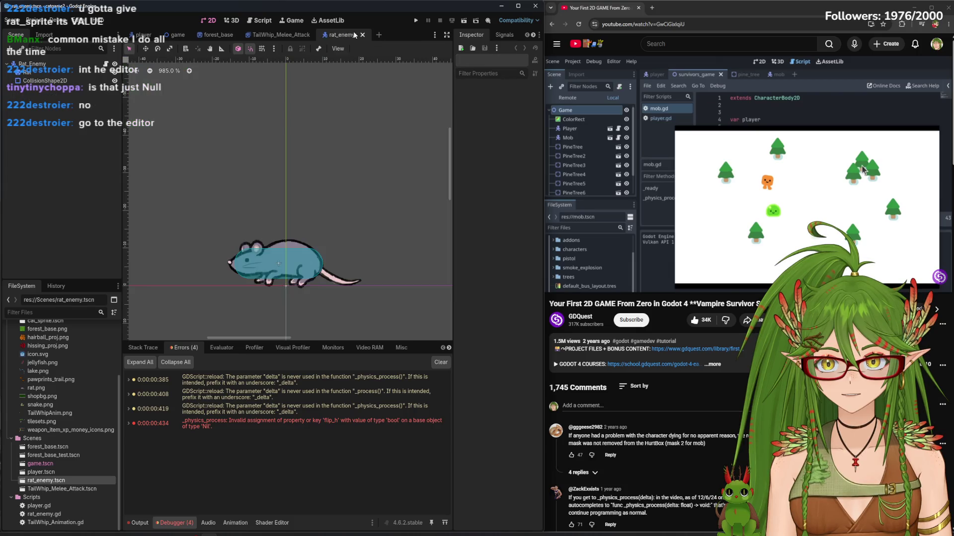
scroll(347, 250, down, 4)
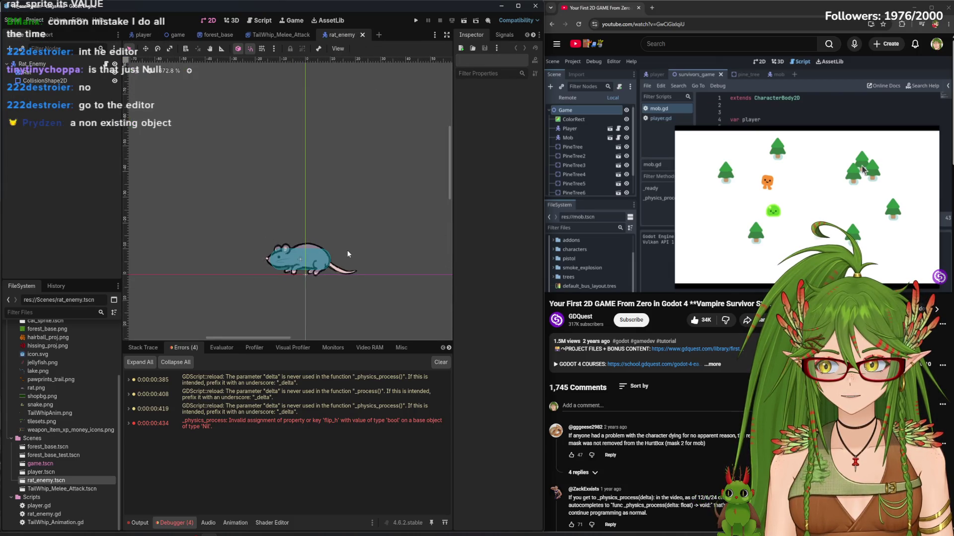
click(48, 72)
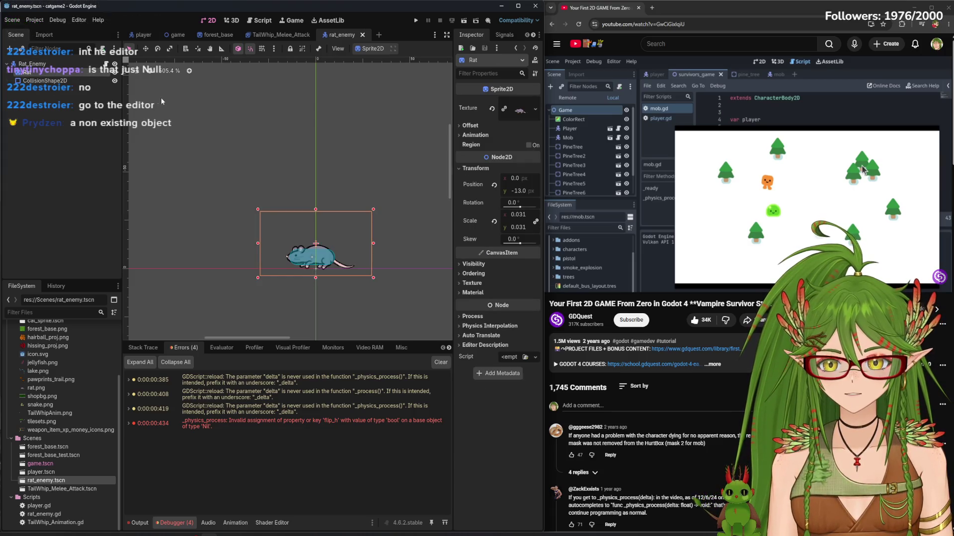
drag(262, 190, 224, 163)
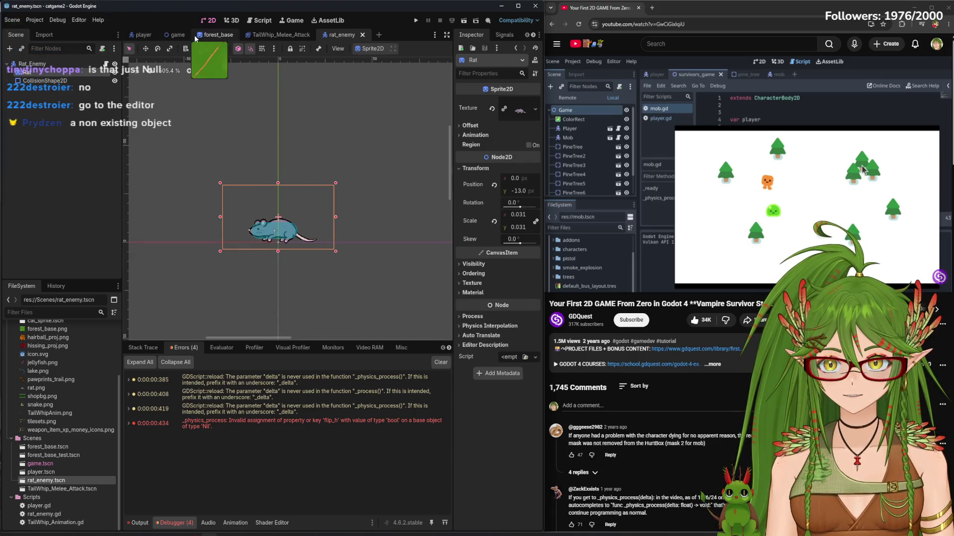
click(257, 21)
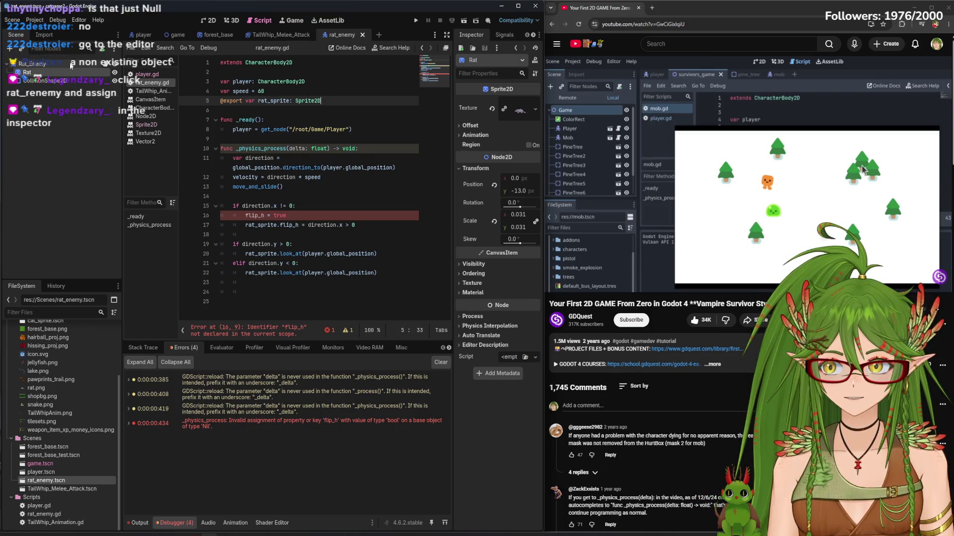
click(54, 63)
click(514, 101)
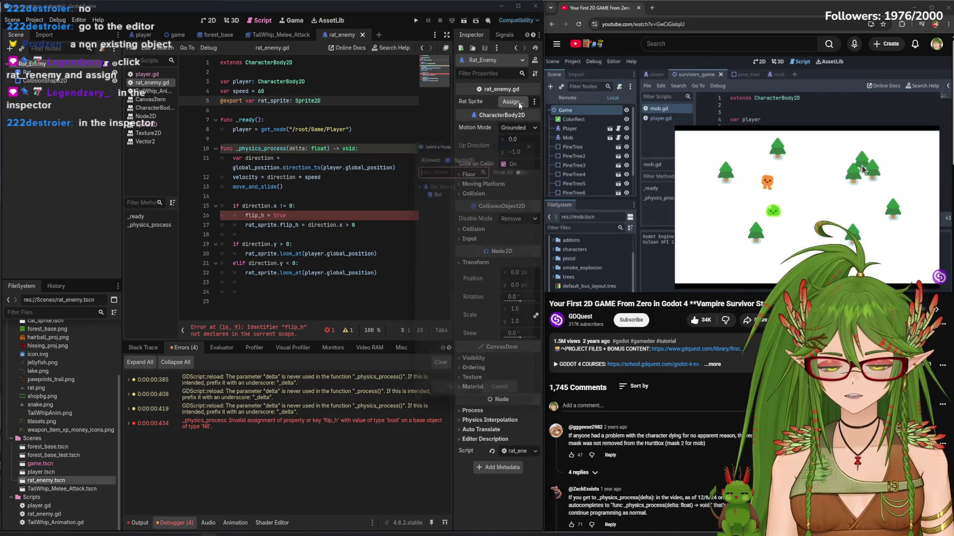
click(499, 188)
click(449, 399)
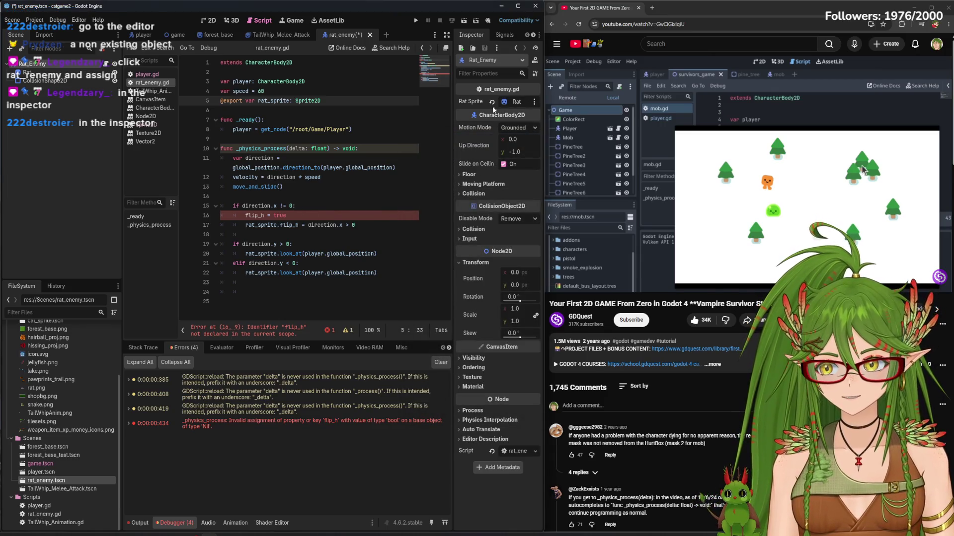
Delete the stray flip_h = true line from the script and run the game
click(347, 205)
key(ctrl+s)
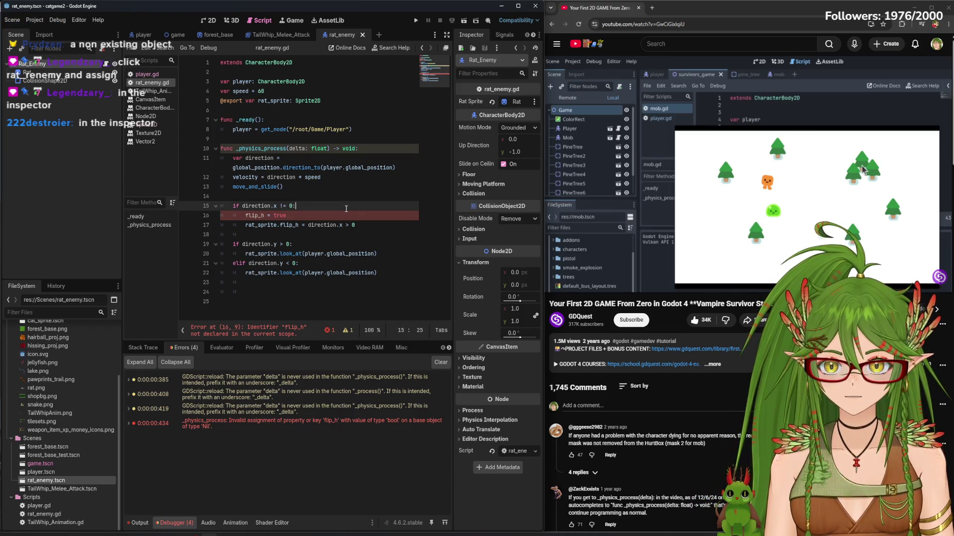
click(293, 219)
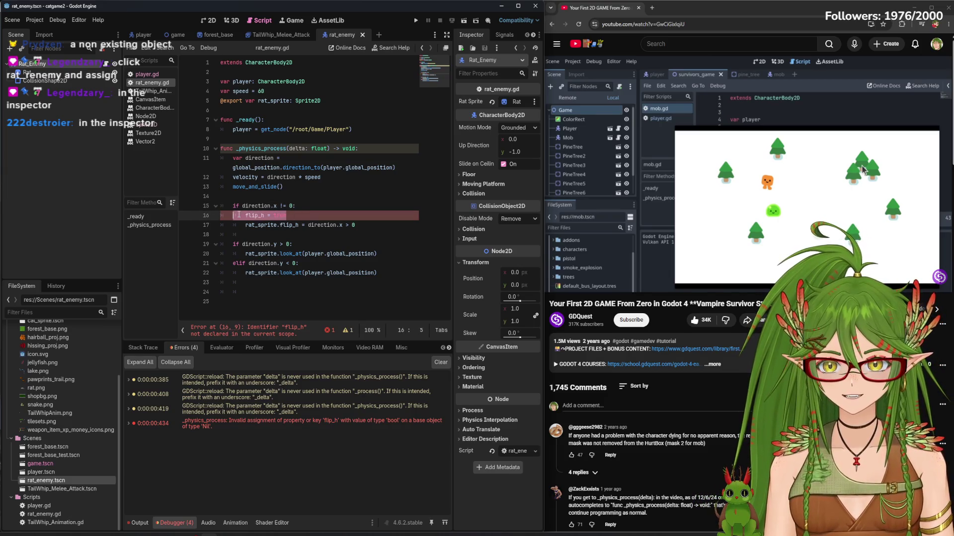
drag(291, 216, 233, 216)
key(BackSpace)
key(BackSpace)
key(BackSpace)
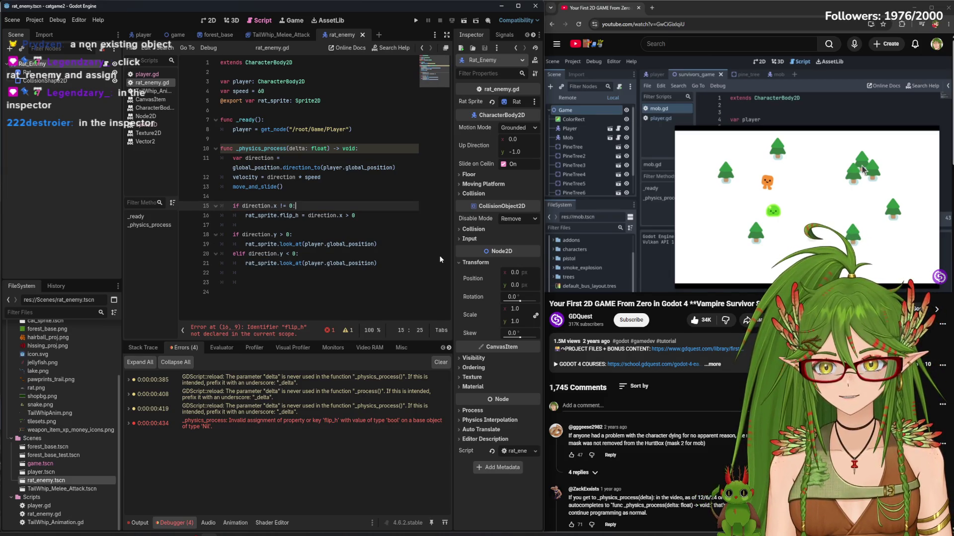
click(382, 238)
key(F5)
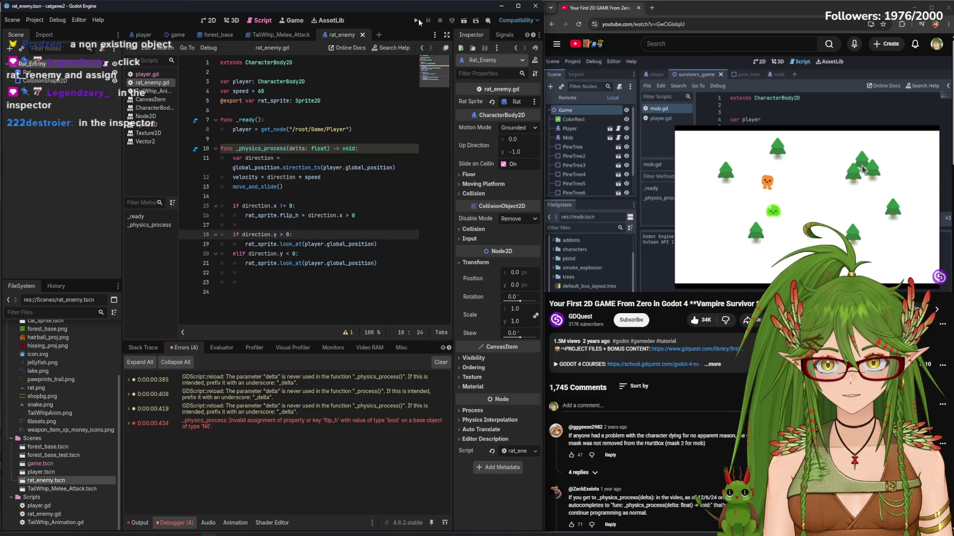
Walk the cat around the path with the arrow keys, watching the rat follow
key(Left)
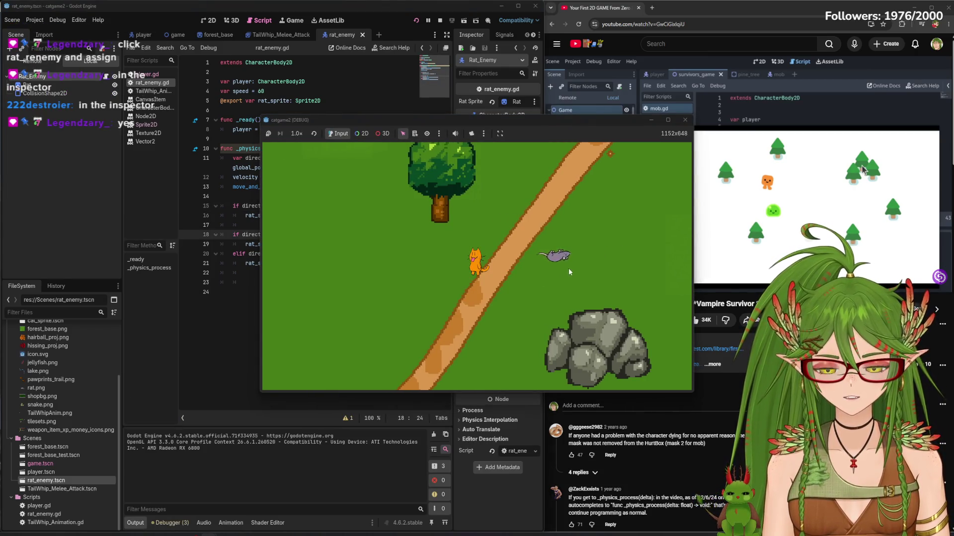
key(Down)
key(Right)
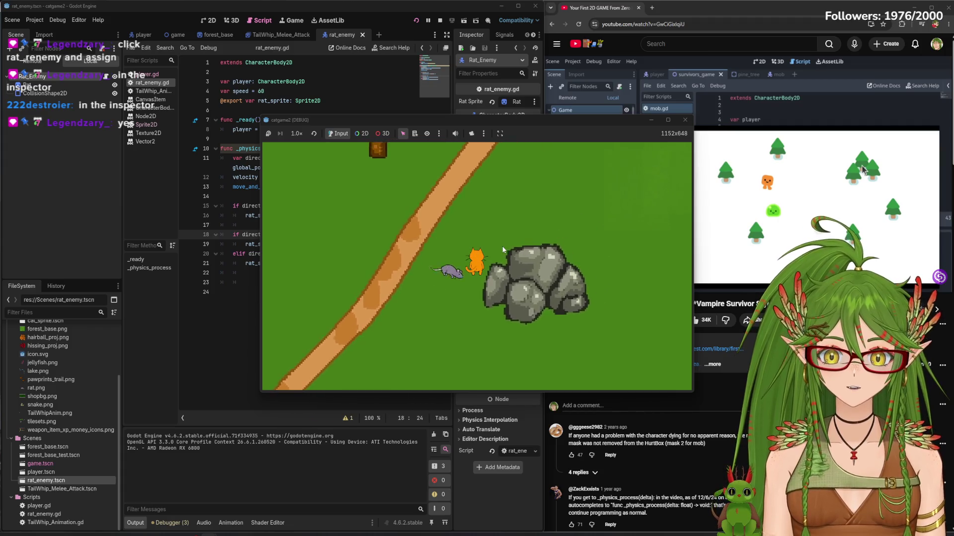
key(Up)
key(Left)
key(Down)
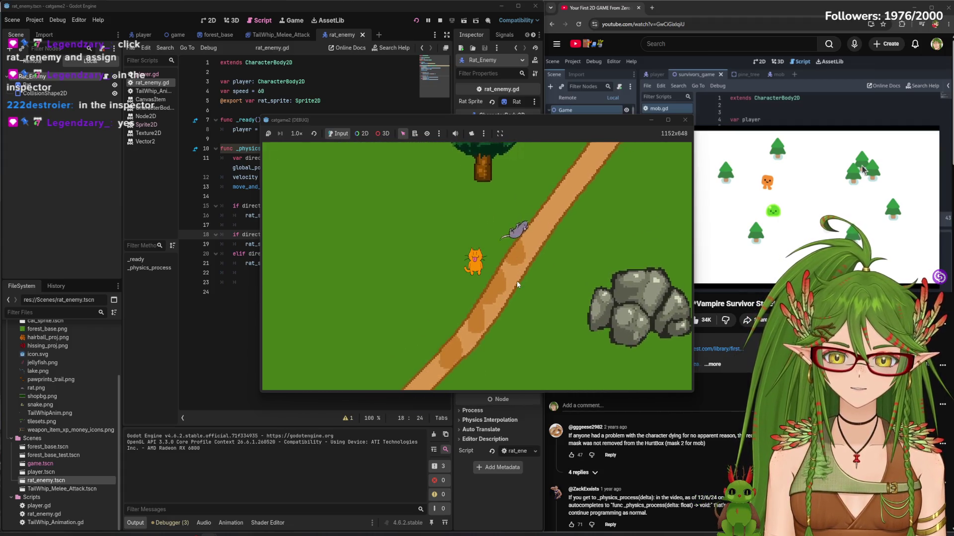
key(Right)
key(Up)
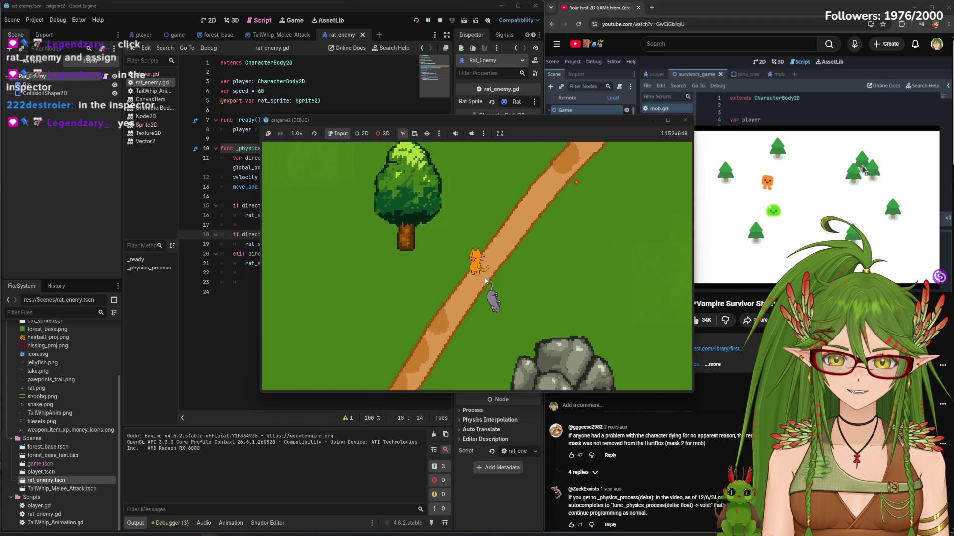
key(Left)
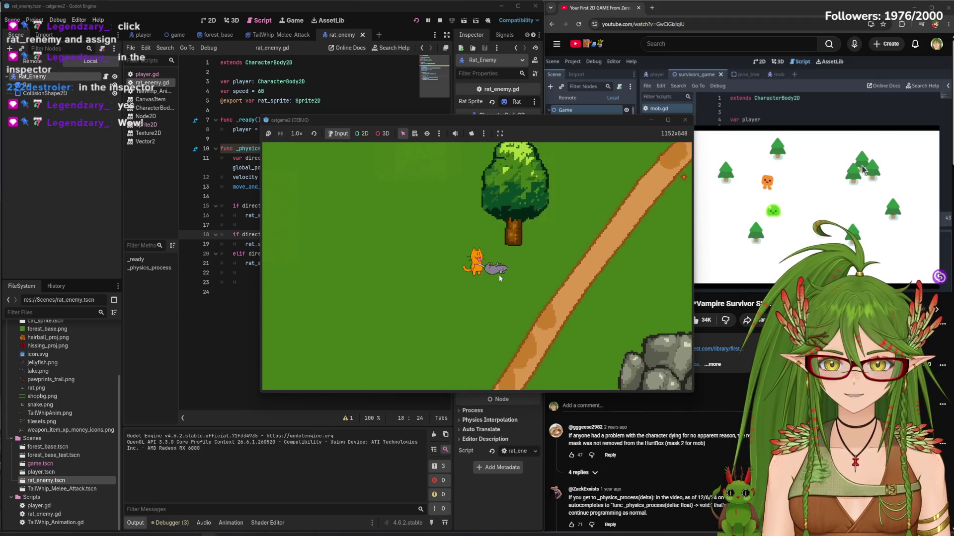
key(Left)
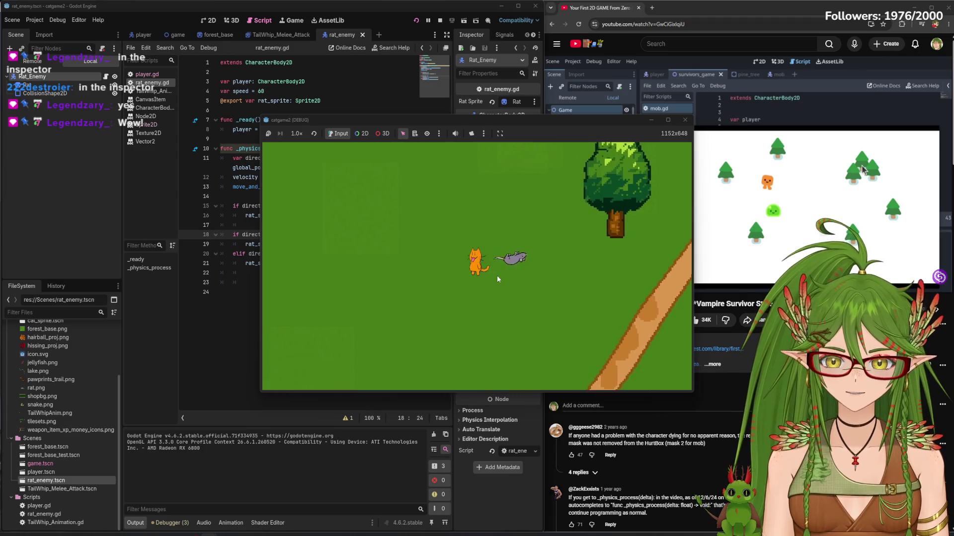
key(Down)
key(Right)
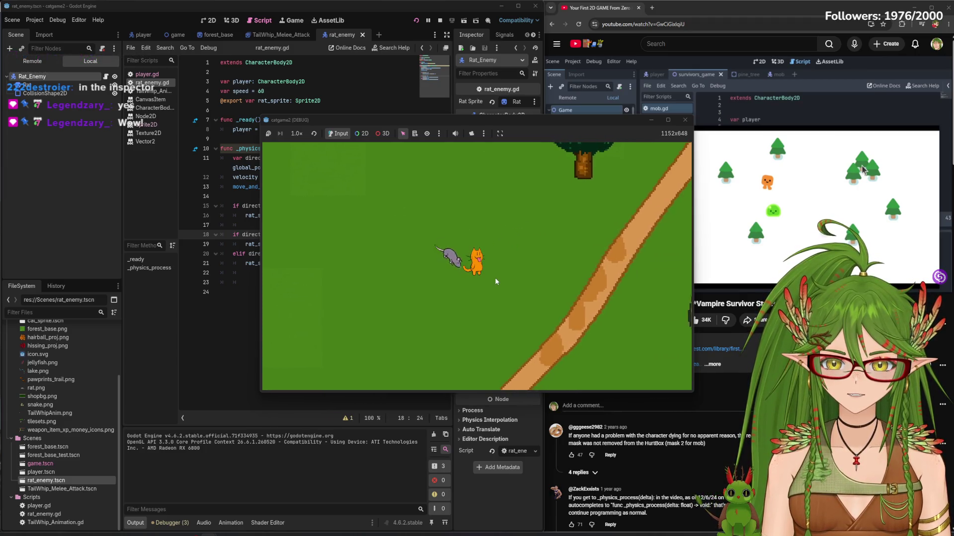
key(Right)
key(Down)
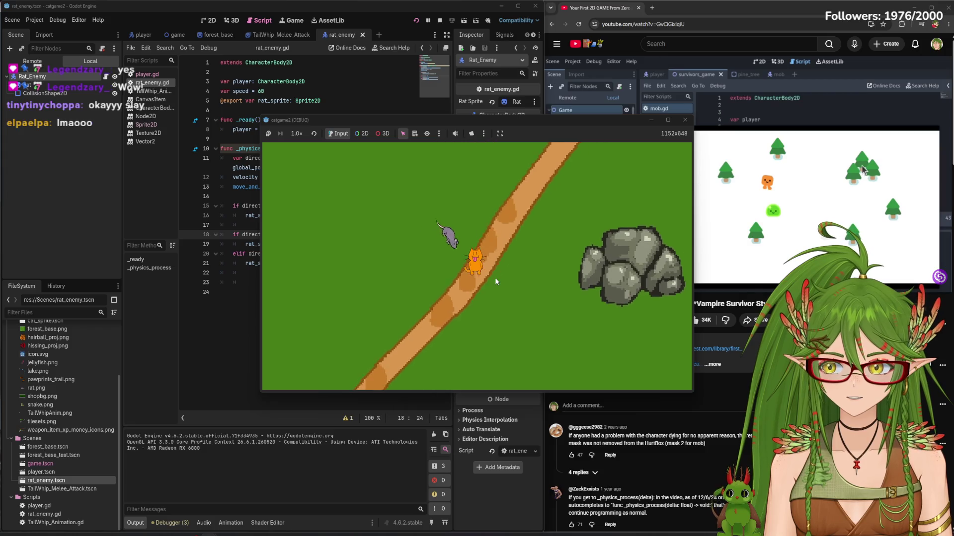
key(Left)
key(Up)
key(Right)
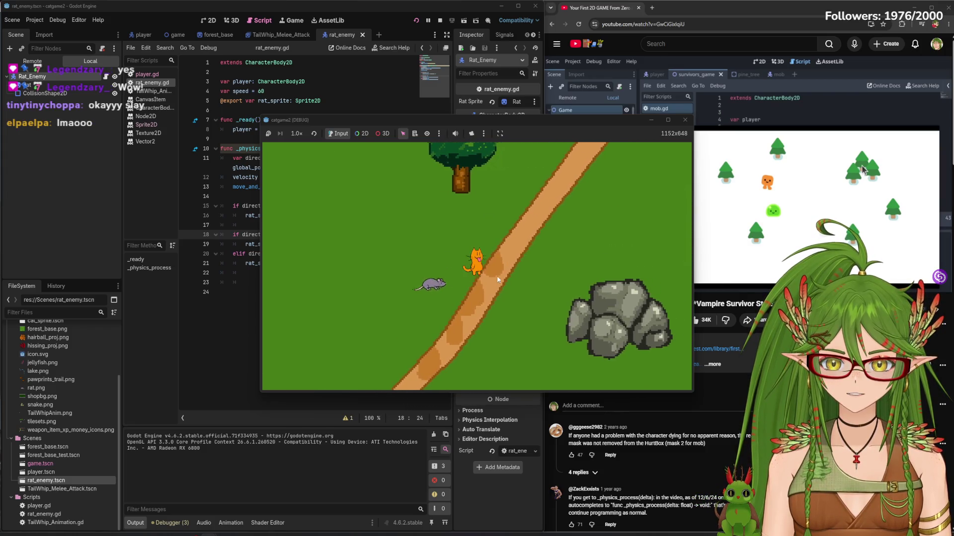
key(Right)
key(Up)
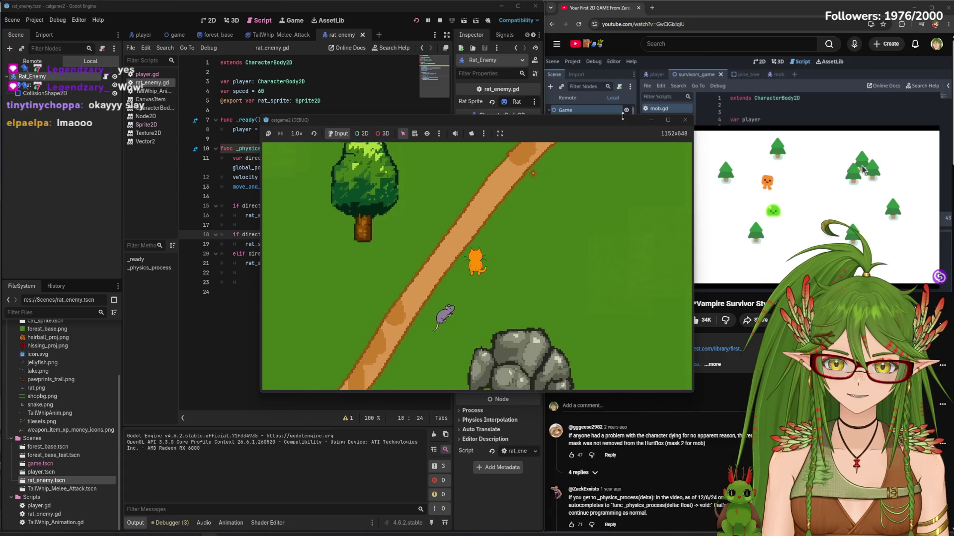
key(Left)
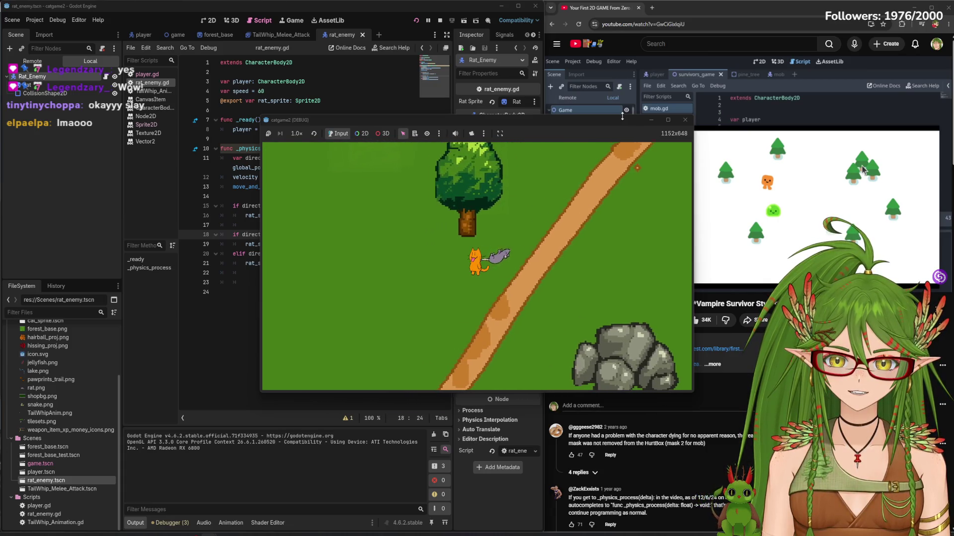
key(Up)
key(Left)
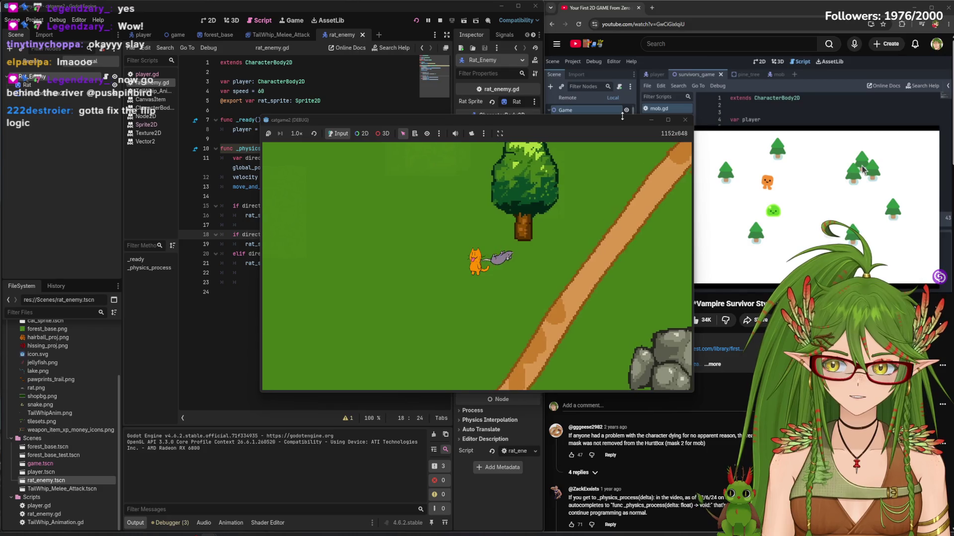
key(Down)
key(Right)
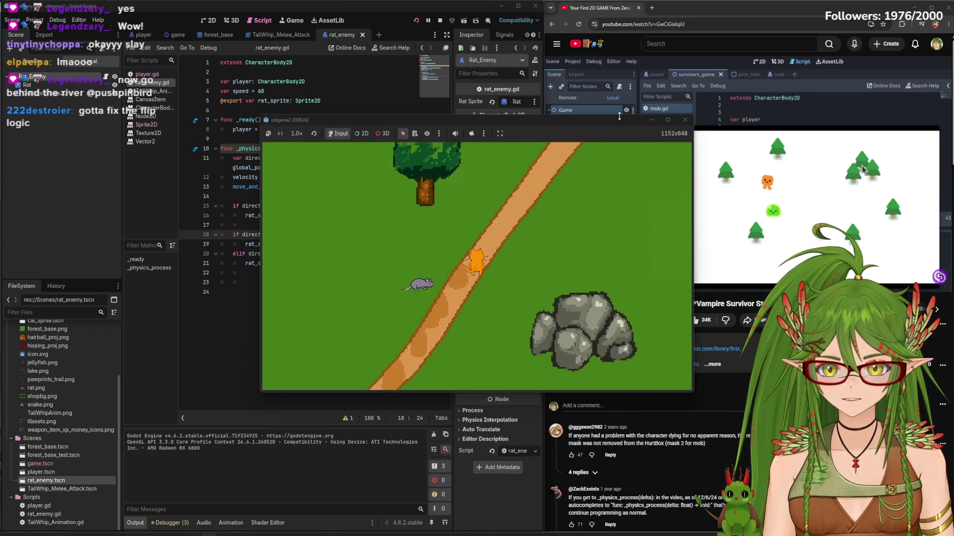
key(Up)
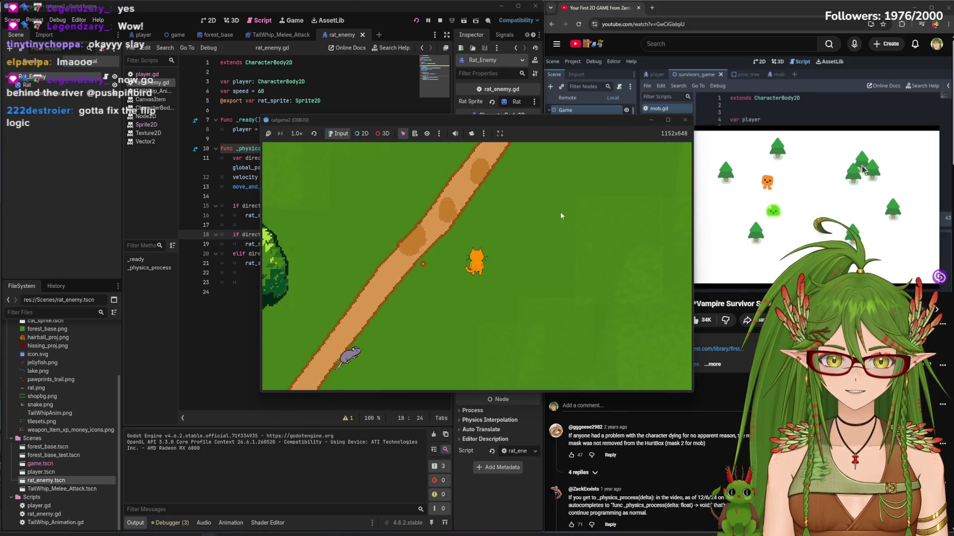
Lead the cat across the river bridge and back down, then stop the game
key(Up)
key(Right)
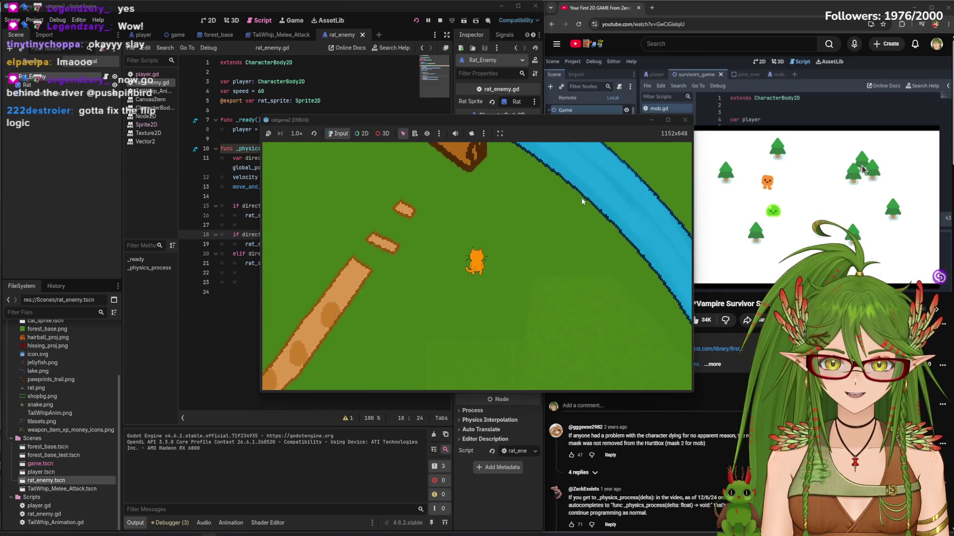
key(Up)
key(Right)
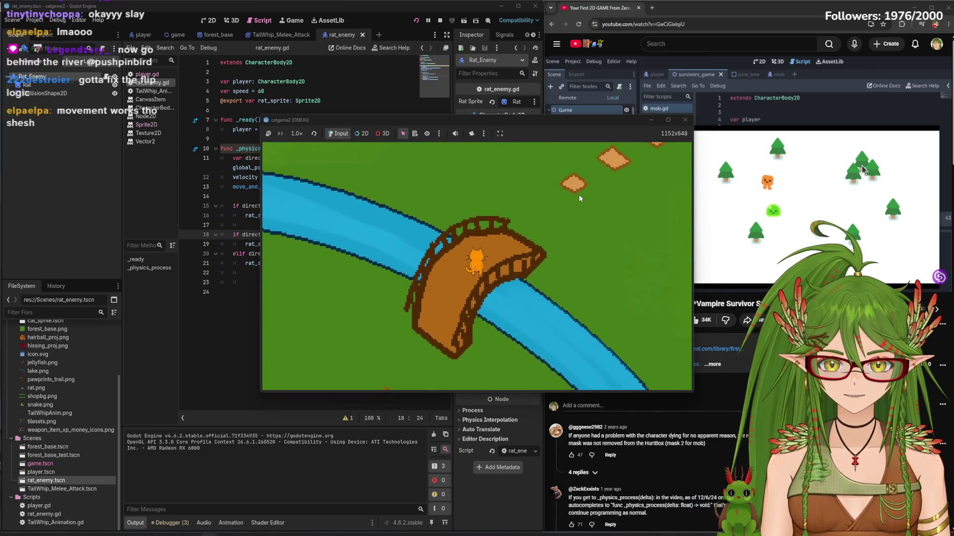
key(Up)
key(Left)
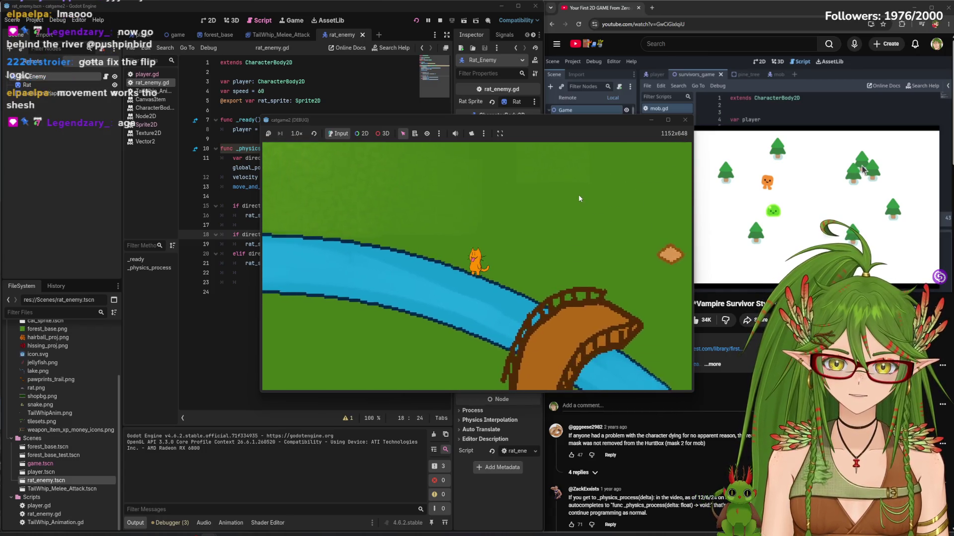
key(Up)
key(Left)
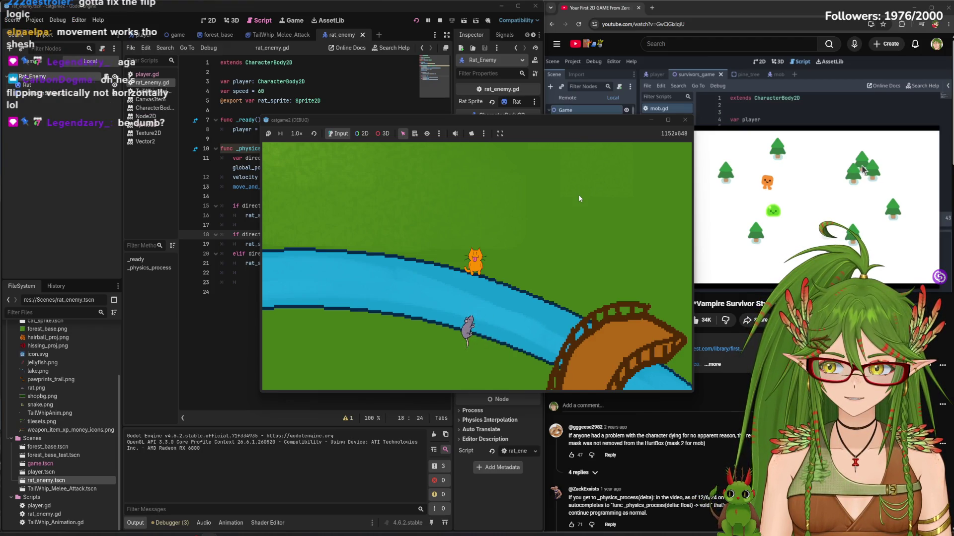
key(Right)
key(Down)
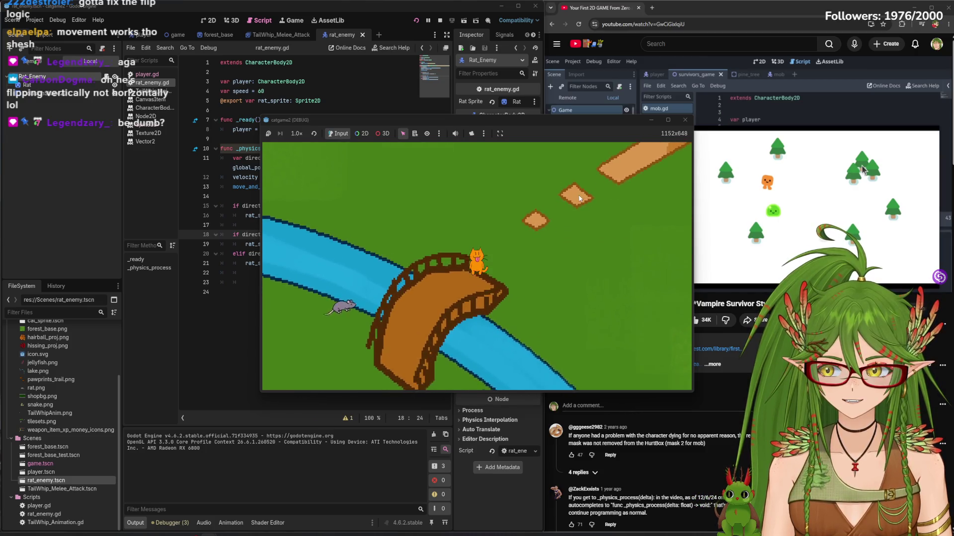
key(Left)
key(Down)
key(Left)
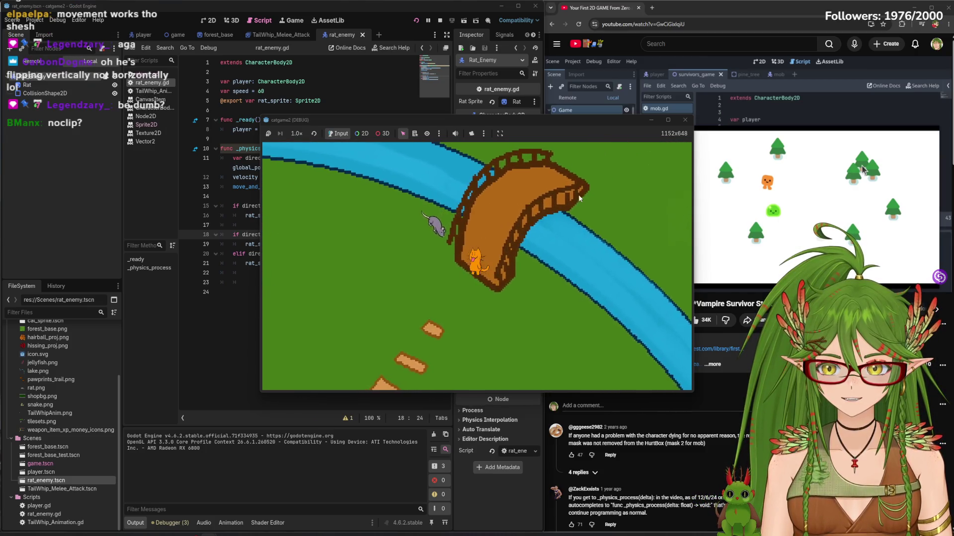
key(Down)
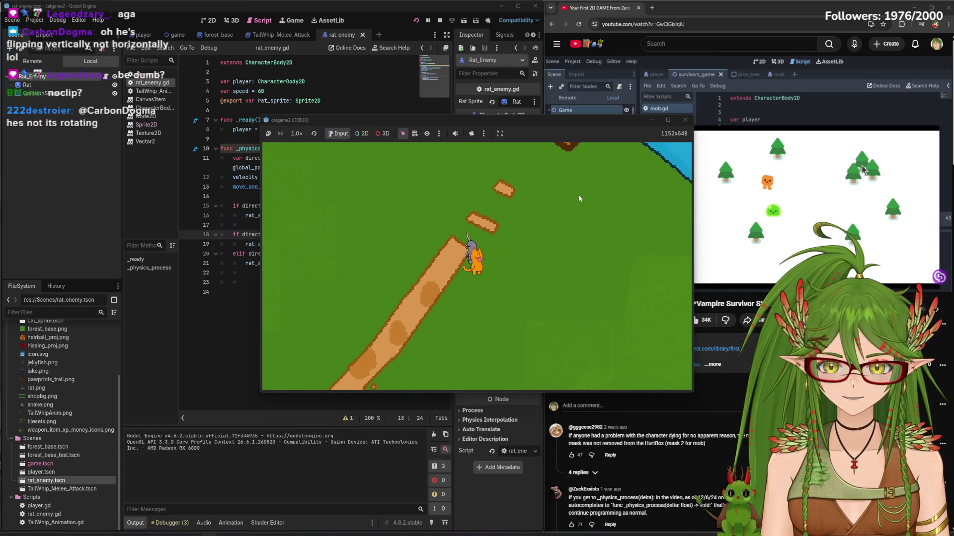
key(Down)
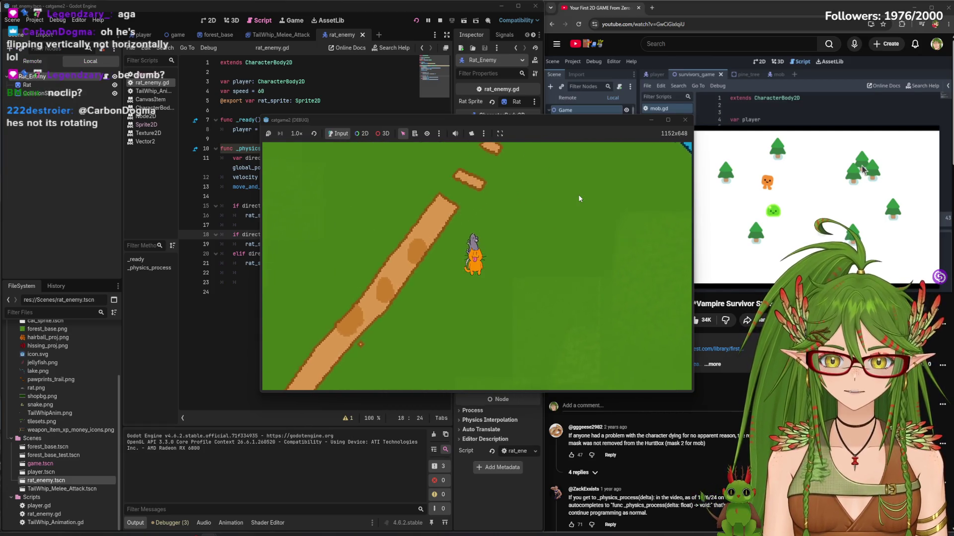
key(Down)
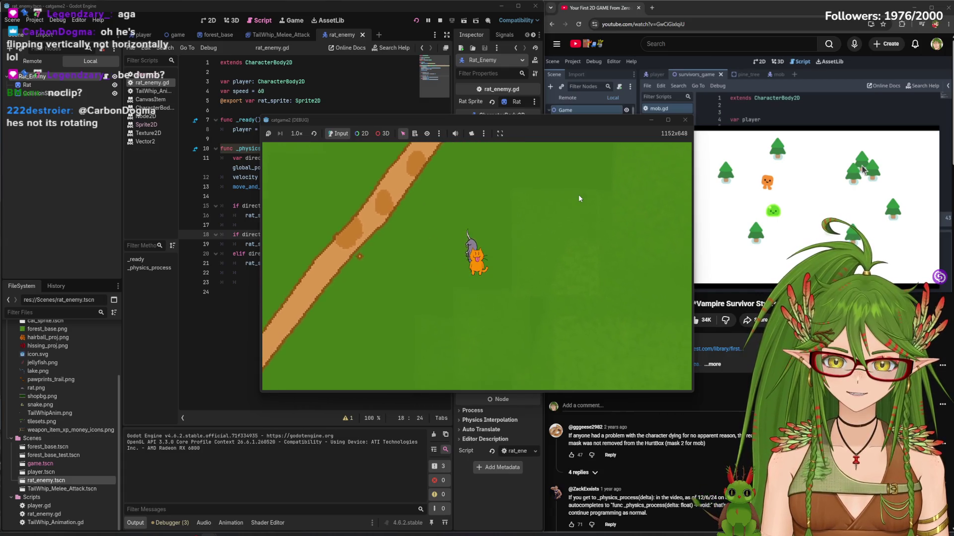
click(685, 120)
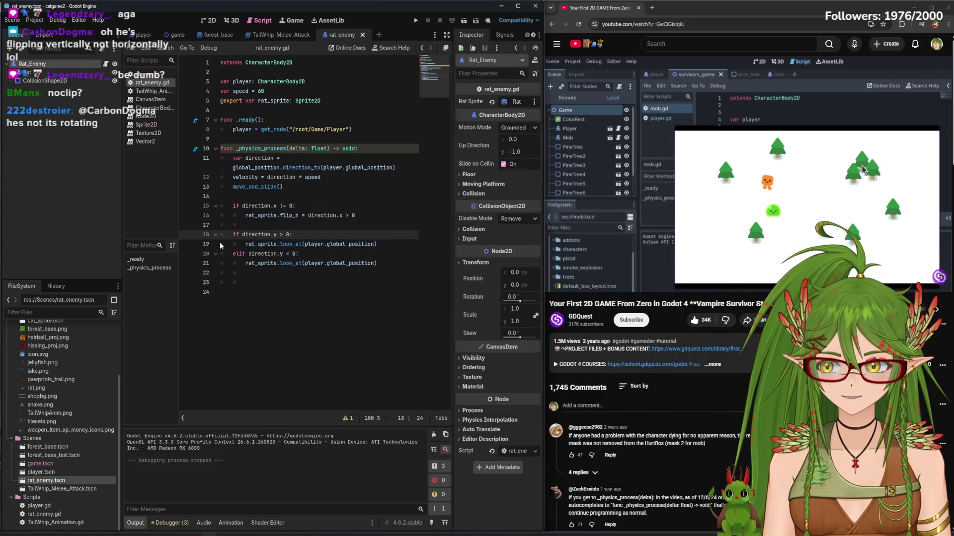
Playtest the rat chase with the arrow keys, then rerun with line 16's flip_v commented out
click(316, 214)
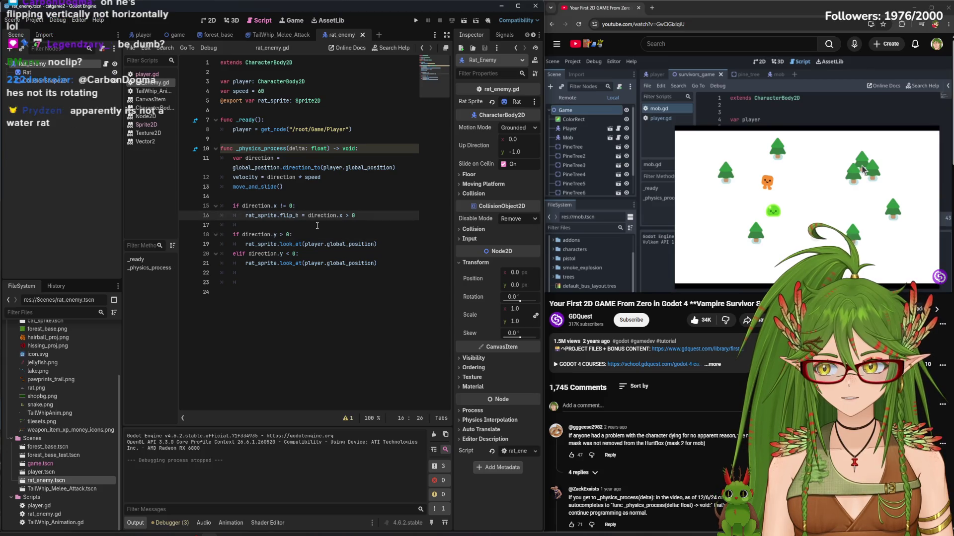
text(v)
click(422, 23)
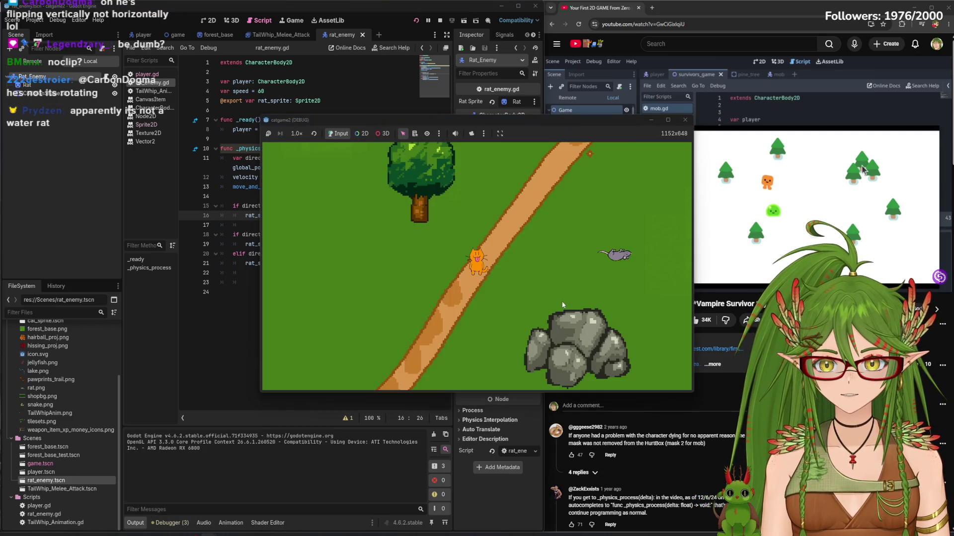
key(Down)
key(Right)
key(Left)
key(Down)
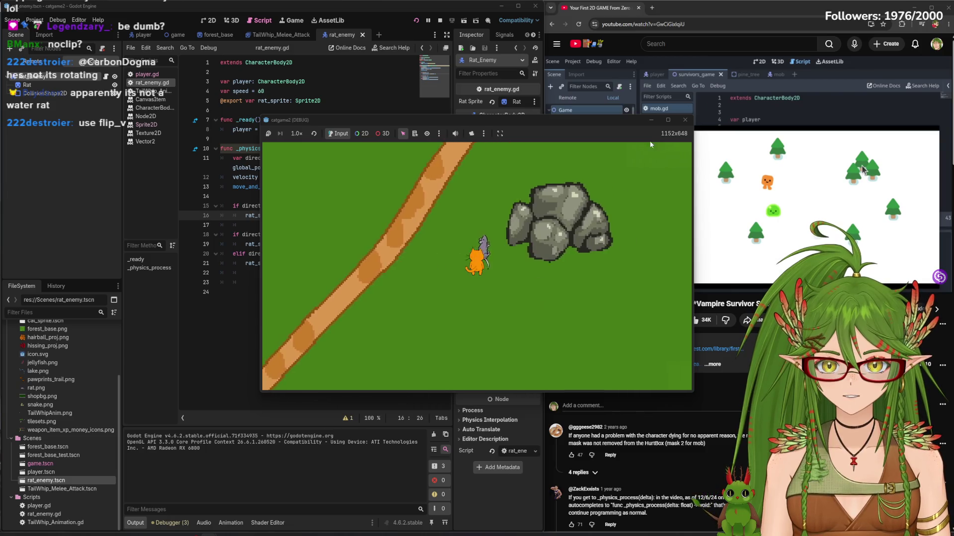
key(Right)
key(Down)
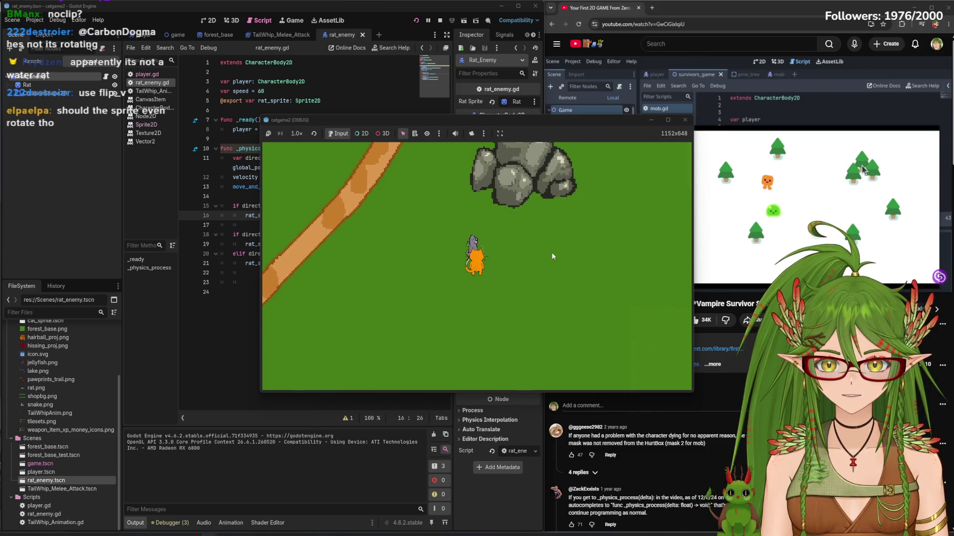
click(684, 120)
text(#)
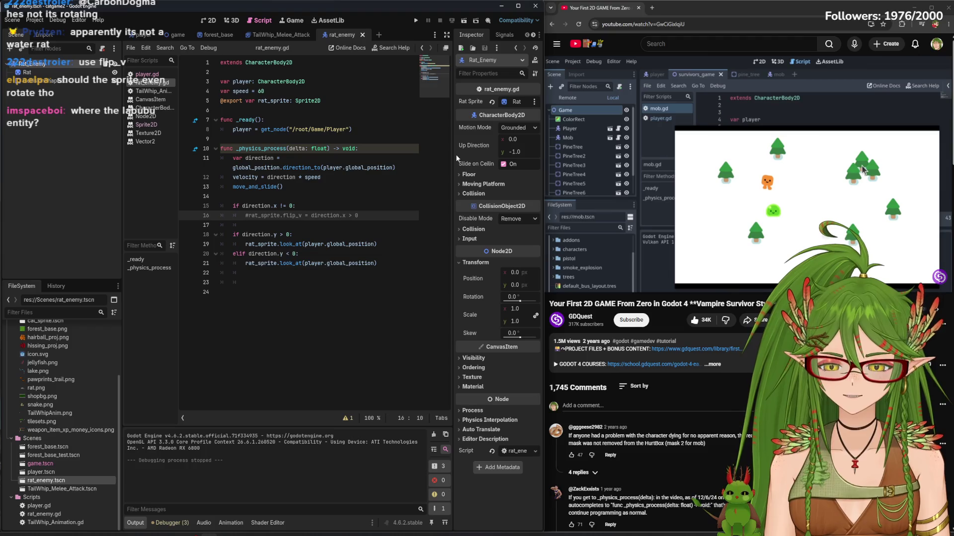
click(416, 20)
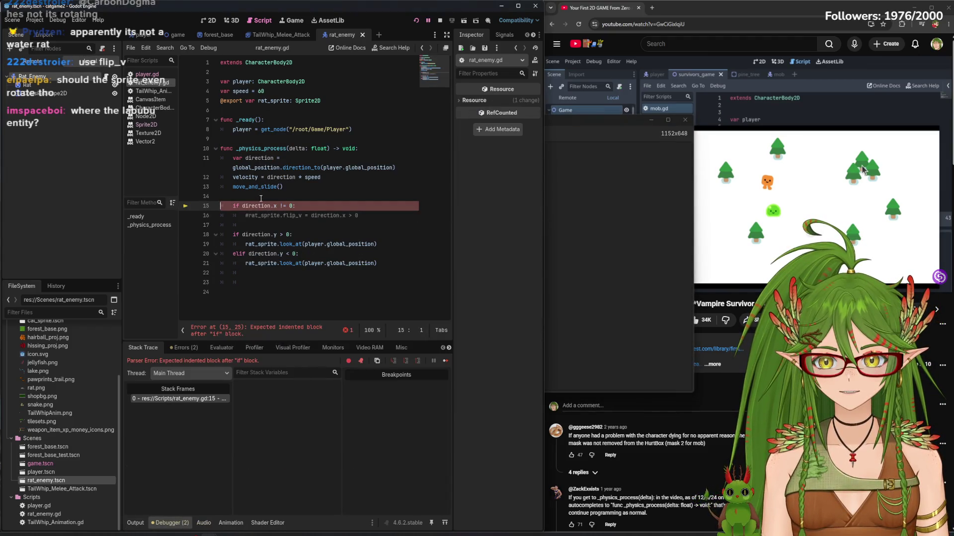
Comment out the direction.x check on line 15, dismiss the load error, and rerun the game
drag(297, 205, 221, 205)
right_click(263, 209)
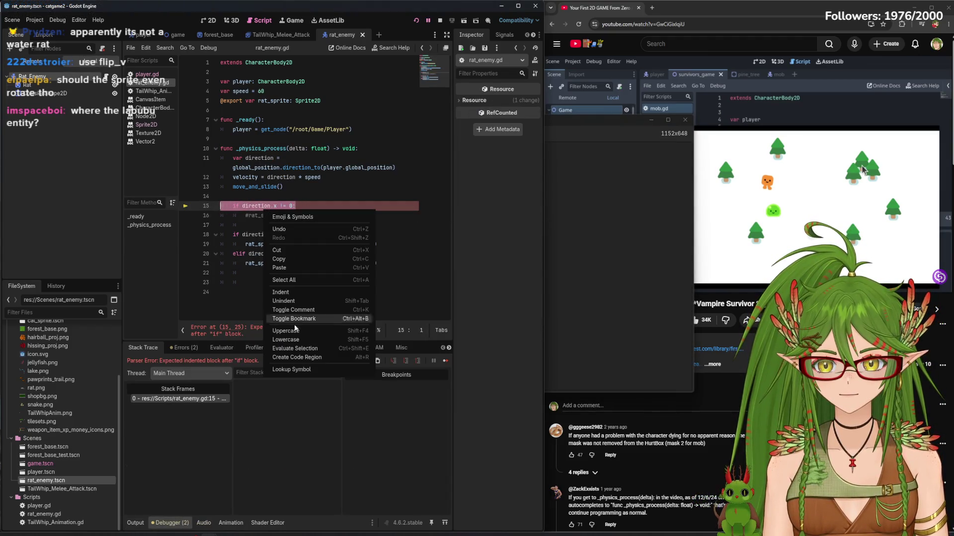
click(298, 317)
click(418, 21)
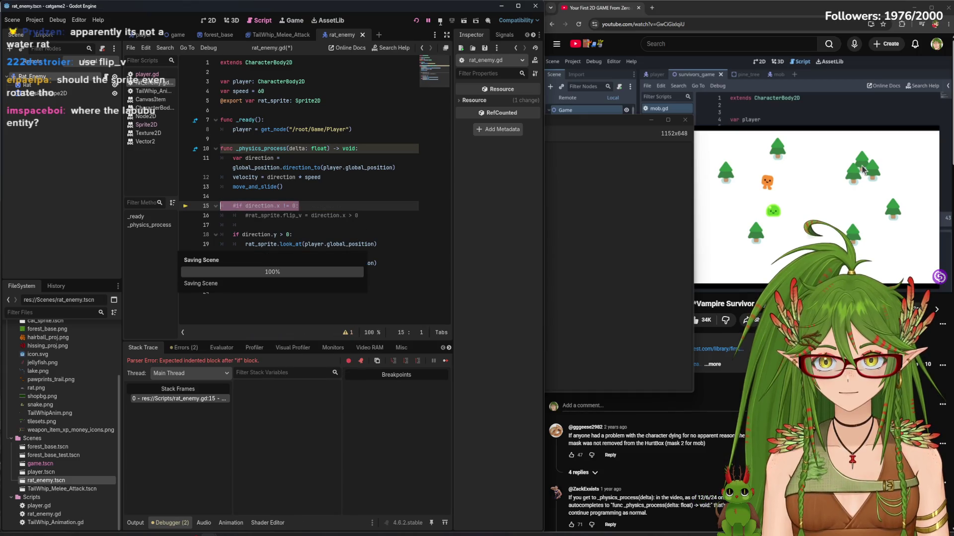
click(476, 403)
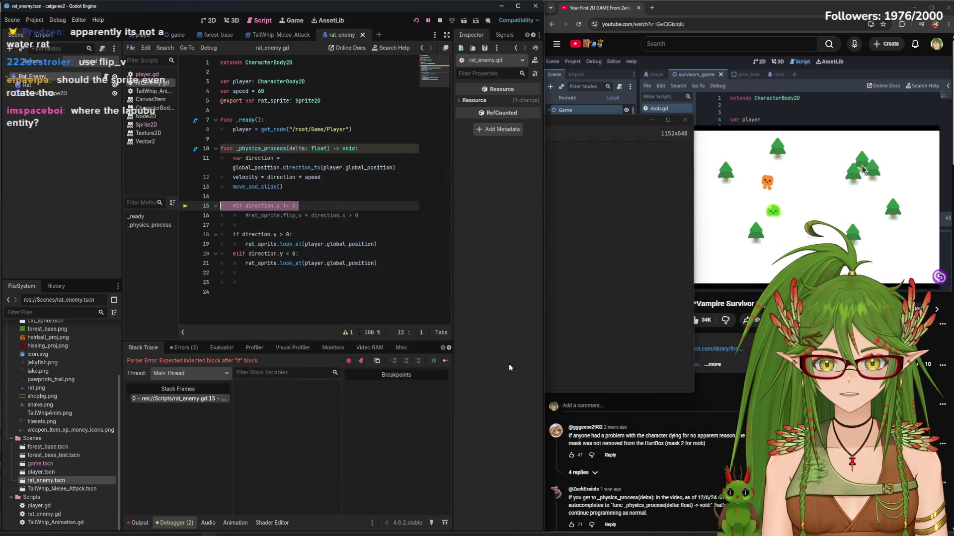
click(416, 20)
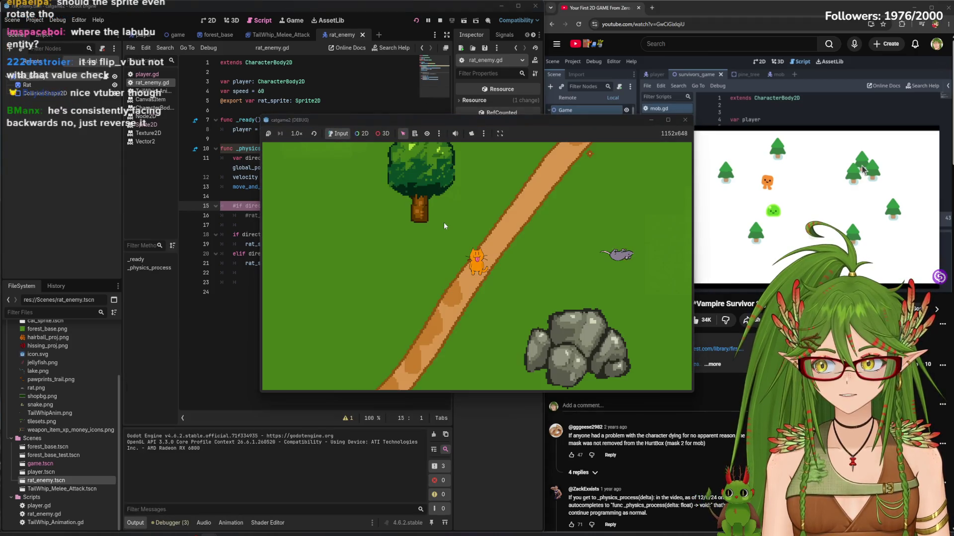
Walk the cat around with WASD to see the rat face it, then close the game
key(w)
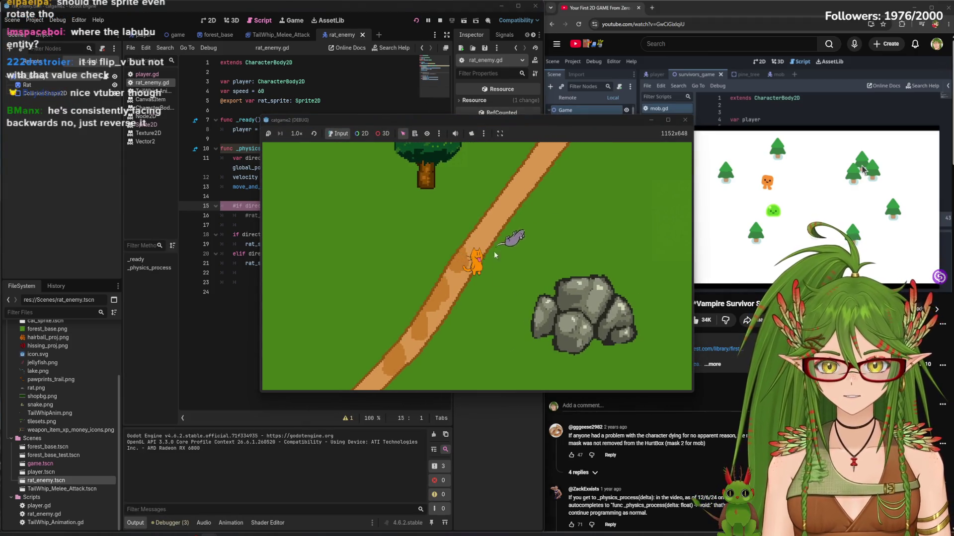
key(d)
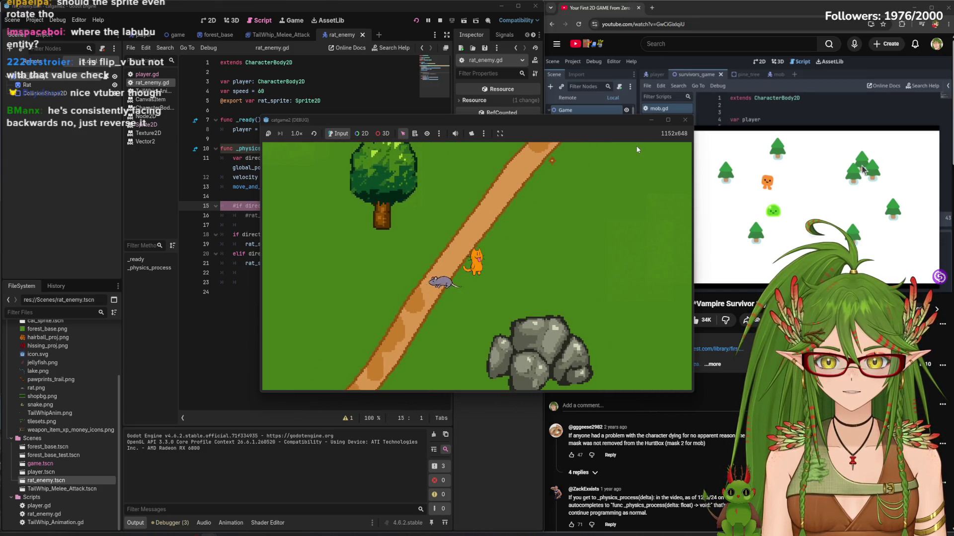
key(a)
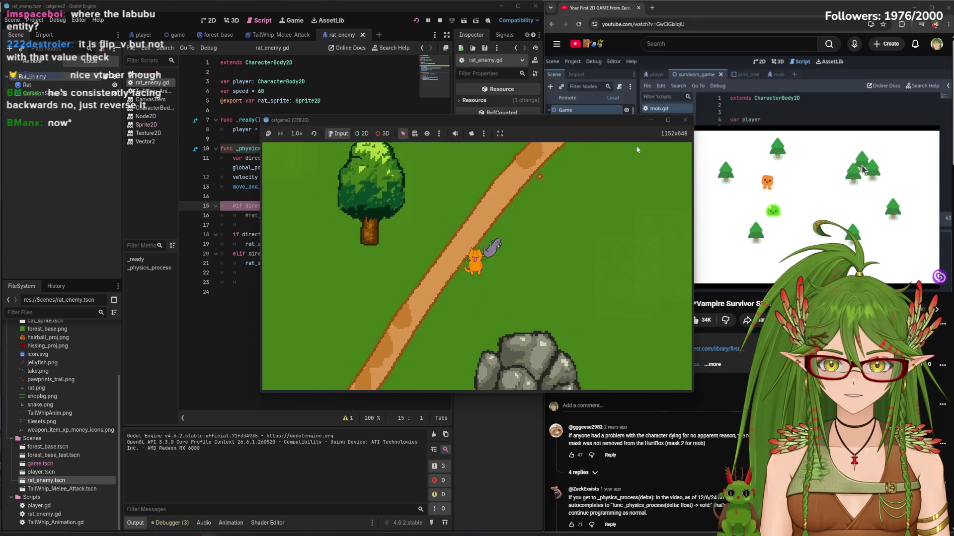
key(d)
key(w)
key(a)
key(s)
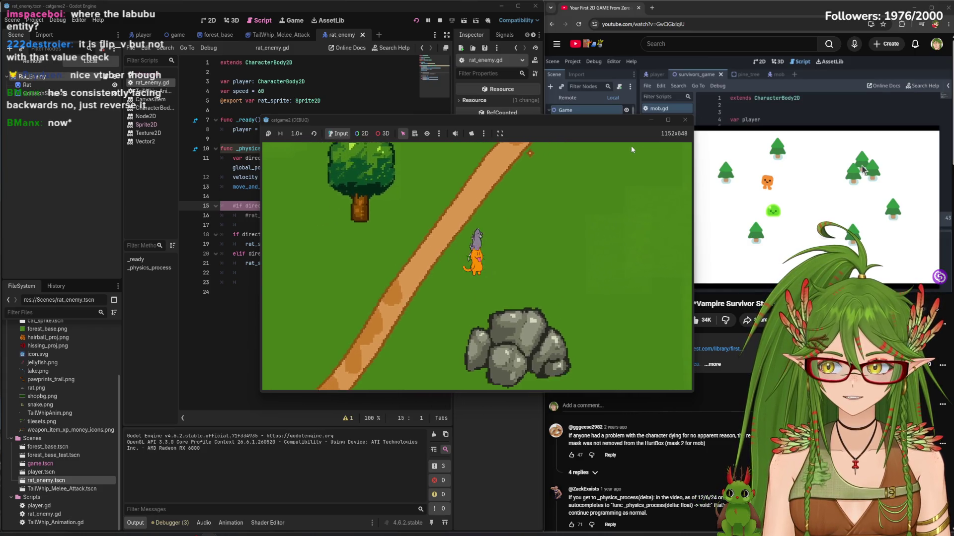
key(d)
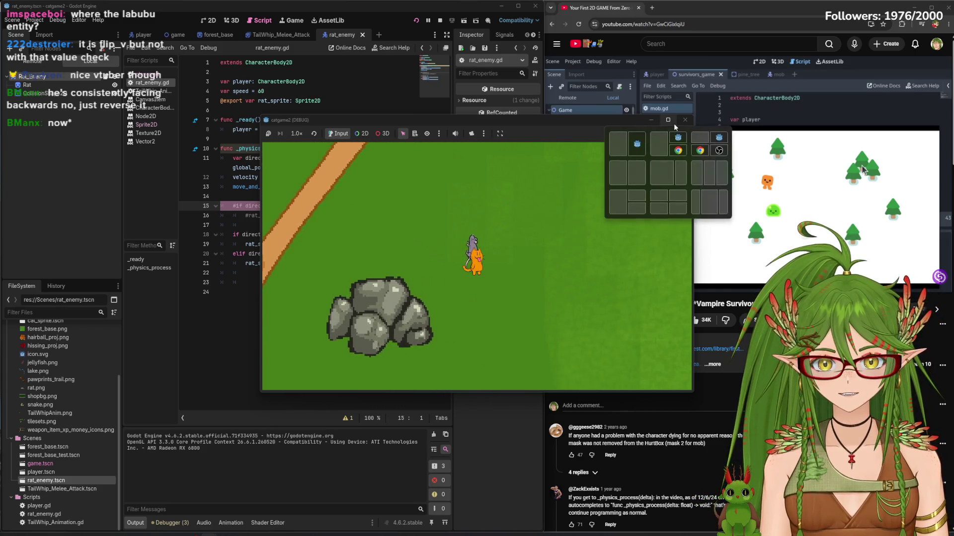
click(685, 119)
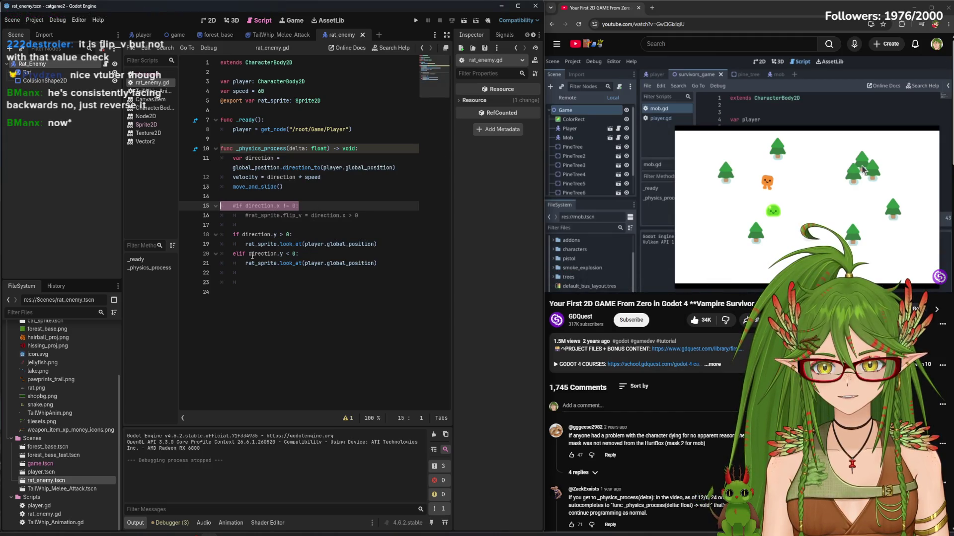
Comment out the look_at rotation block on lines 18–21 with Toggle Comment
click(320, 252)
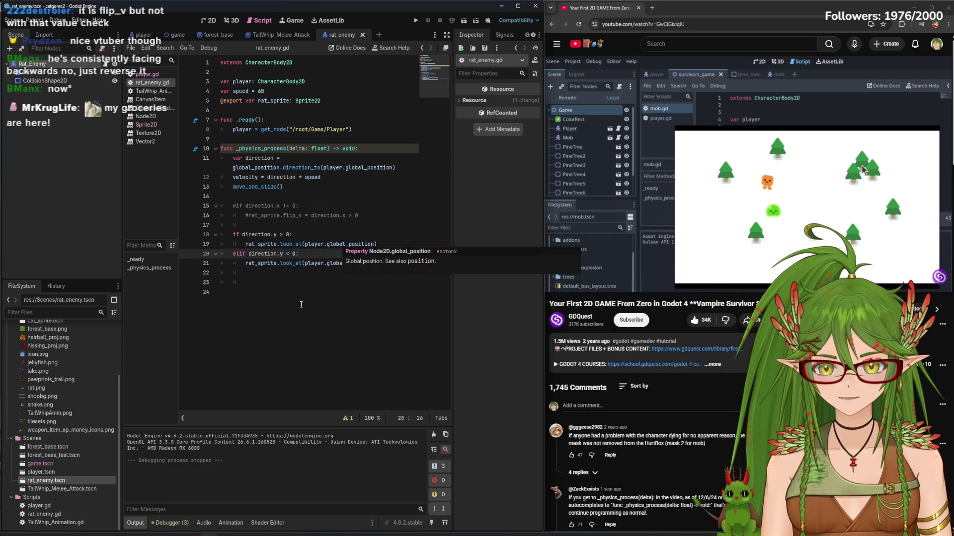
key(ctrl+End)
drag(395, 260, 228, 234)
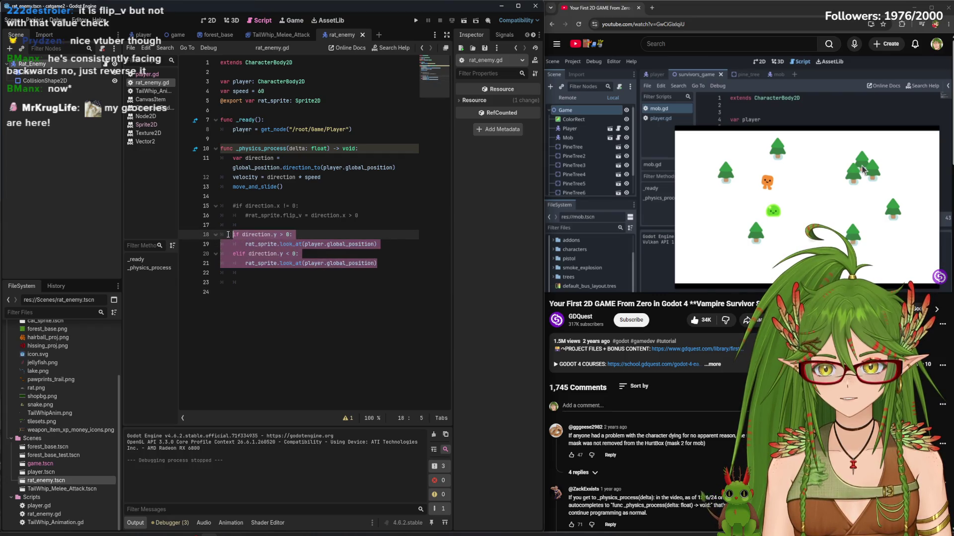
right_click(294, 242)
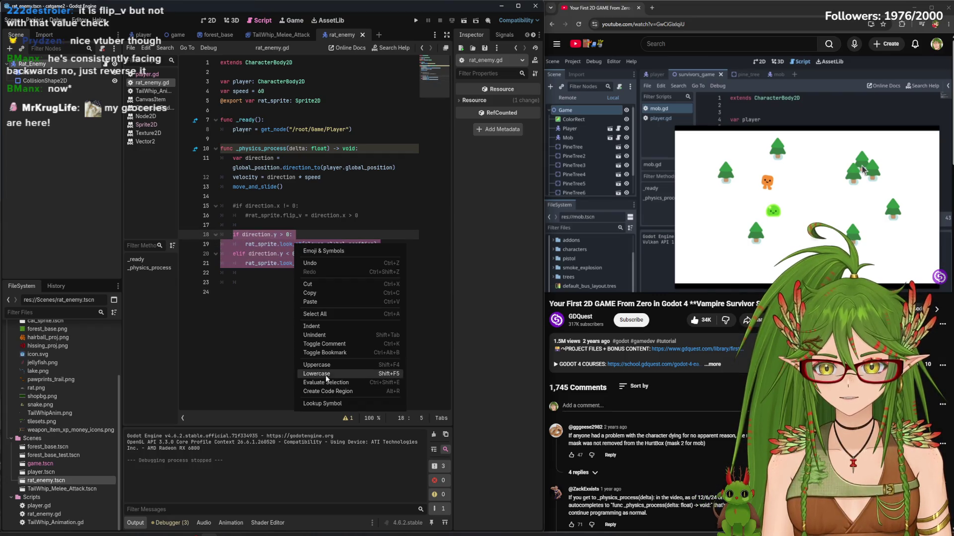
click(351, 341)
click(297, 301)
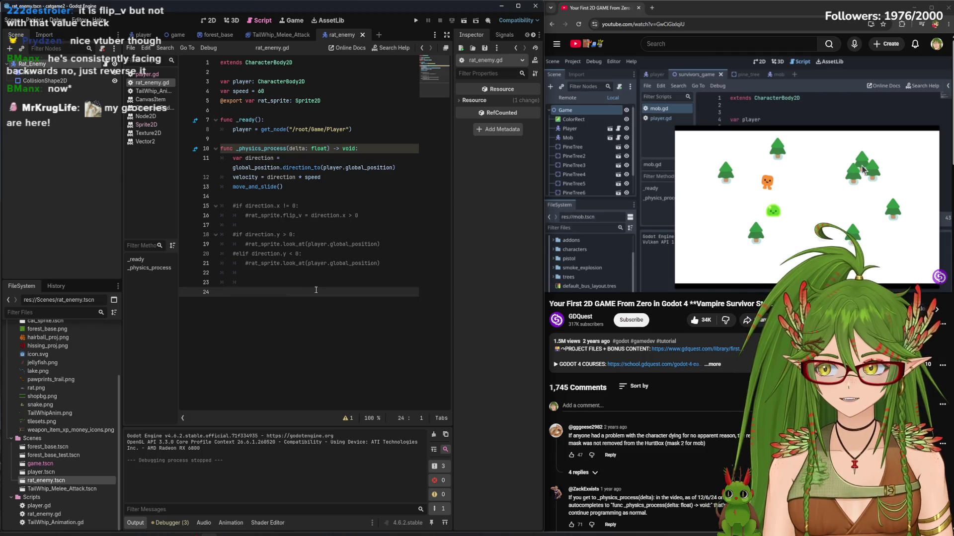
Test the rat without rotation, then stop the game and uncomment lines 18–21 again
key(F5)
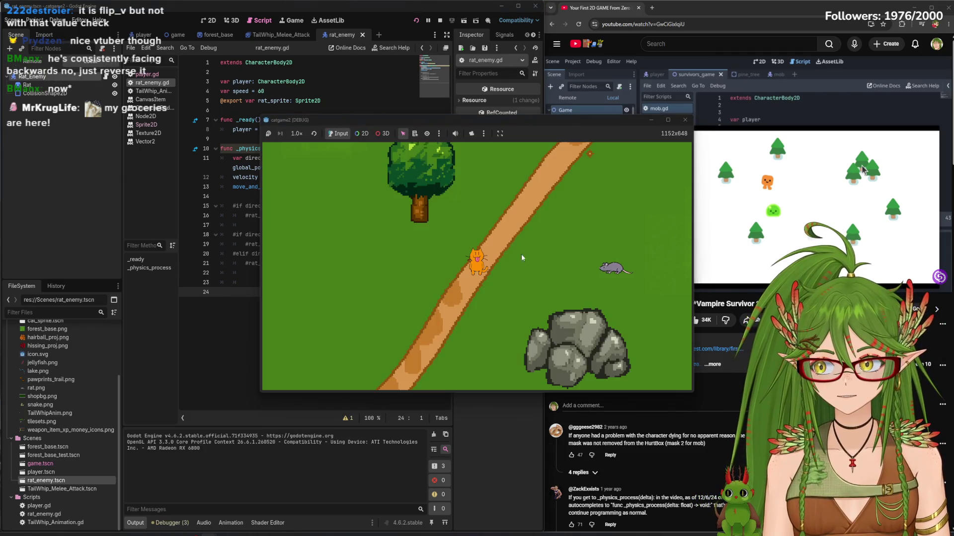
key(d)
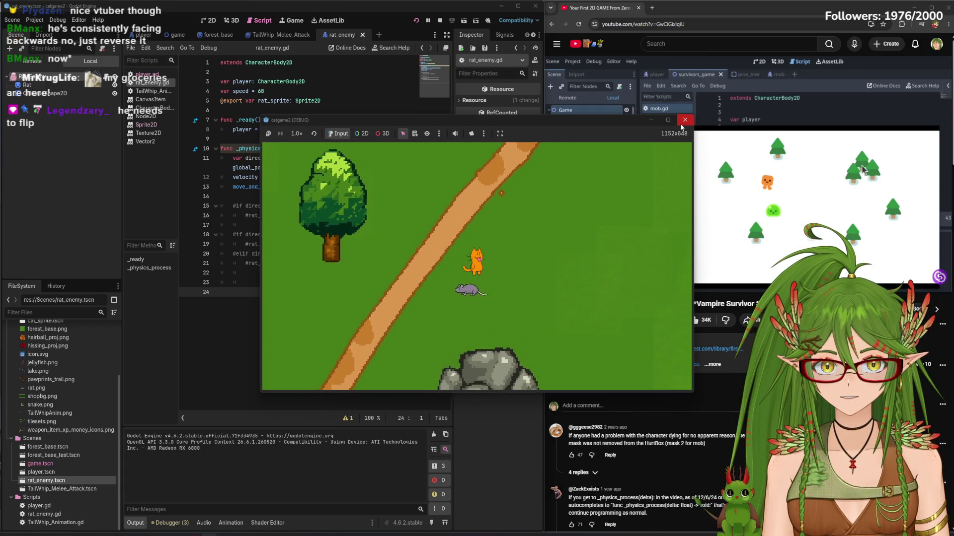
click(685, 119)
drag(492, 265, 227, 236)
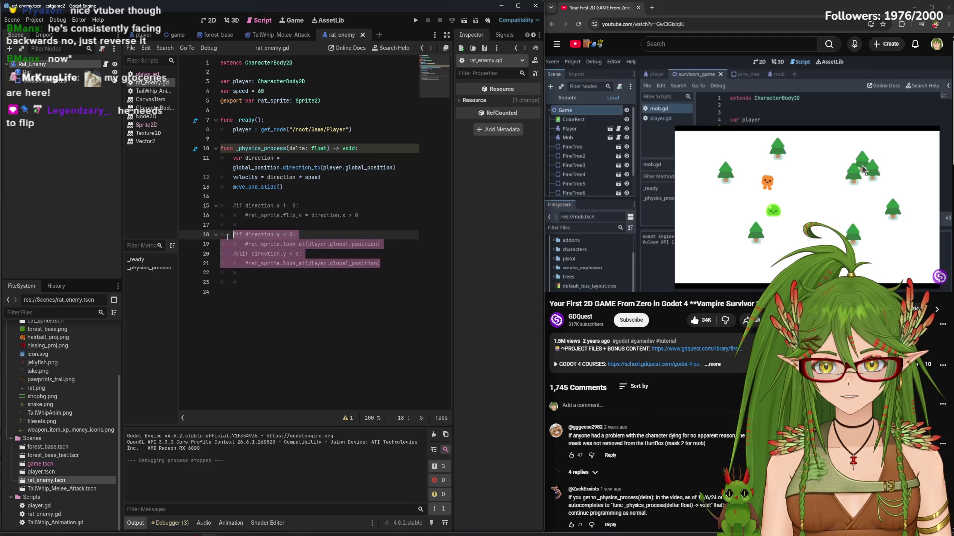
right_click(263, 238)
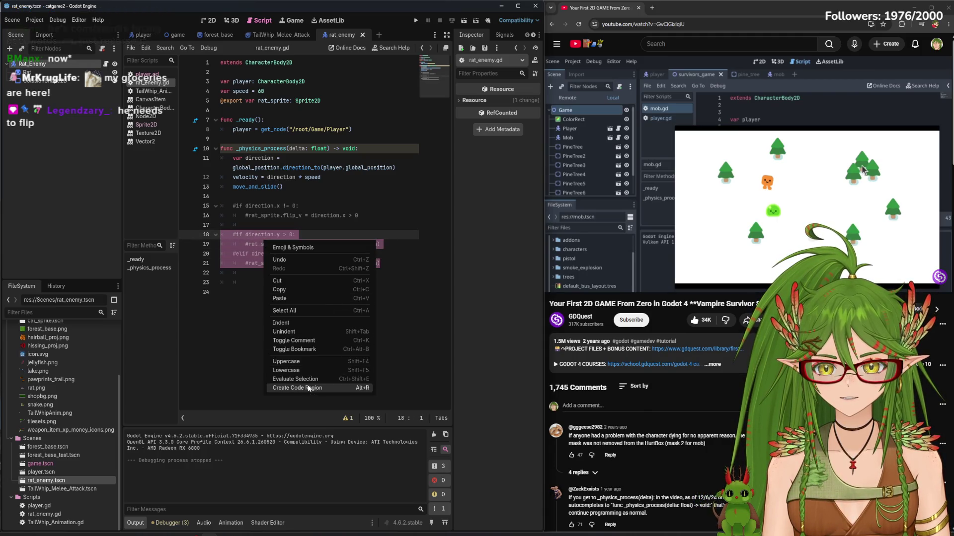
click(295, 341)
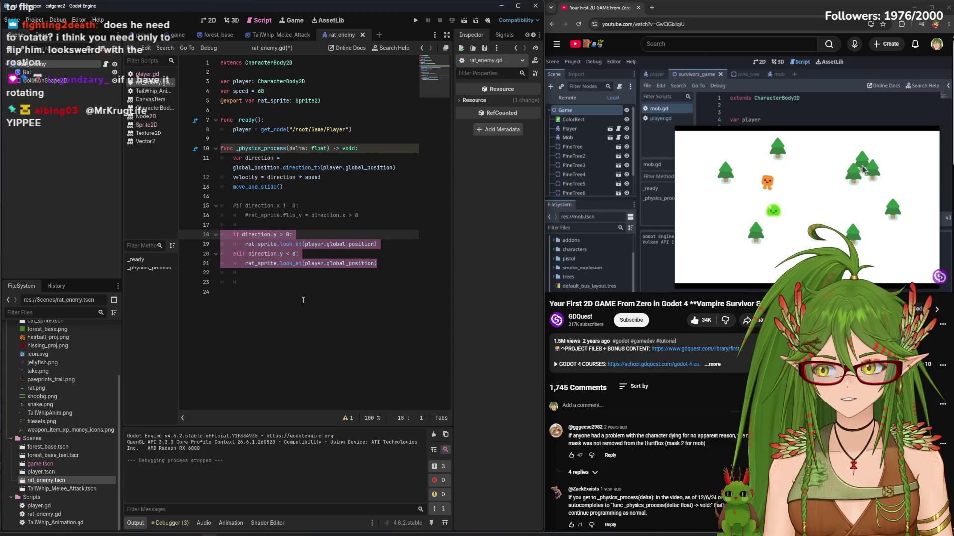
click(295, 317)
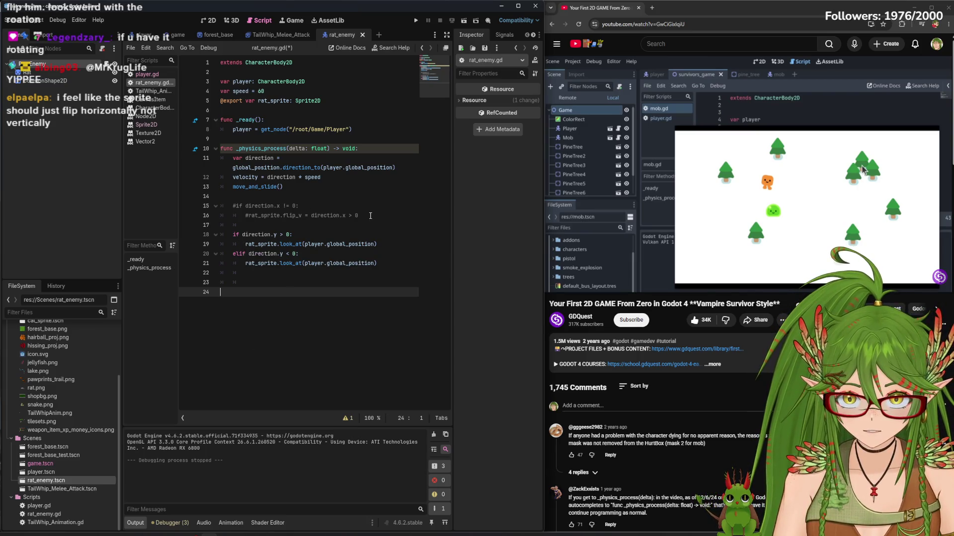
Comment out the look_at block on lines 18–21 and uncomment flip lines 15–16 with Ctrl+K
click(302, 216)
text(h)
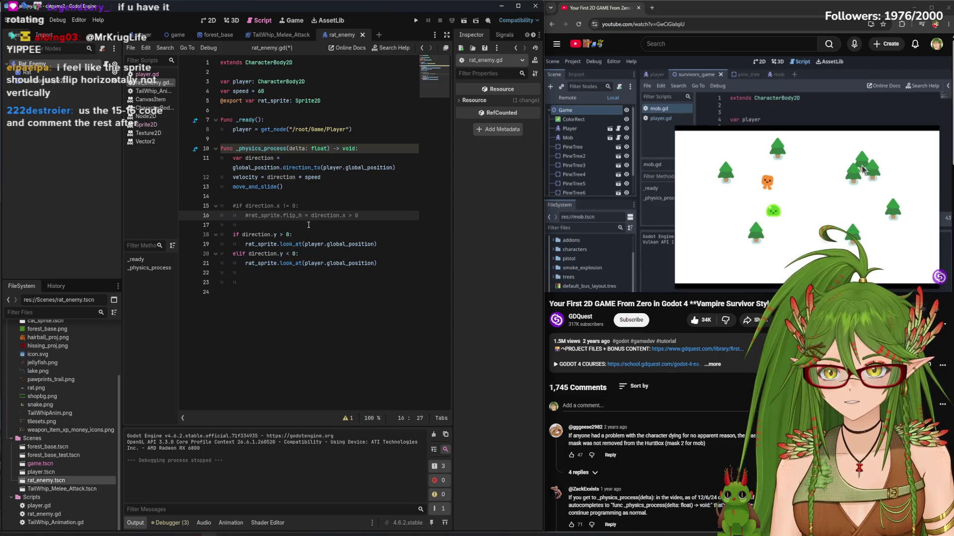
drag(388, 262, 233, 236)
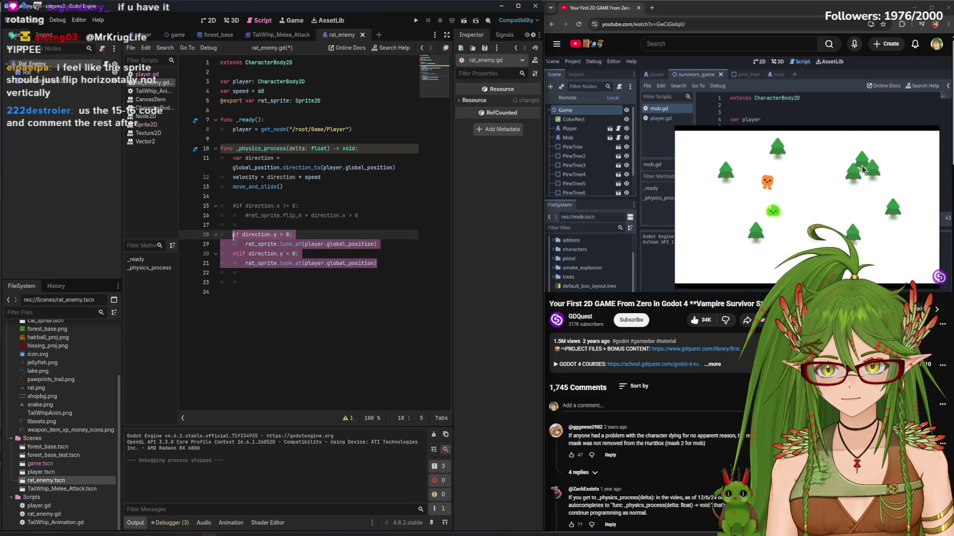
key(ctrl+k)
mouse_move(364, 218)
mouse_down()
mouse_move(238, 216)
mouse_move(221, 205)
mouse_up()
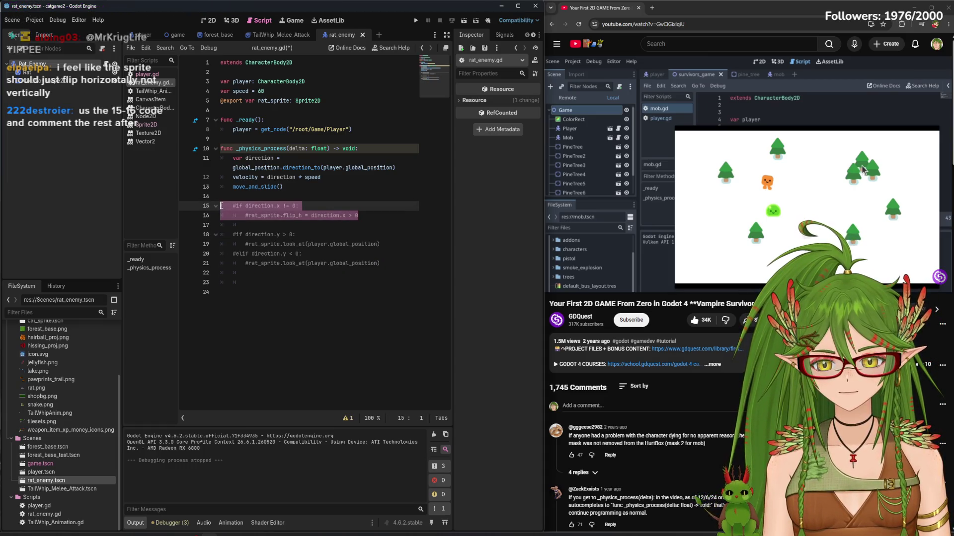
key(ctrl+k)
click(296, 189)
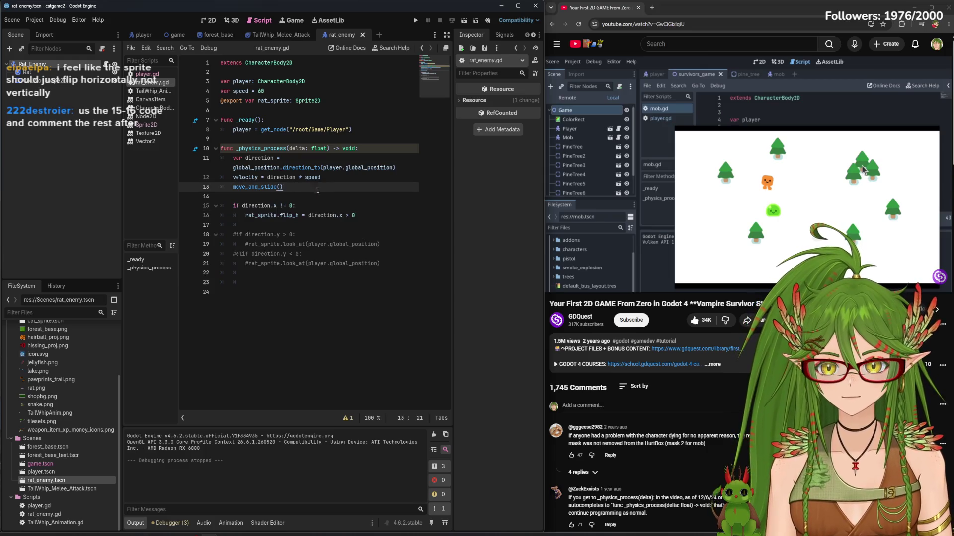
Run the game with F5 and move the cat right and left
key(F5)
key(Right)
key(Left)
Keep steering the cat with the arrow keys as the rat chases it, then close the game
key(Up)
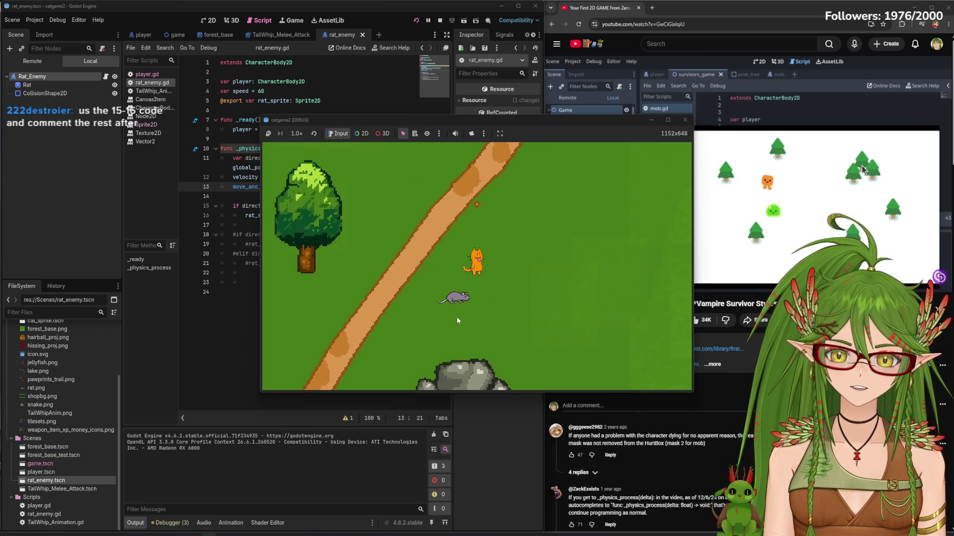
key(Down)
key(Left)
key(Up)
key(Right)
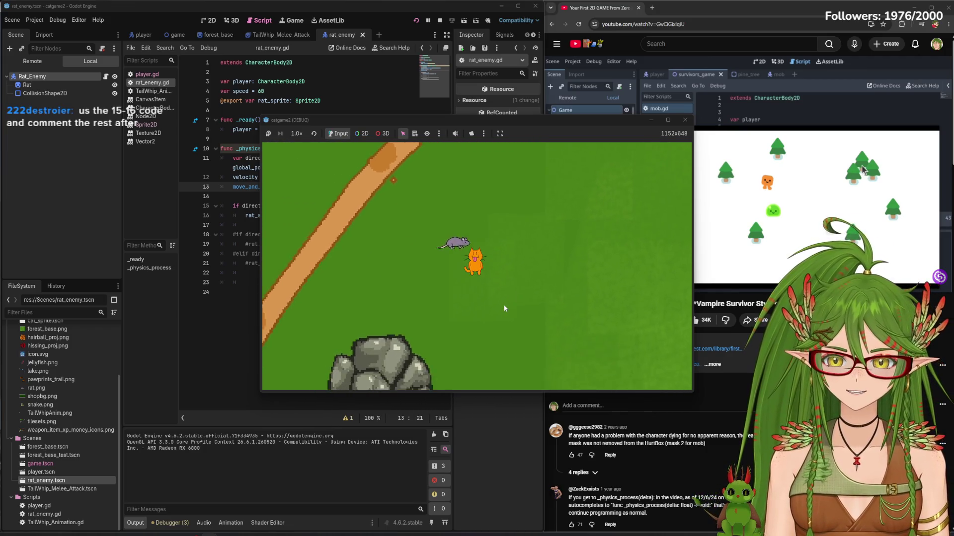
key(Left)
key(Up)
key(Right)
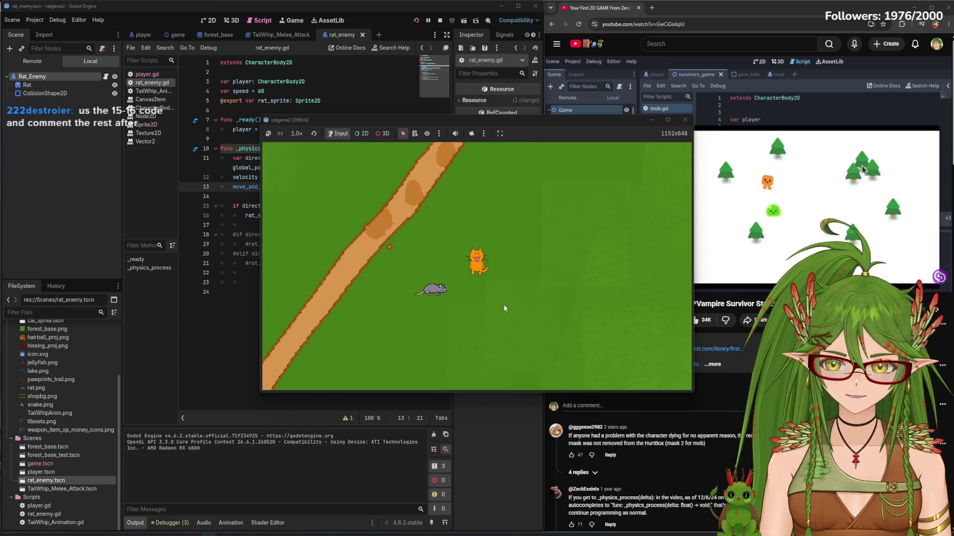
key(Down)
key(Left)
key(Up)
key(Right)
key(Down)
key(Left)
key(Up)
key(Right)
key(Down)
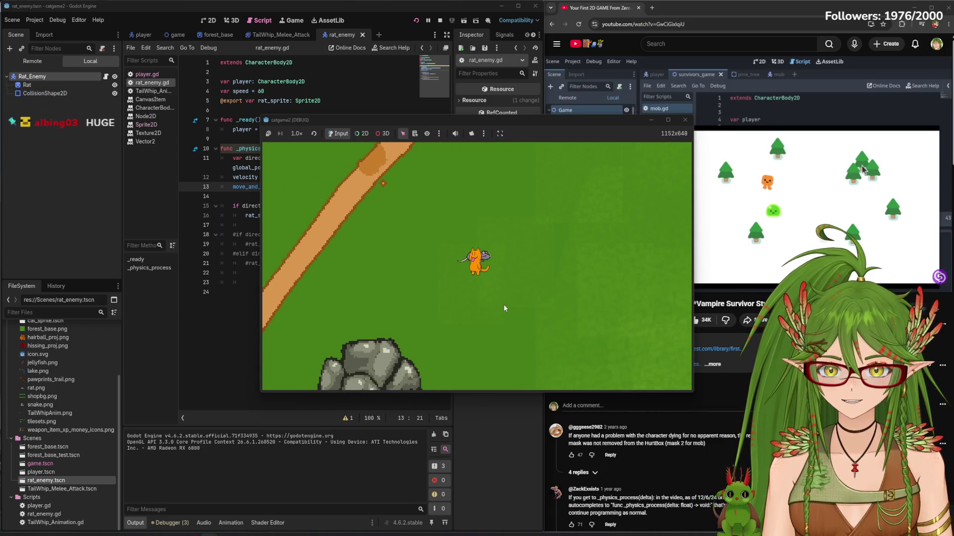
key(Down)
key(Right)
key(Left)
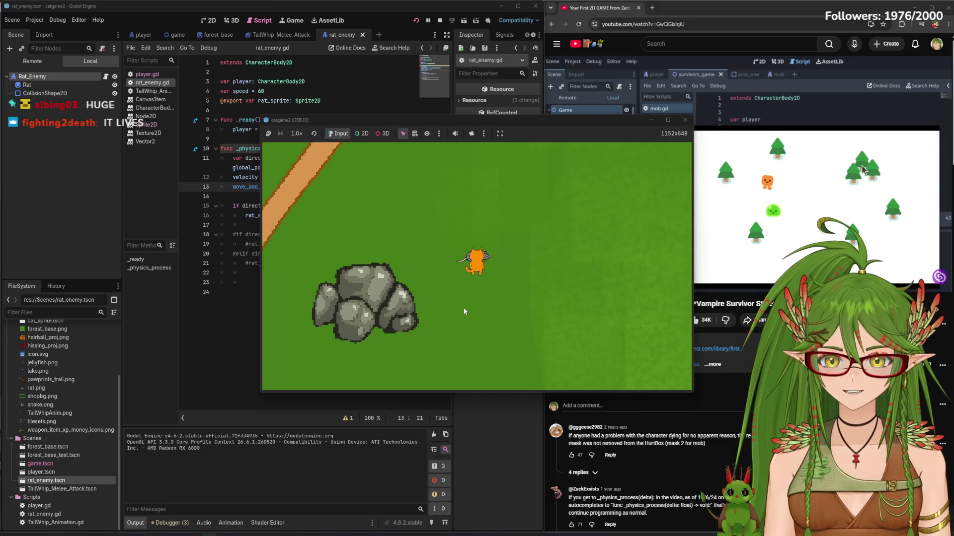
key(Right)
key(Down)
key(Right)
key(Down)
key(Left)
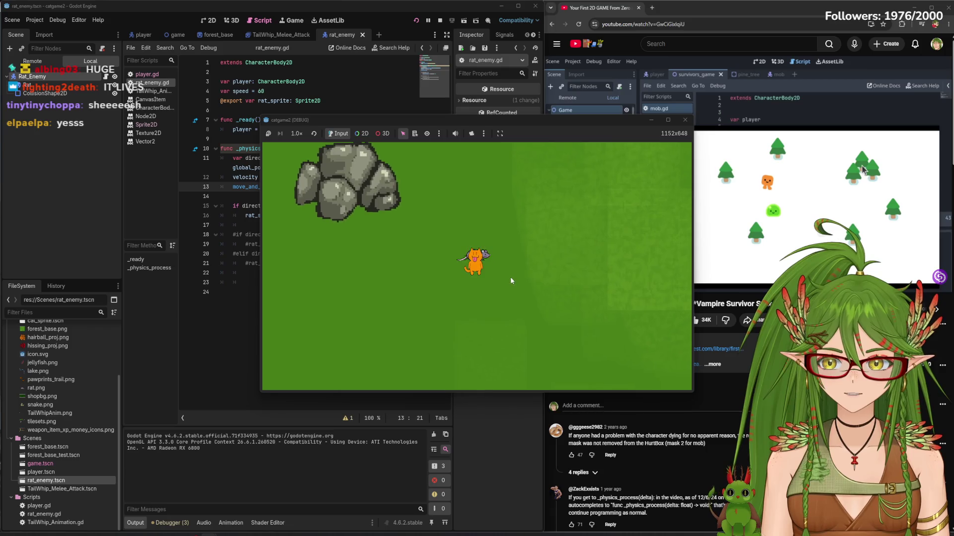
key(Down)
key(Left)
click(679, 122)
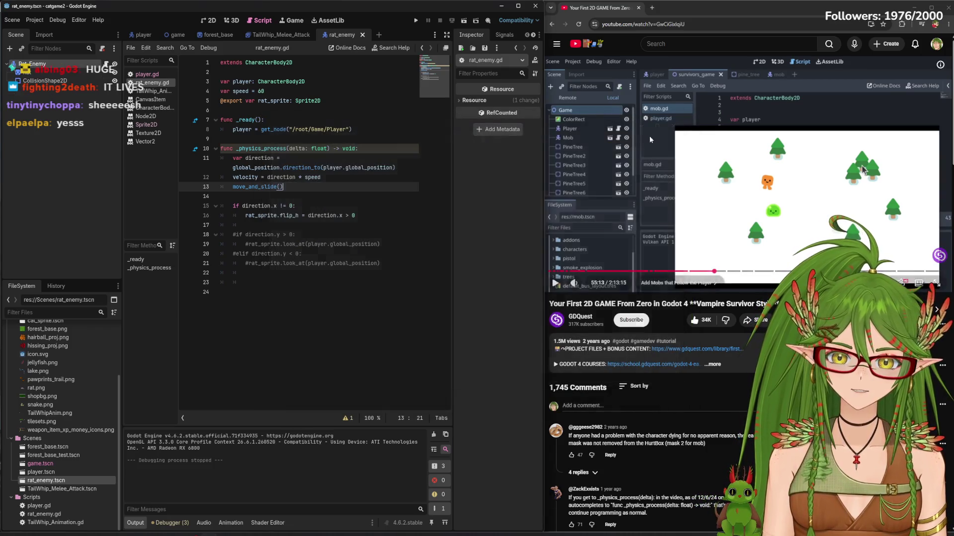
Run the game again, walk the cat around with WASD, and close the window
click(406, 294)
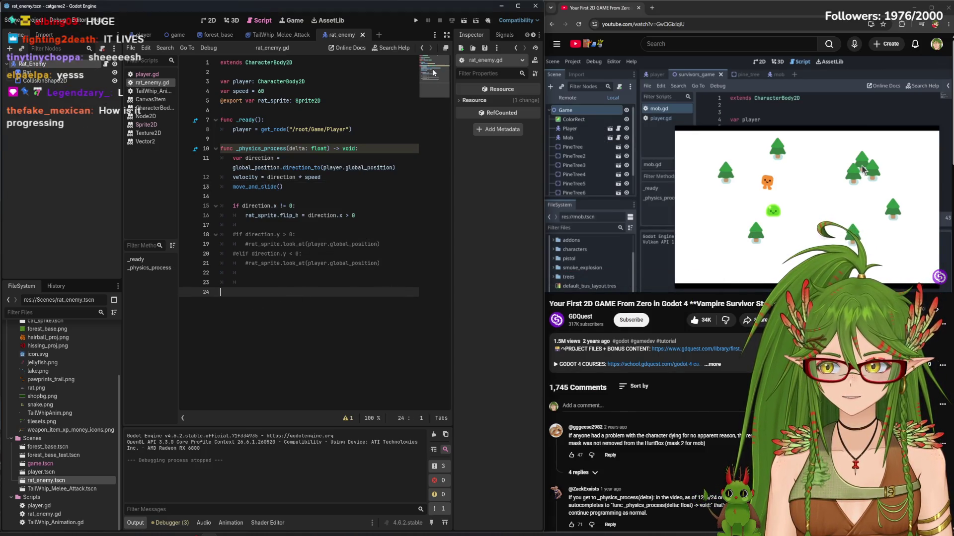
click(416, 21)
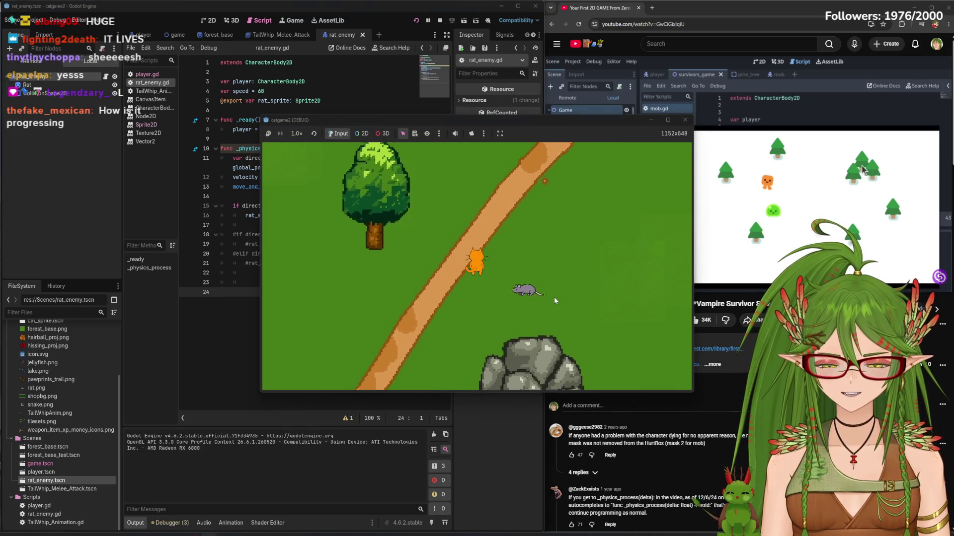
key(d)
key(s)
key(a)
key(w)
key(d)
key(s)
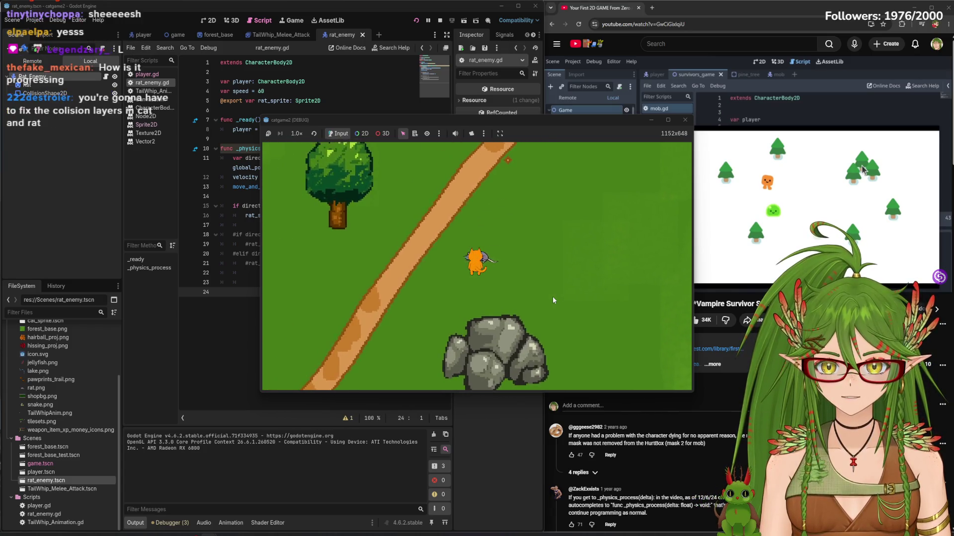
key(a)
key(s)
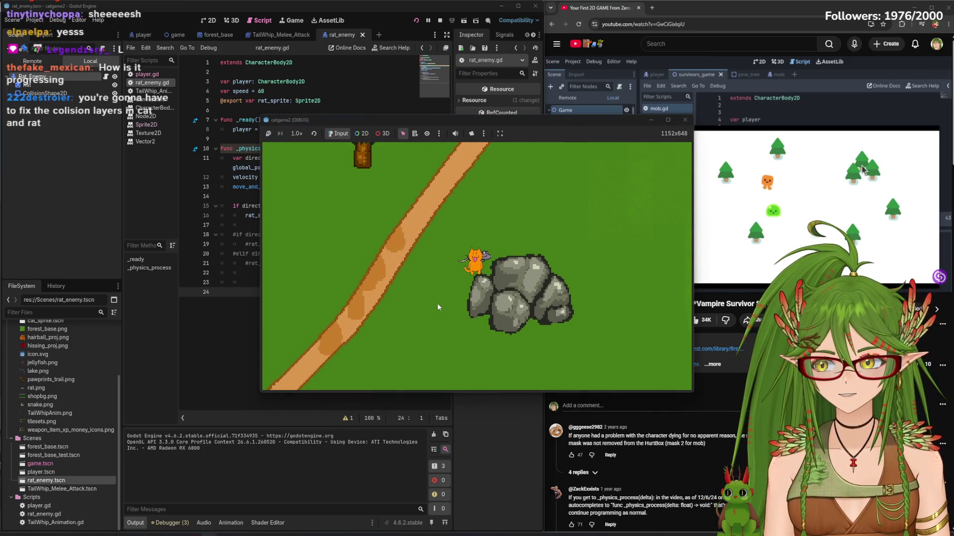
click(687, 122)
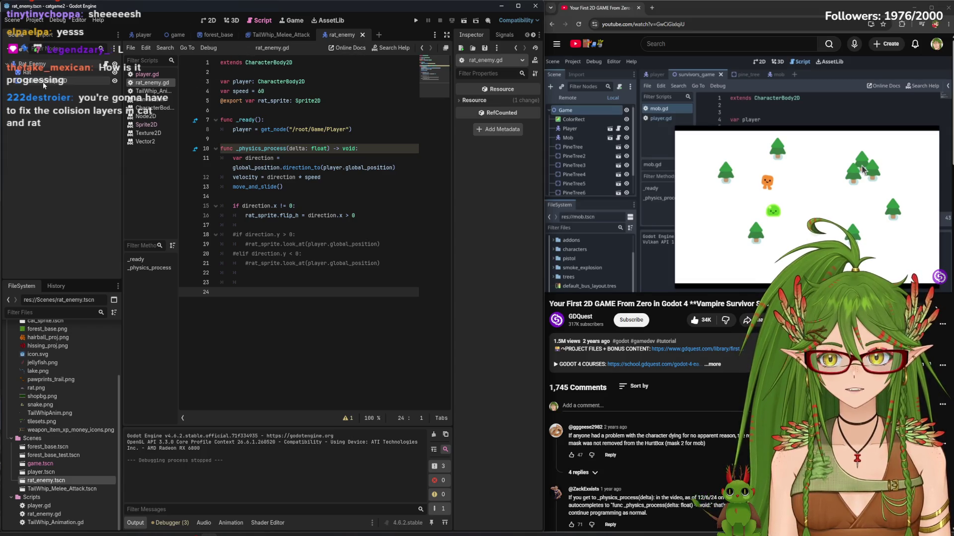
In the 2D rat scene, select the Rat sprite, expand its Ordering settings, and run the game
click(209, 20)
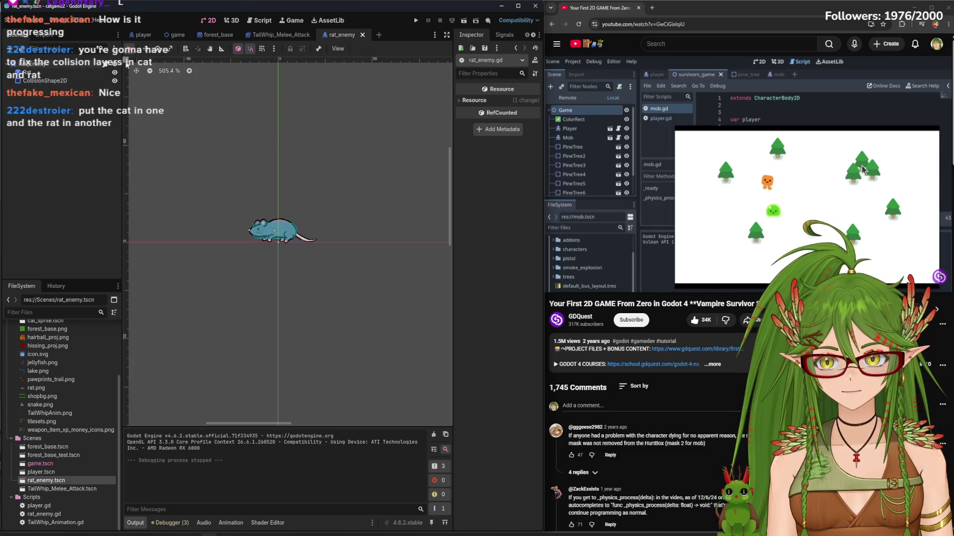
click(51, 72)
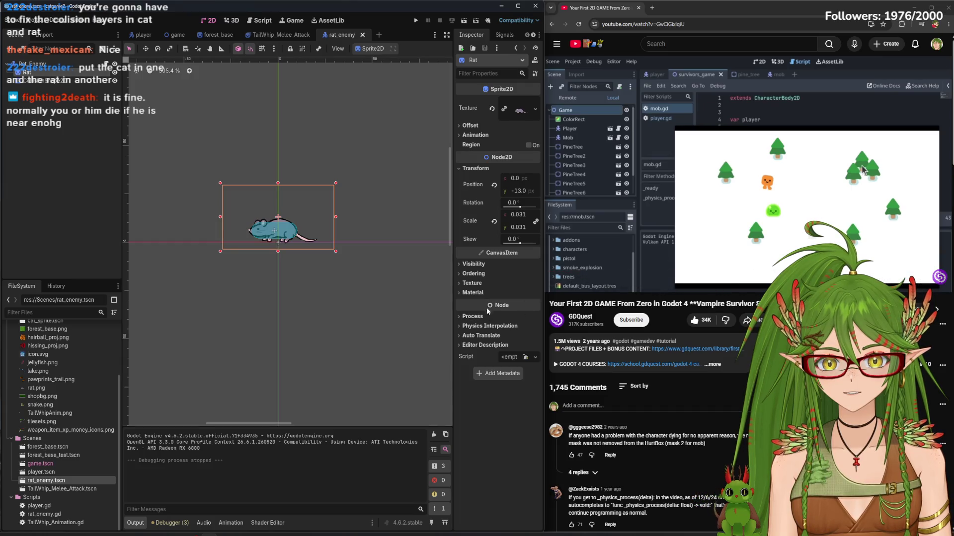
click(474, 274)
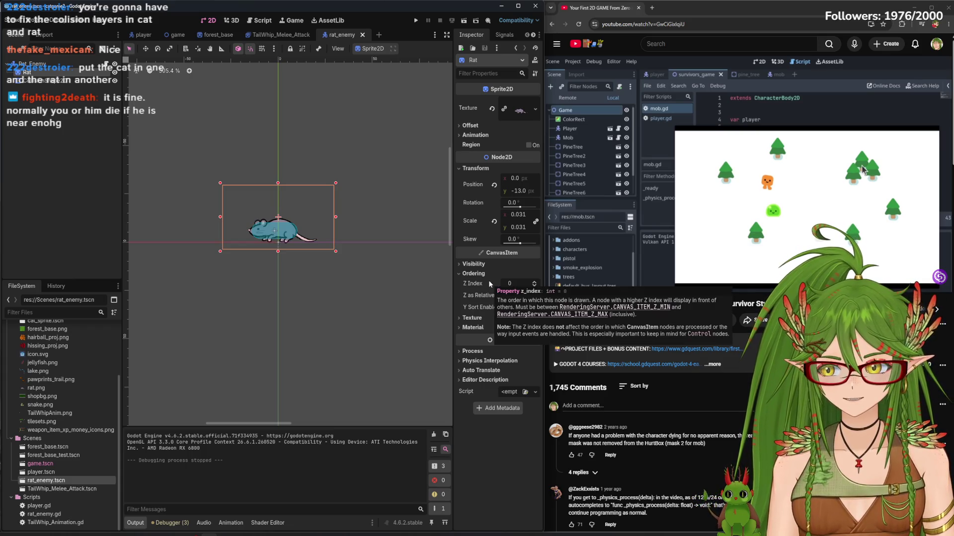
click(416, 20)
Walk the cat around the tree trunk and rocks with WASD to check draw order, then close the game
key(w)
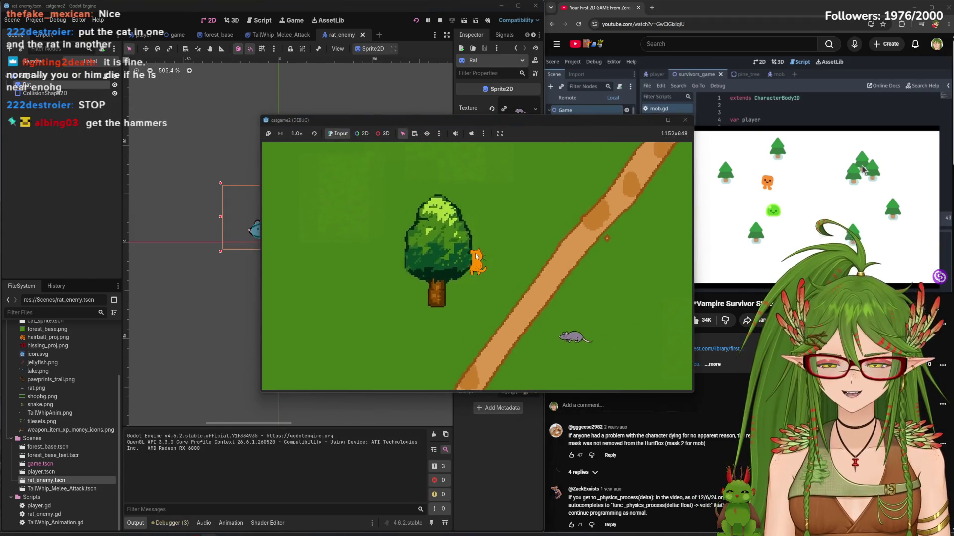
key(a)
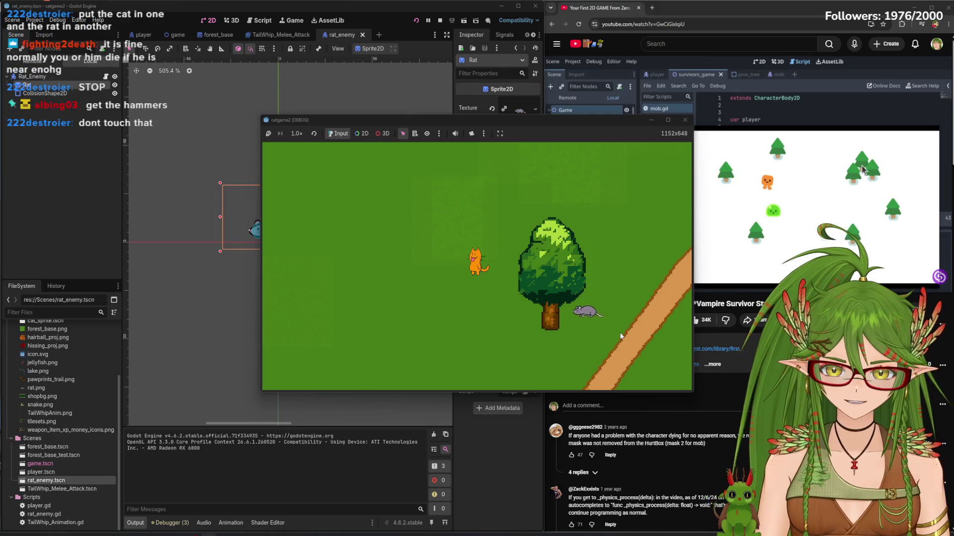
key(s)
key(d)
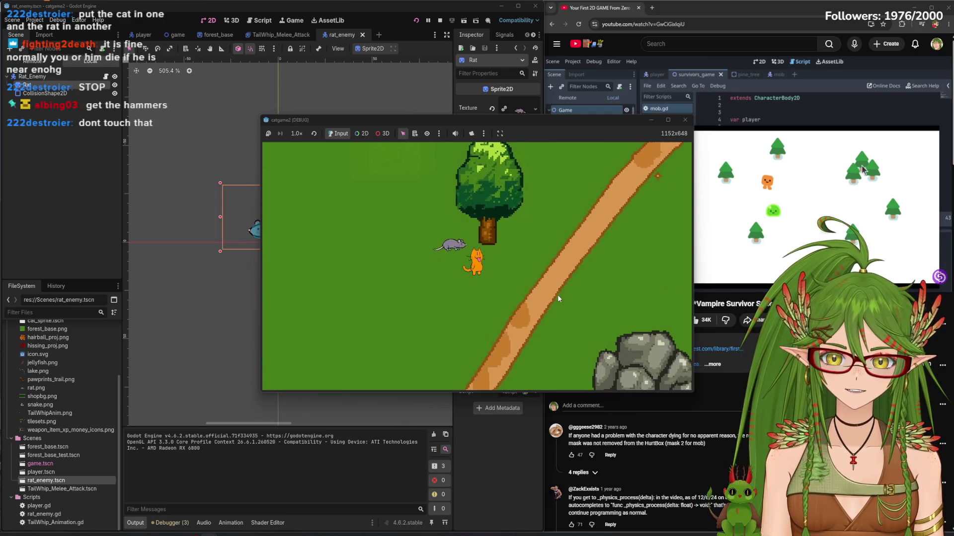
key(a)
key(w)
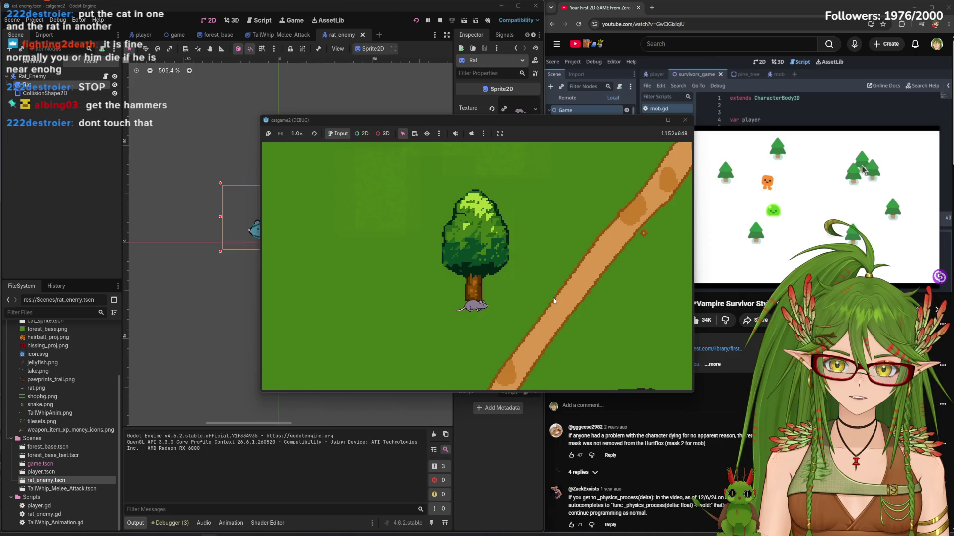
key(d)
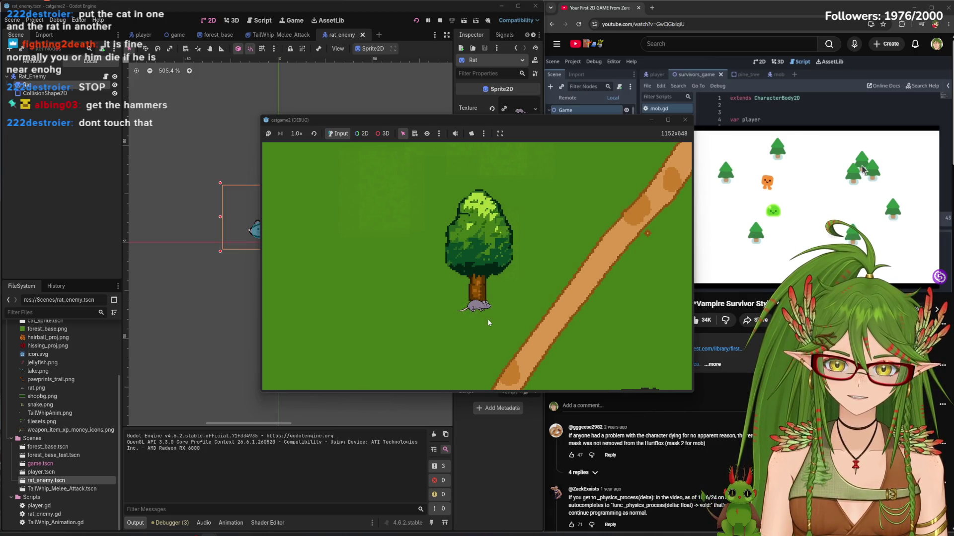
key(s)
key(s)
key(a)
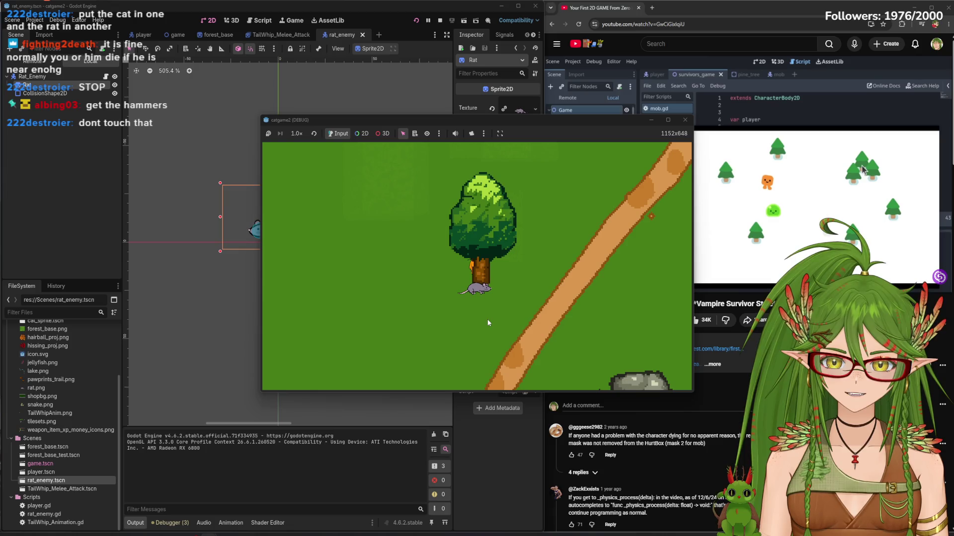
key(d)
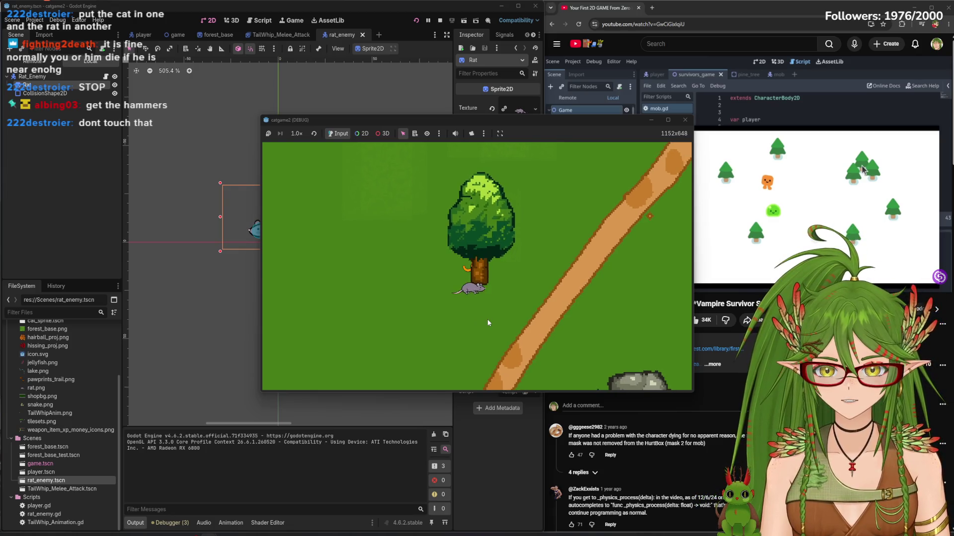
key(a)
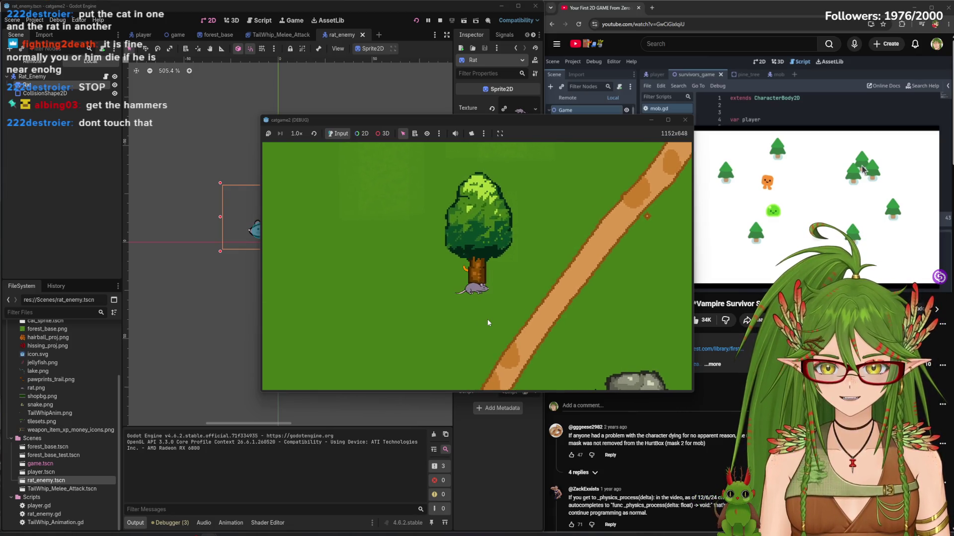
key(d)
key(a)
key(d)
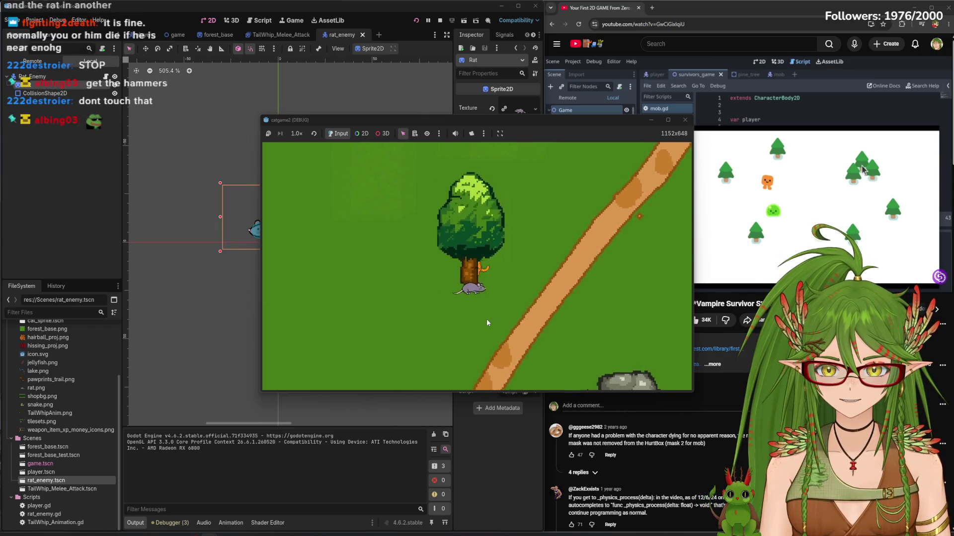
key(d)
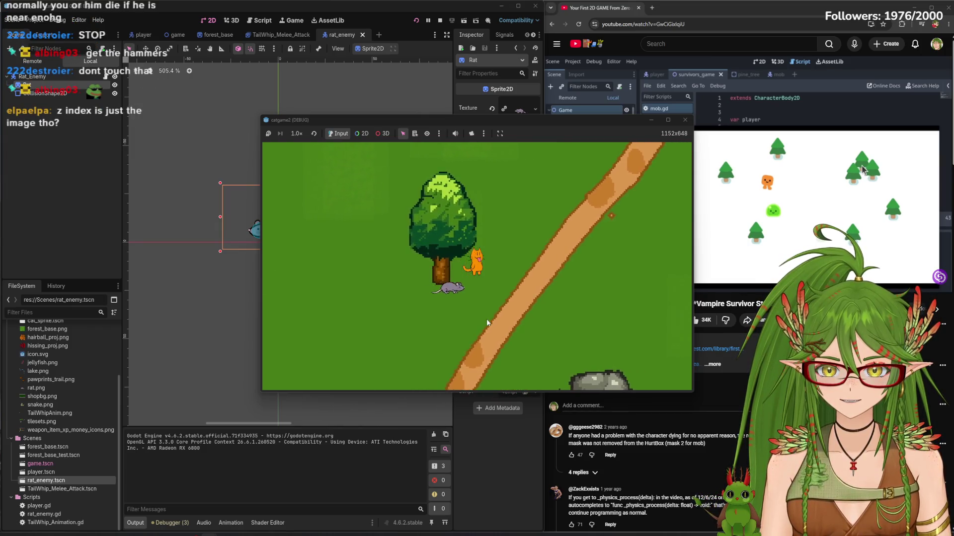
key(s)
key(s)
key(d)
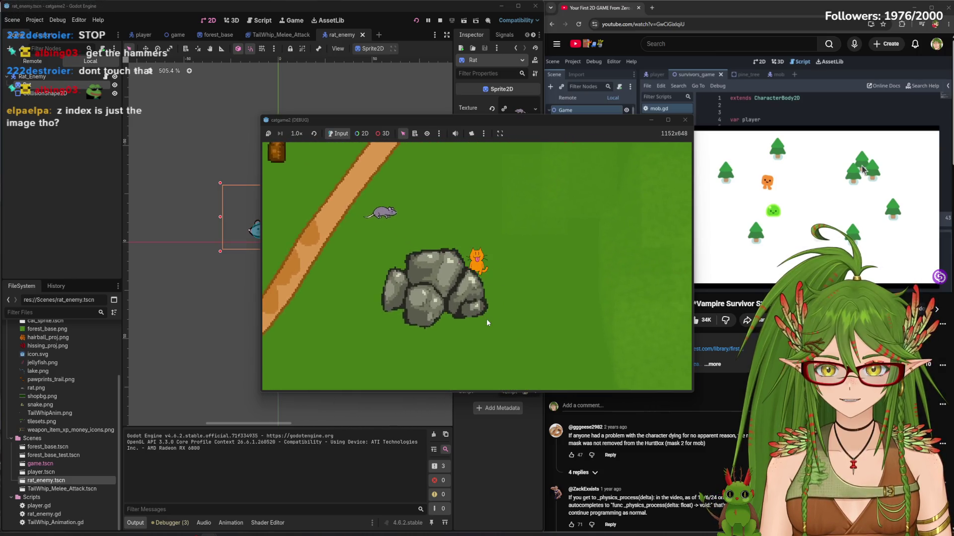
key(a)
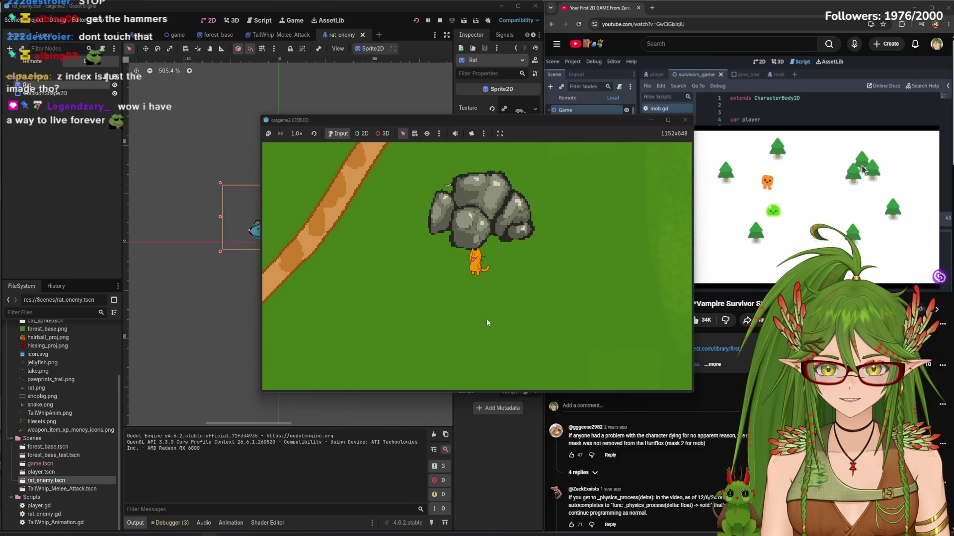
key(a)
key(d)
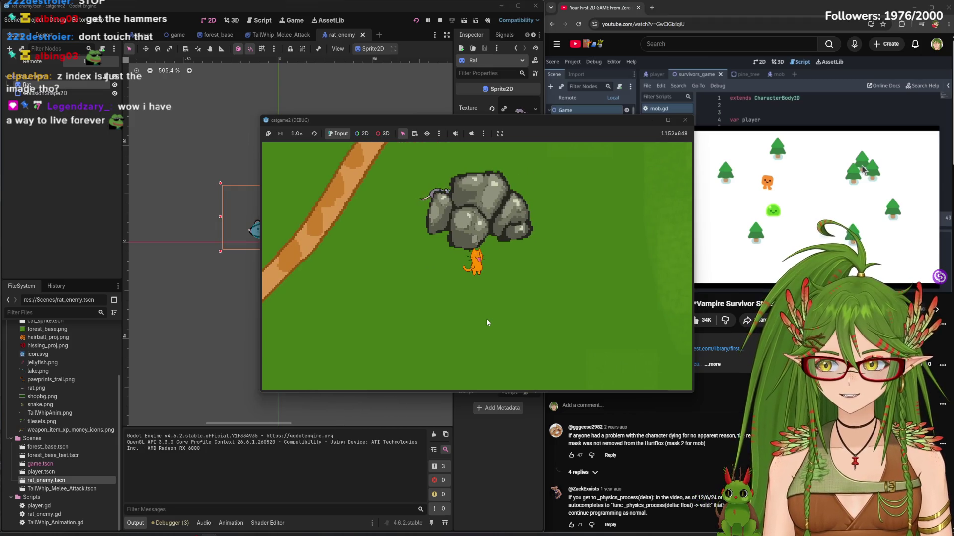
click(682, 124)
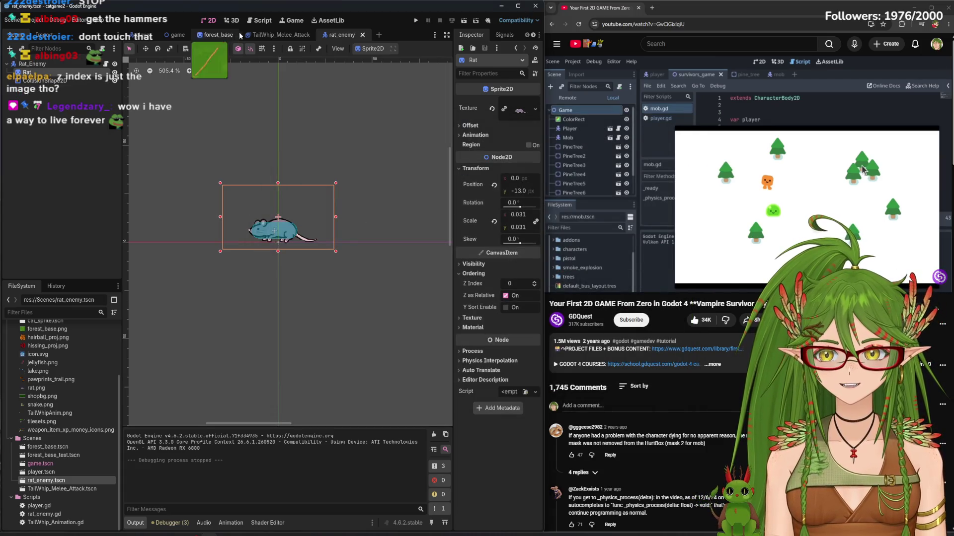
In the game scene, drag two more rat_enemy.tscn instances onto the forest map and run it
click(169, 35)
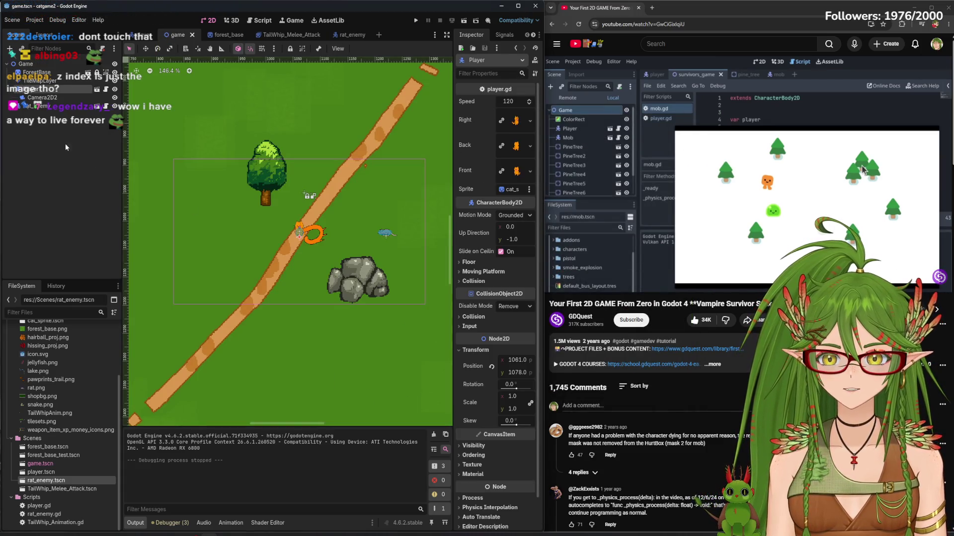
click(57, 106)
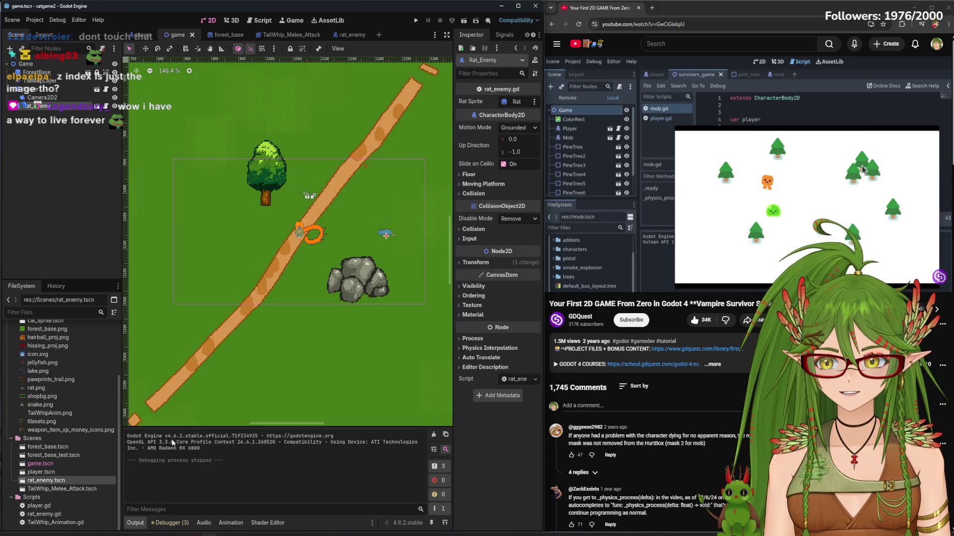
mouse_move(46, 481)
mouse_down()
mouse_move(274, 384)
mouse_move(160, 243)
mouse_up()
mouse_move(65, 480)
mouse_down()
mouse_move(313, 347)
mouse_move(292, 345)
mouse_move(219, 294)
mouse_move(303, 131)
mouse_up()
click(420, 20)
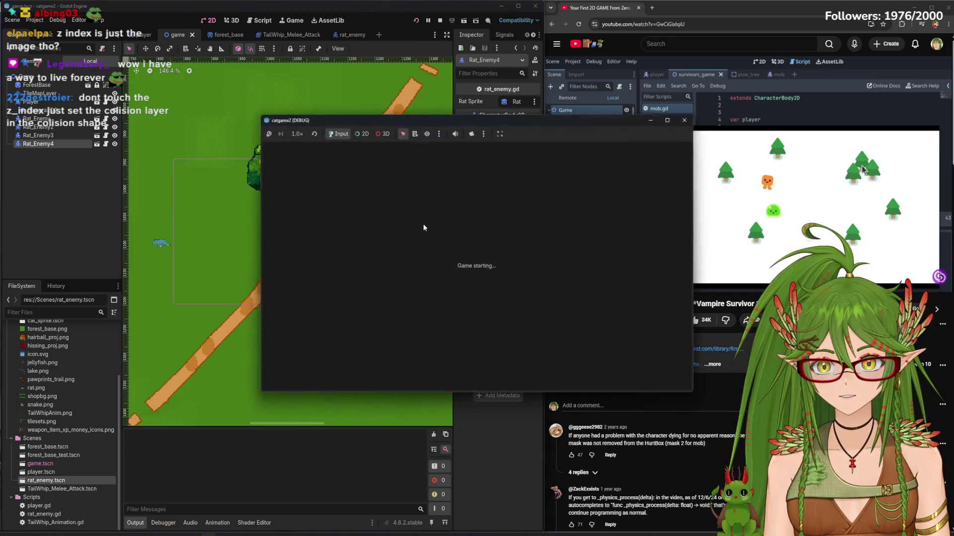
Walk the cat around the forest with WASD while the four rats chase it
key(w)
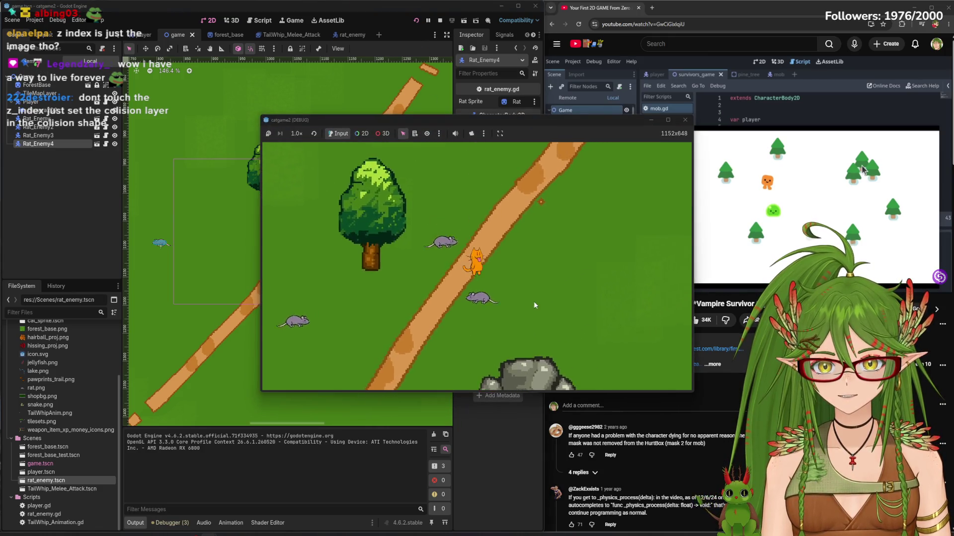
key(a)
key(s)
key(a)
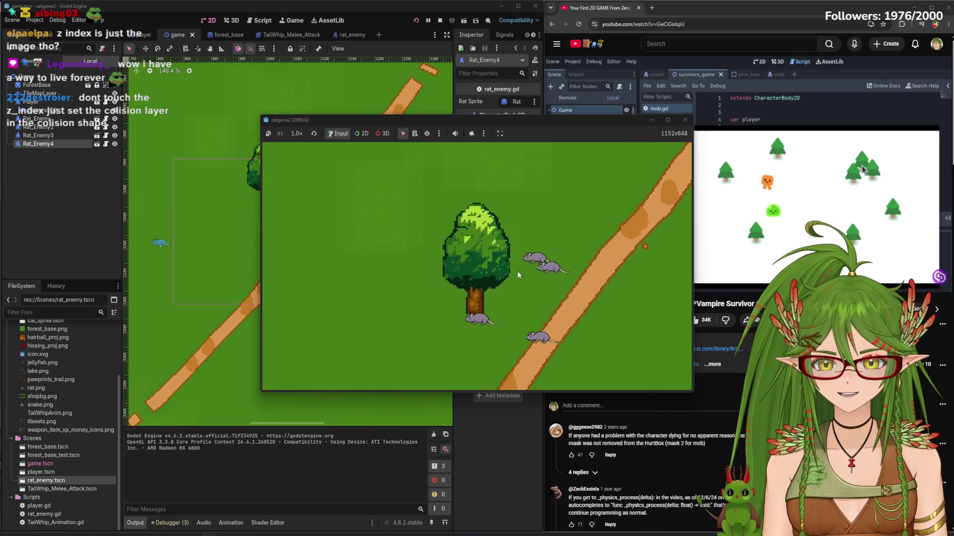
key(d)
key(d)
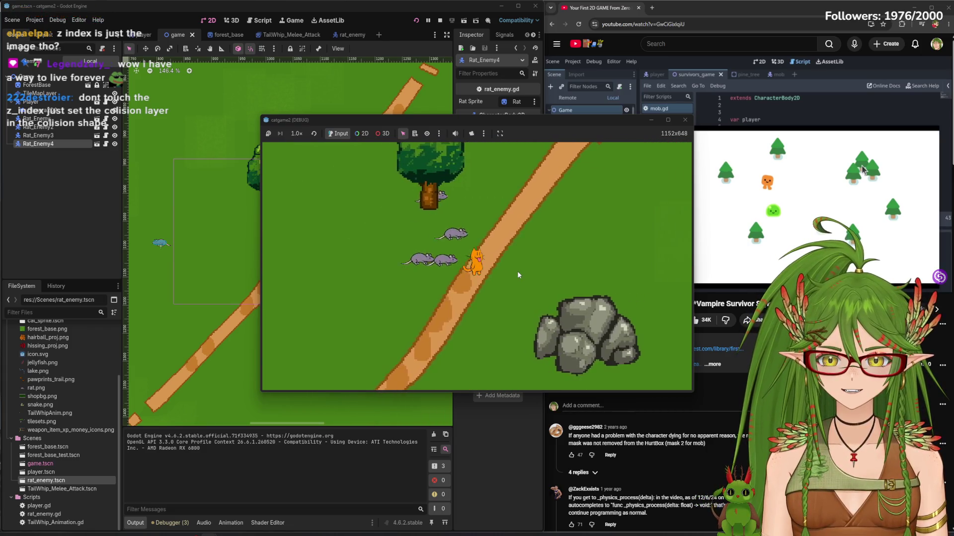
key(s)
key(s)
key(a)
key(d)
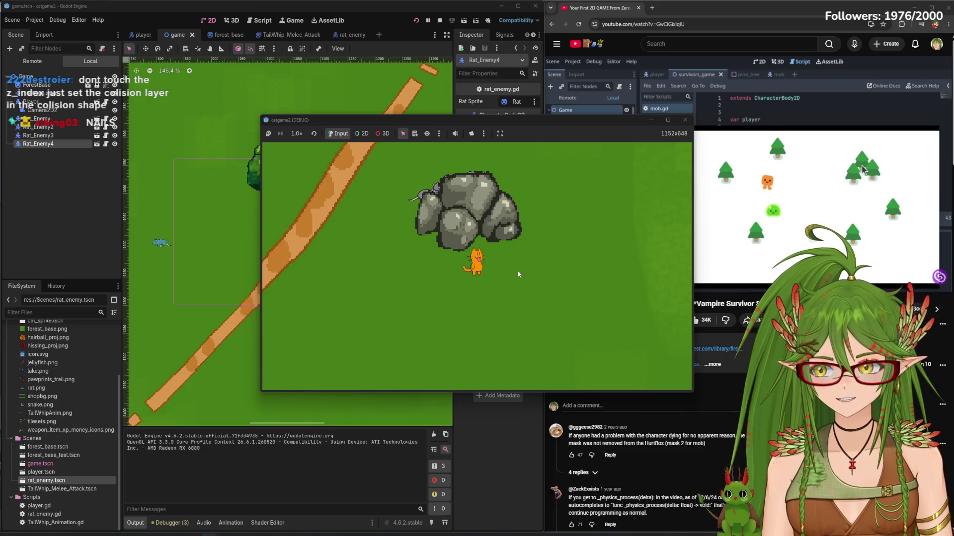
key(d)
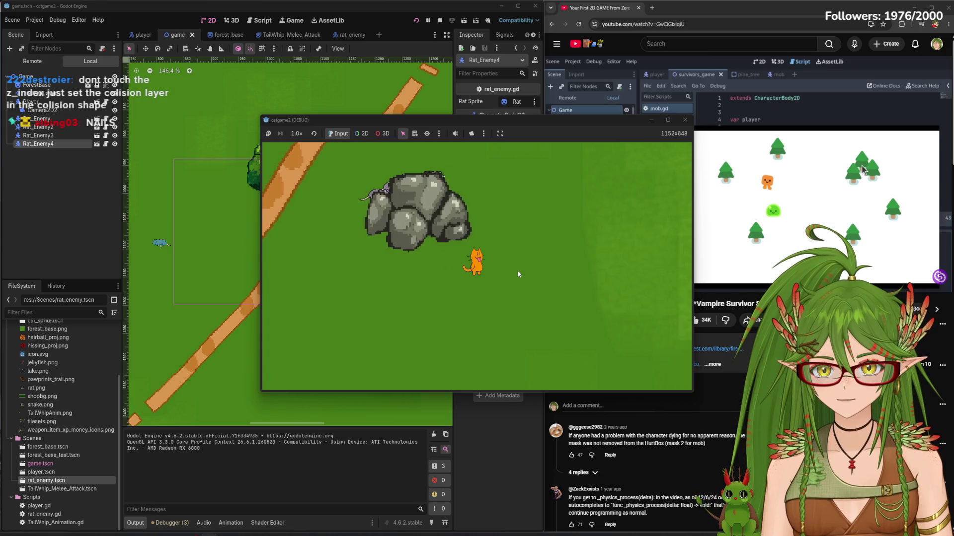
key(w)
key(w)
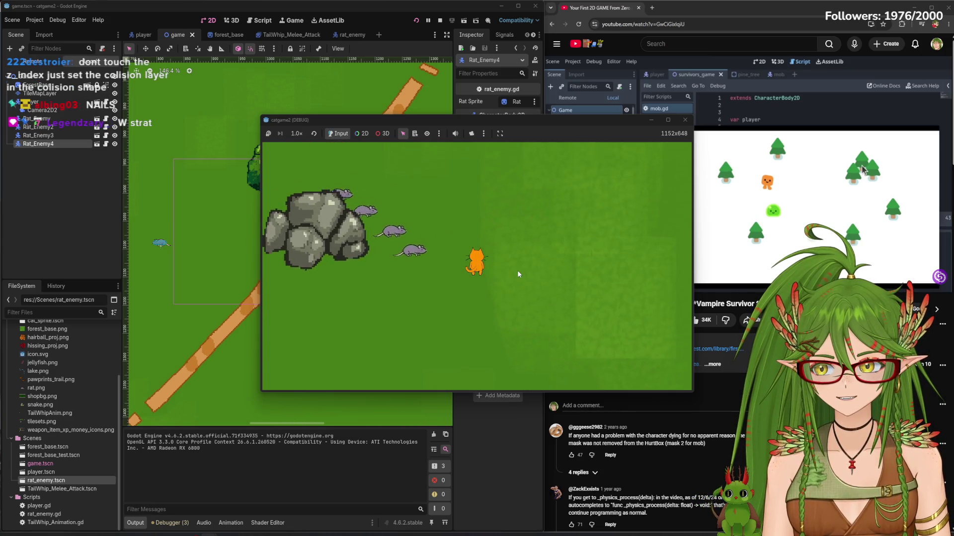
key(w)
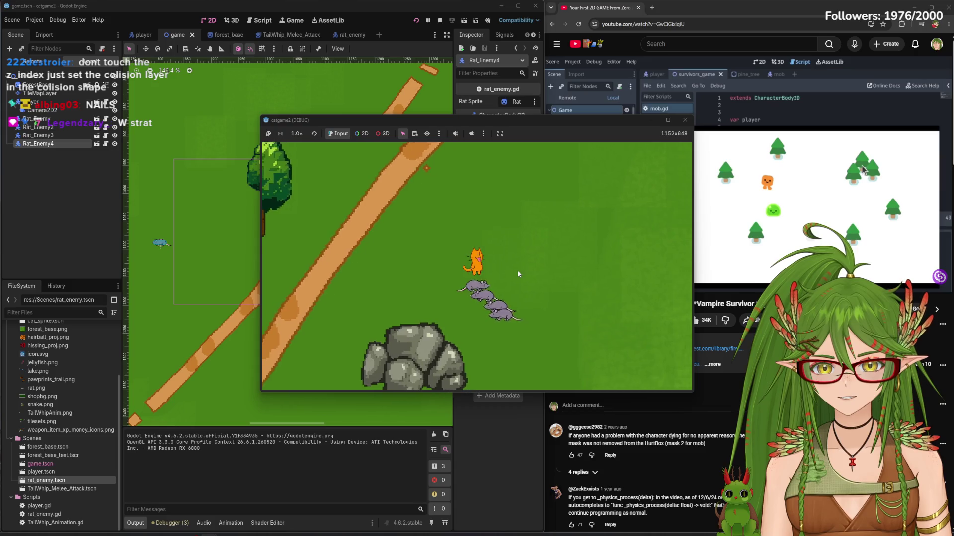
key(w)
key(a)
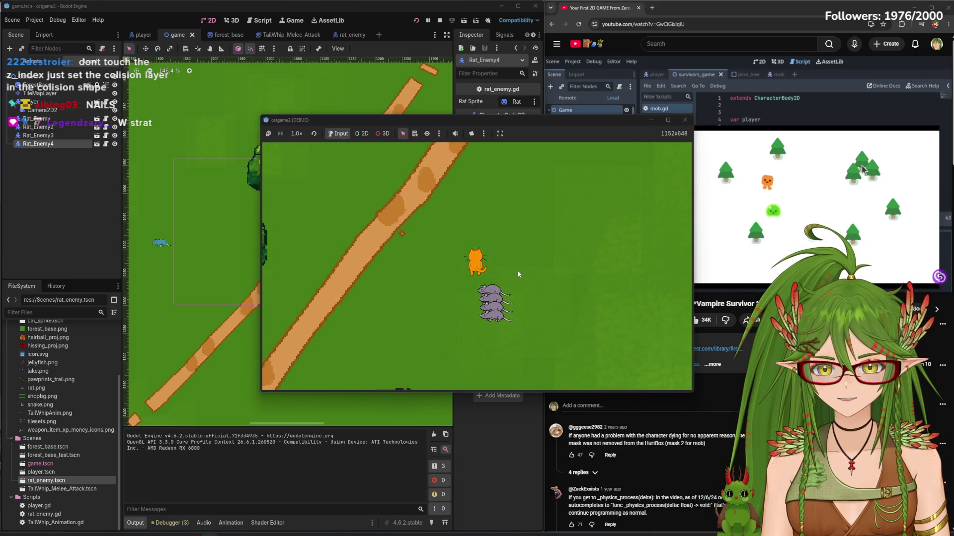
key(w)
key(d)
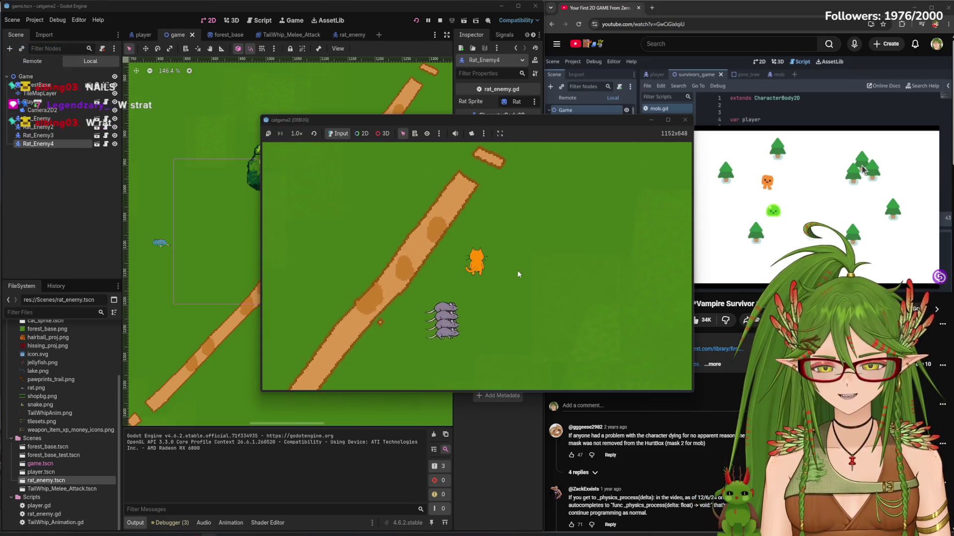
Steer the cat down-left, past the rocks and back up, then stop the game
key(s)
key(a)
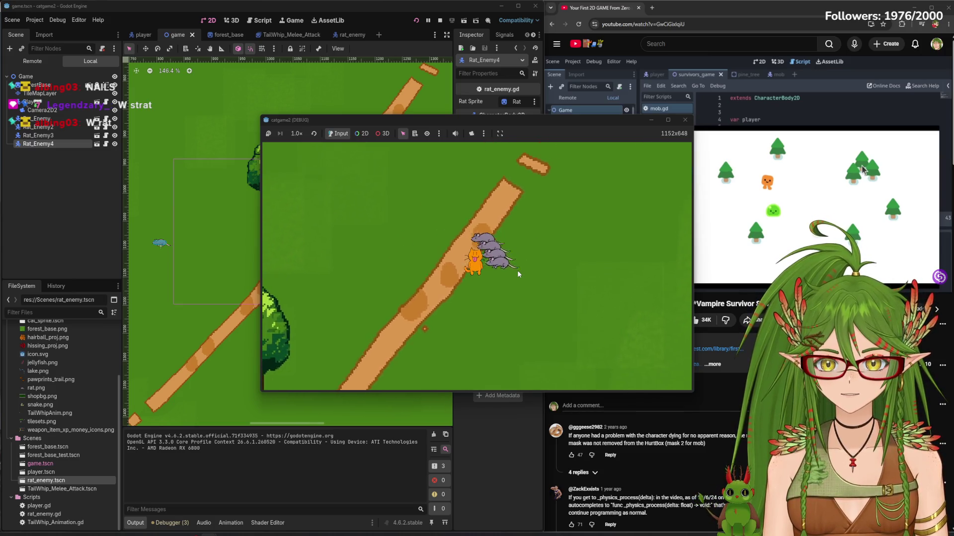
key(s)
key(a)
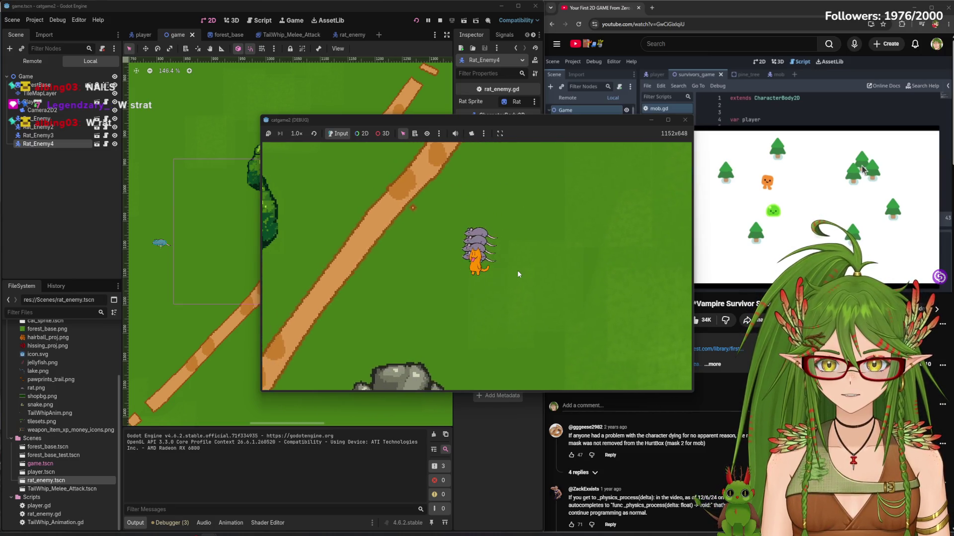
key(a)
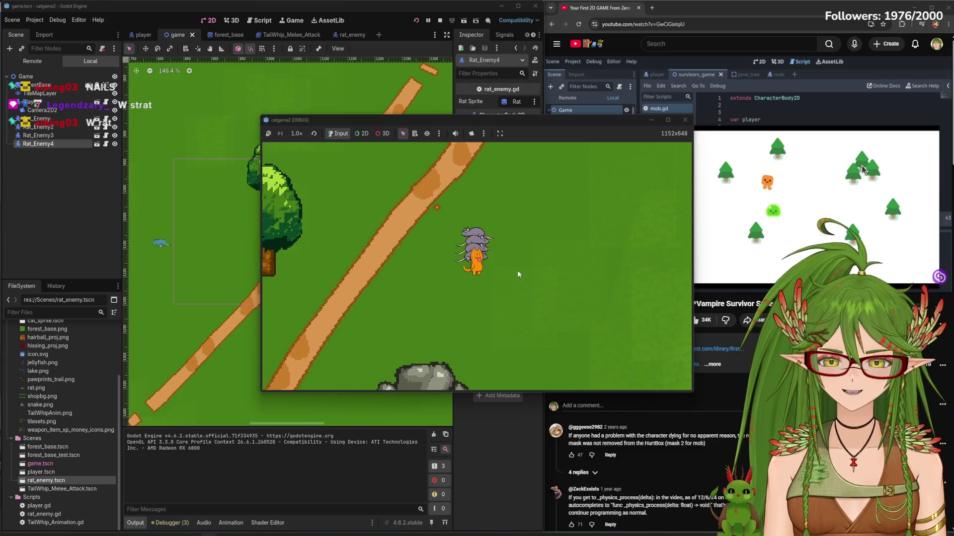
key(s)
key(a)
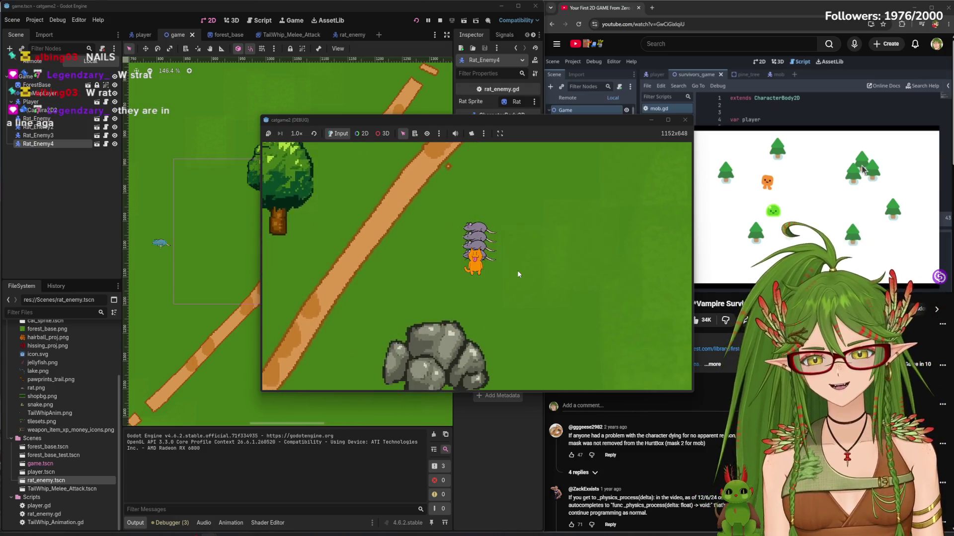
key(s)
key(d)
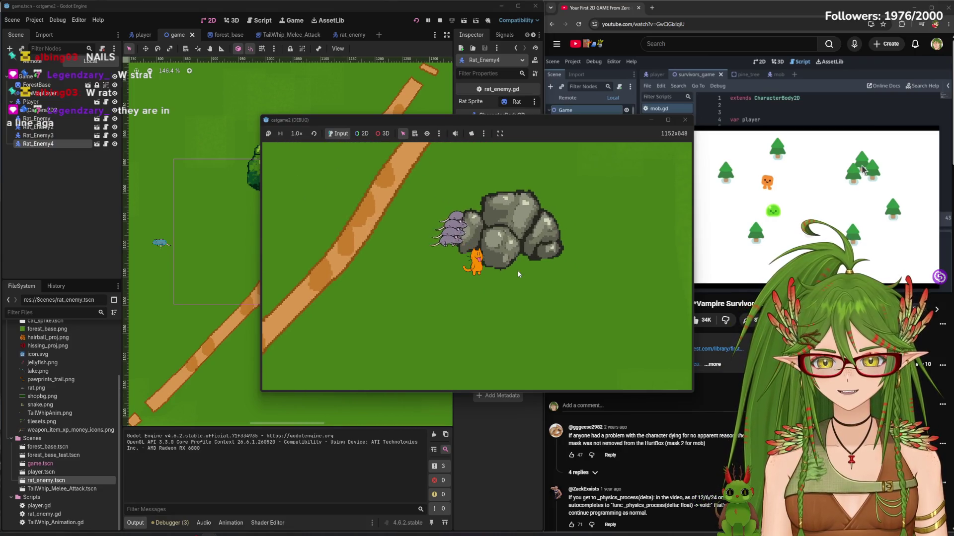
key(w)
key(d)
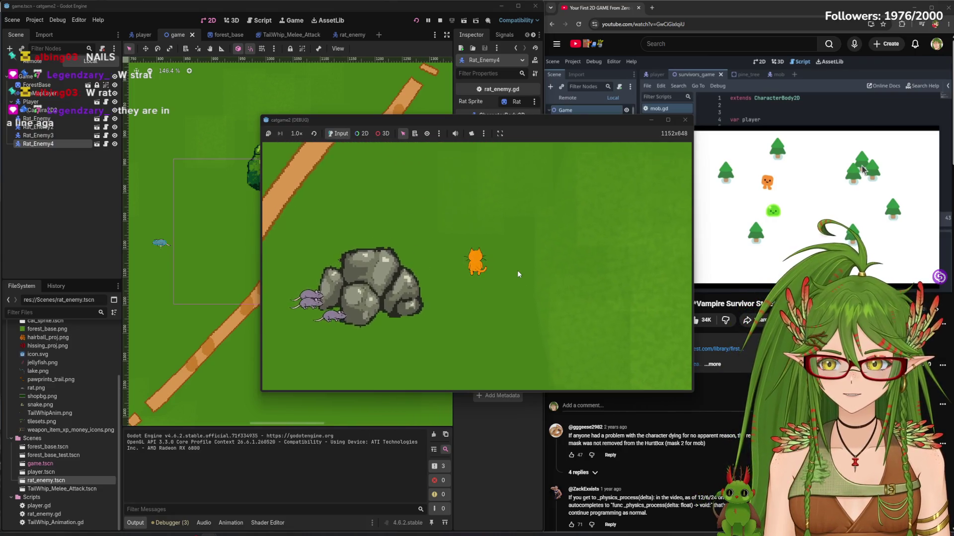
key(s)
key(a)
key(a)
key(w)
key(d)
key(w)
click(685, 120)
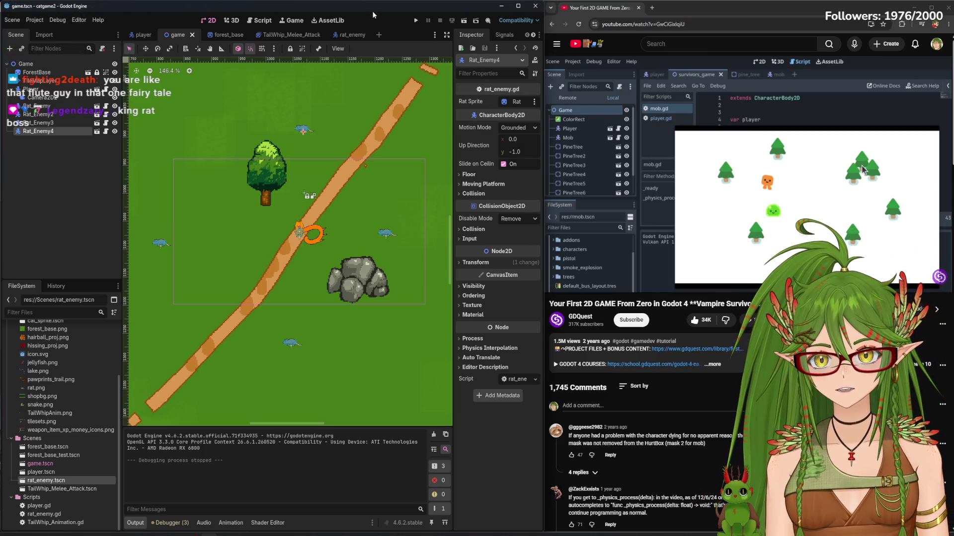
Save game.tscn with Ctrl+S, then switch over to the stream chat window
key(ctrl+s)
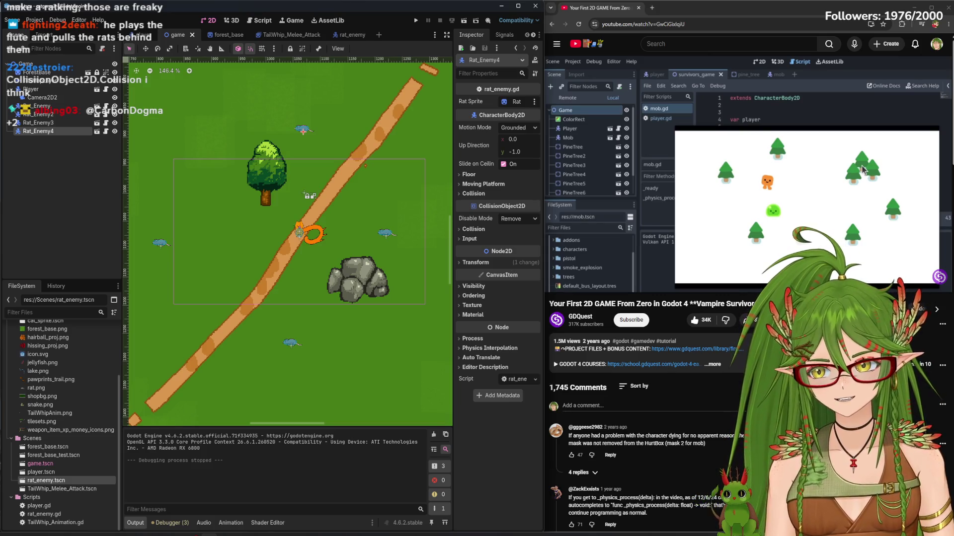
key(alt+Tab)
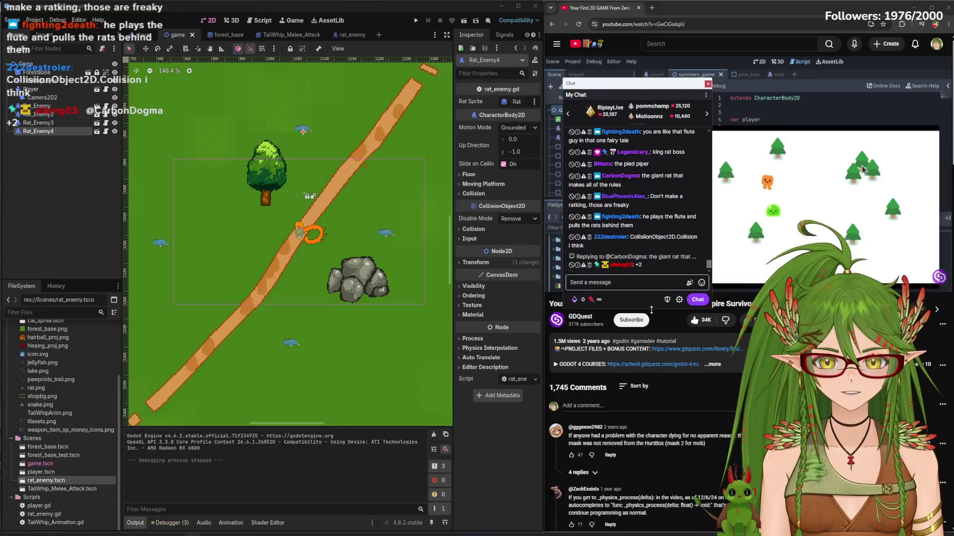
Open player.tscn from the FileSystem dock and select its cat_sprite node for the Inspector
drag(657, 310, 657, 477)
scroll(673, 284, up, 5)
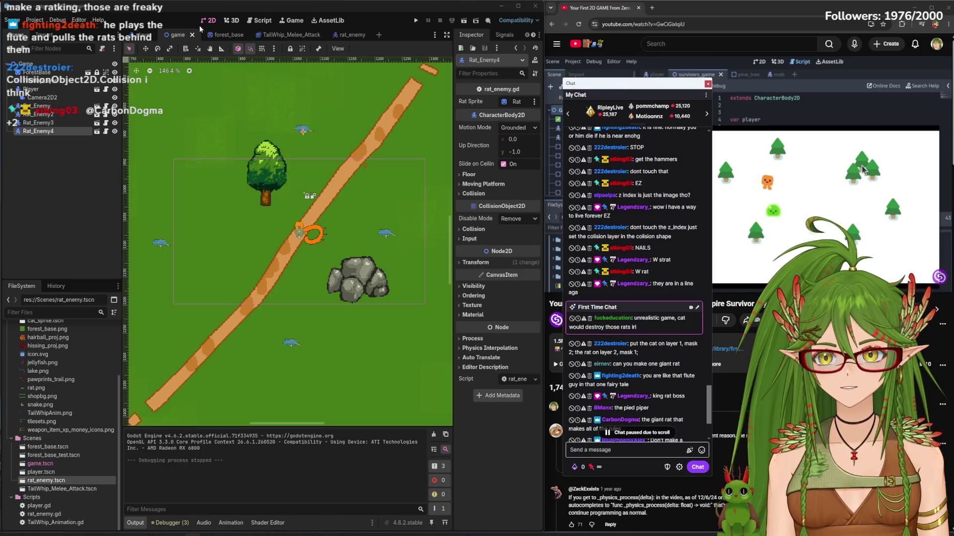
double_click(57, 90)
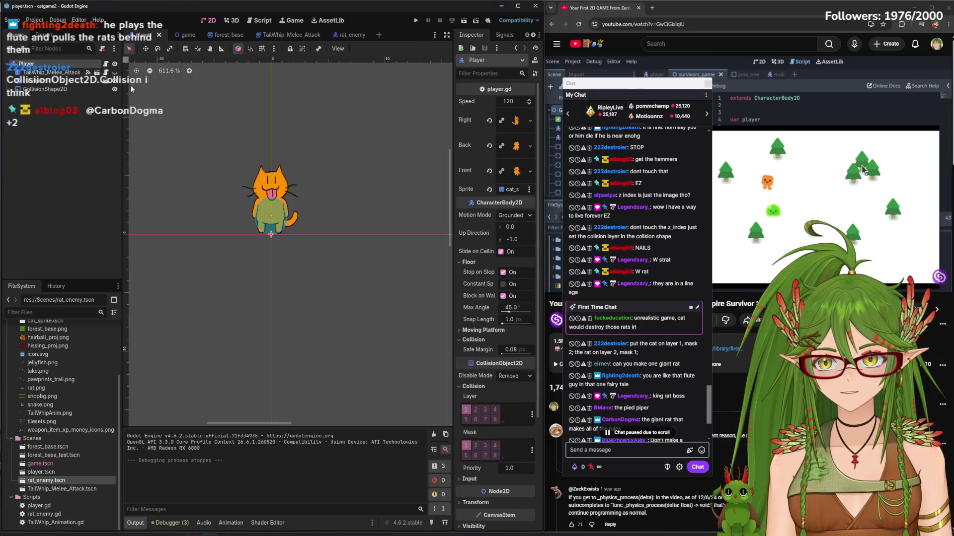
click(57, 81)
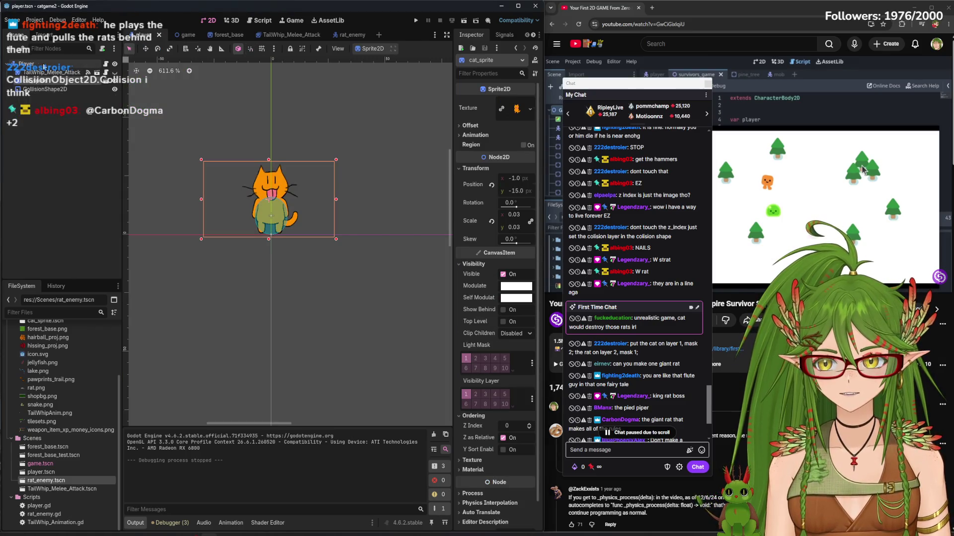